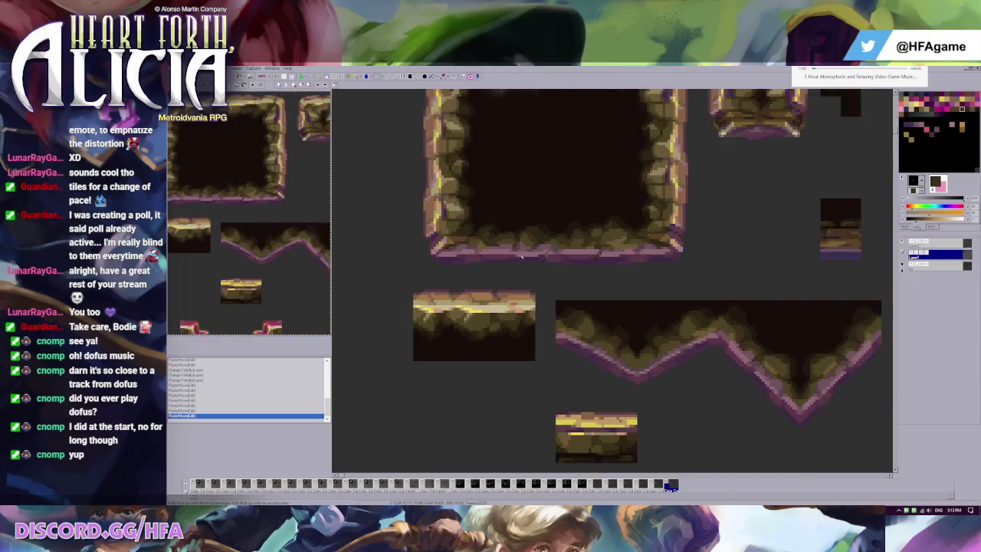
Show the grid, select a piece of the frame's top edge, and compare edits with undo/redo
key("g")
left_click_drag(539, 115, 574, 161)
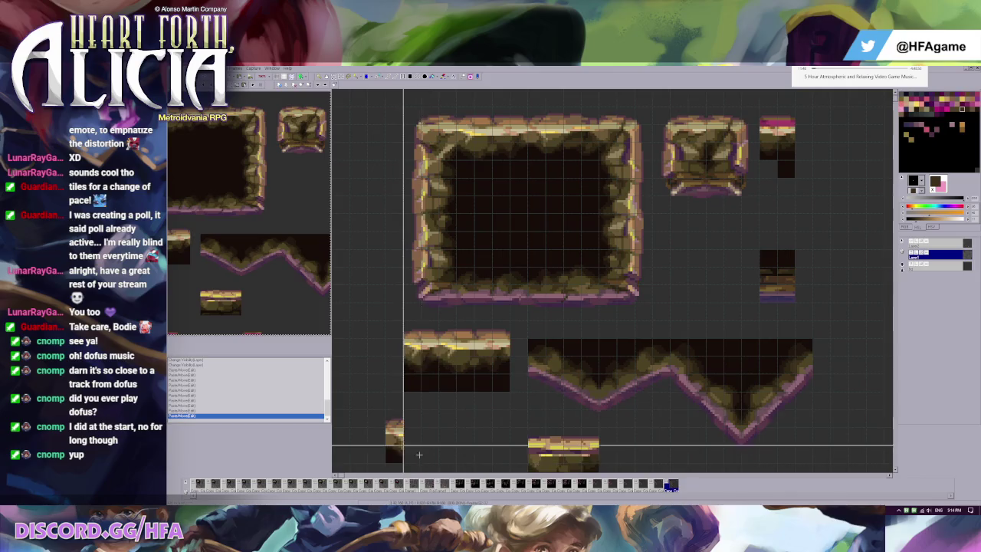
scroll(438, 297, "down", 5)
scroll(438, 297, "up", 1)
key("ctrl+z")
key("ctrl+z")
key("ctrl+y")
key("ctrl+y")
key("ctrl+z")
key("ctrl+z")
key("ctrl+y")
Restore the pasted rock piece, shift it slightly left and commit it onto the tile
scroll(469, 239, "up", 1)
scroll(469, 239, "up", 2)
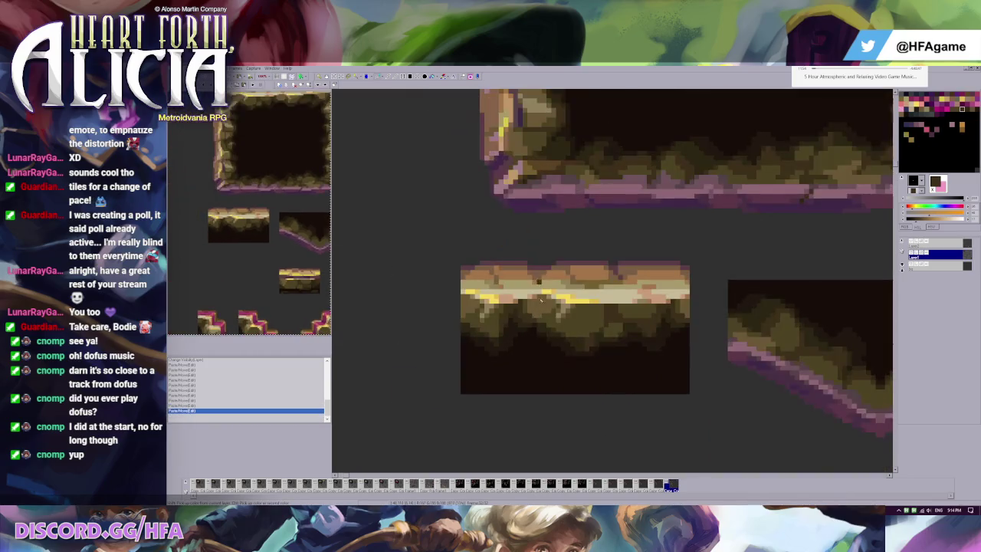
key("ctrl+z")
scroll(520, 393, "down", 1)
key("ctrl+y")
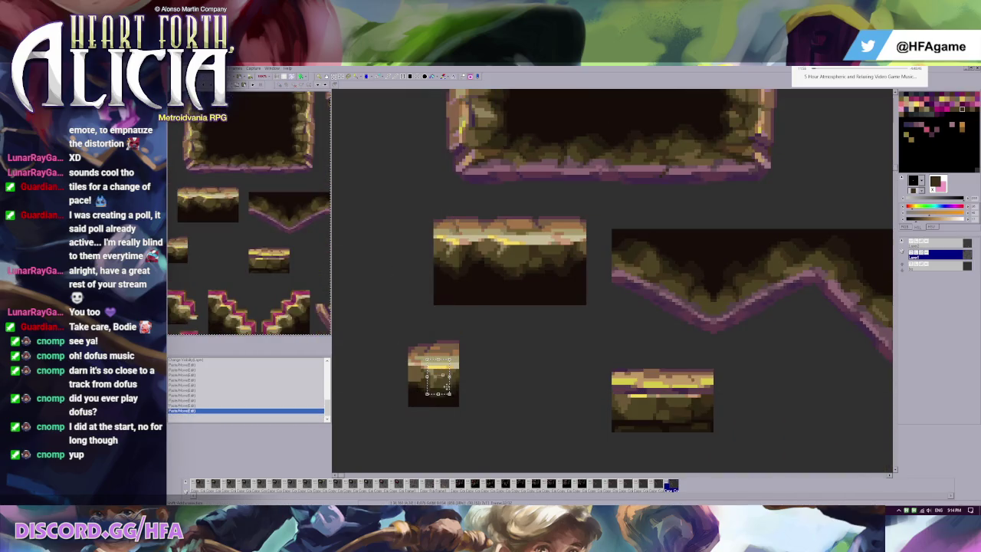
scroll(465, 259, "up", 2)
scroll(623, 325, "up", 1)
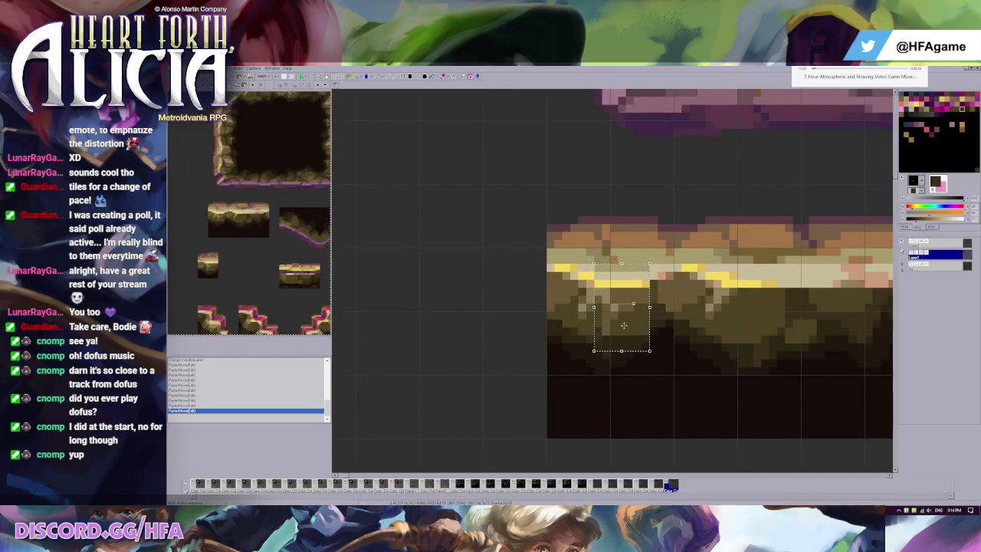
left_click_drag(627, 327, 606, 323)
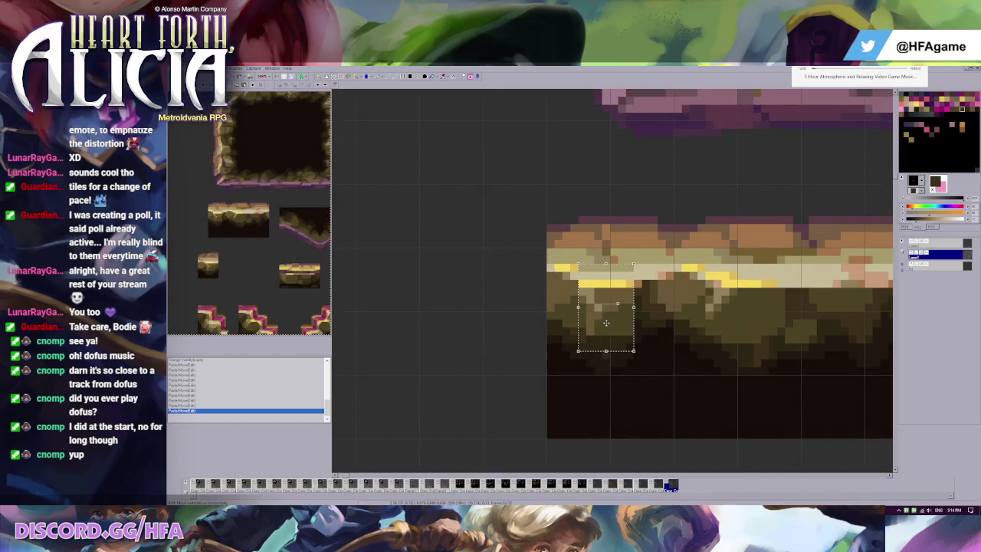
key("ctrl+d")
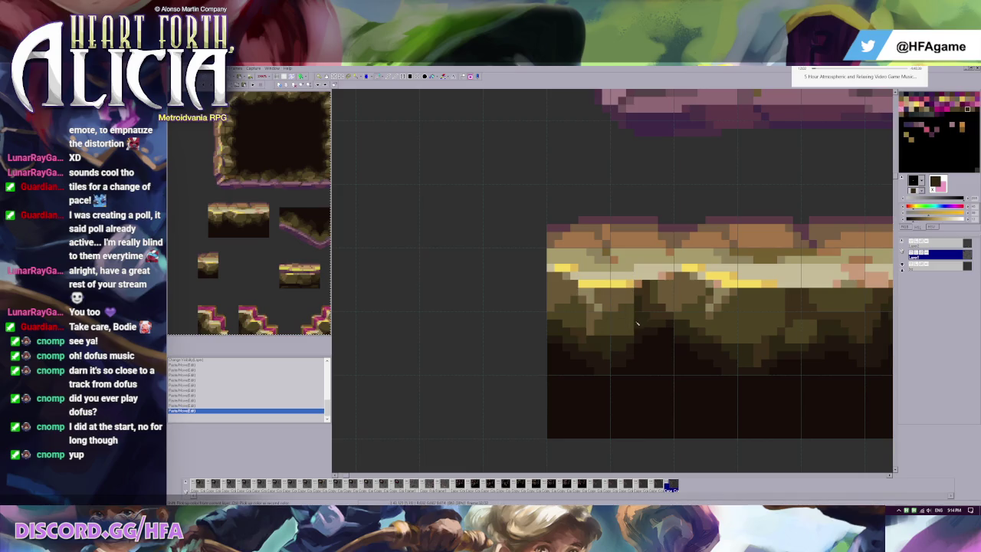
Sample the olive rock colour and dab olive pixels onto the platform's rock
left_click(646, 309)
left_click(633, 298, "ctrl")
left_click(644, 296)
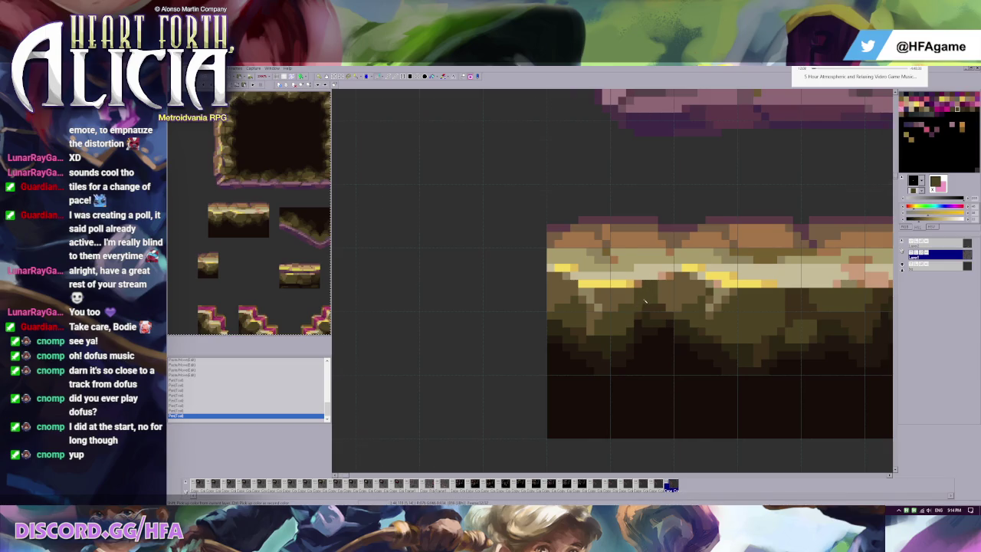
scroll(645, 301, "down", 3)
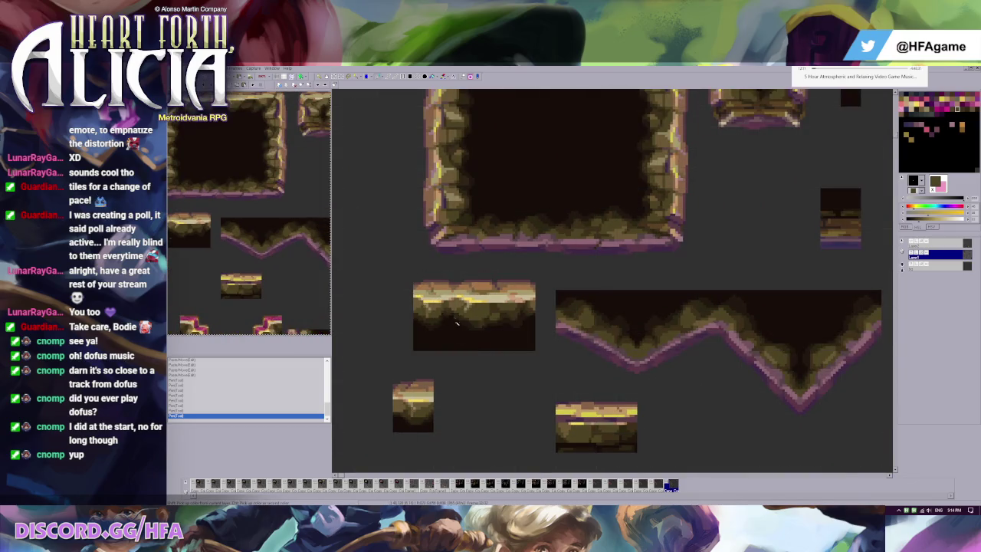
With the grid shown, sample tan, dark background, olive-tan and dark brown colours from the tile
left_click(439, 288, "alt")
key("g")
left_click(457, 284, "alt")
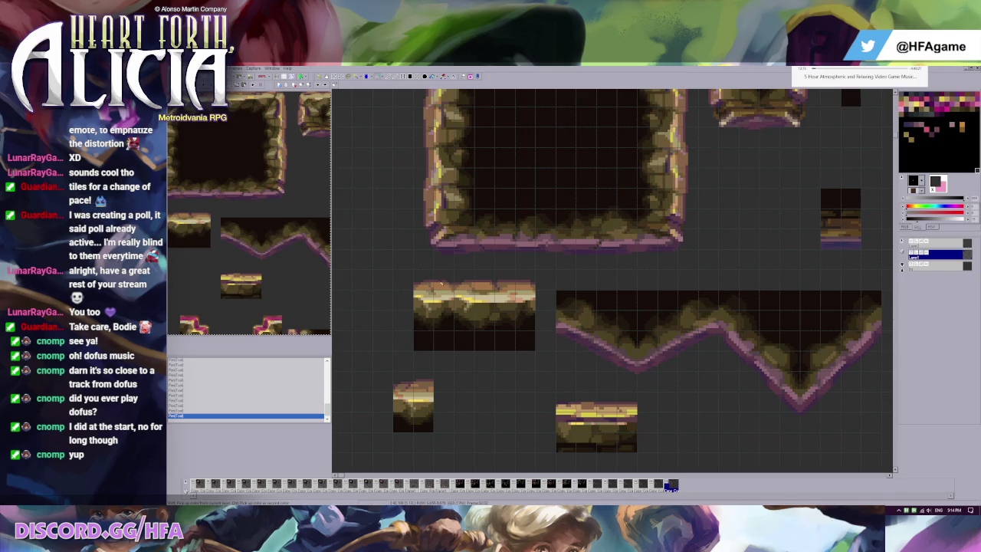
scroll(443, 283, "up", 1)
scroll(537, 260, "up", 1)
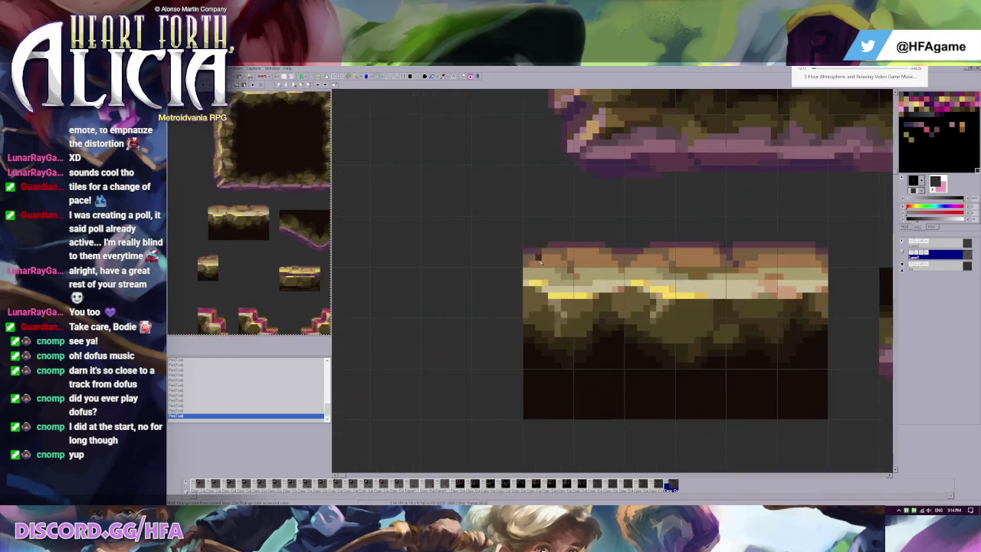
left_click(565, 317, "alt")
left_click(552, 328, "alt")
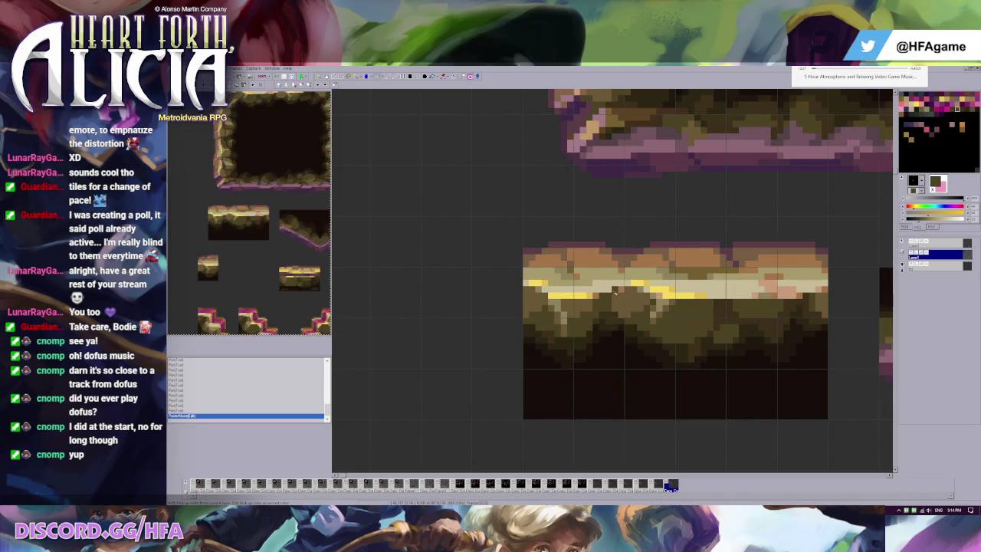
scroll(563, 309, "down", 2)
Paint darker brown pixels into the platform's rock, sampling progressively darker shades
left_click(566, 289)
left_click(553, 264)
left_click(549, 259)
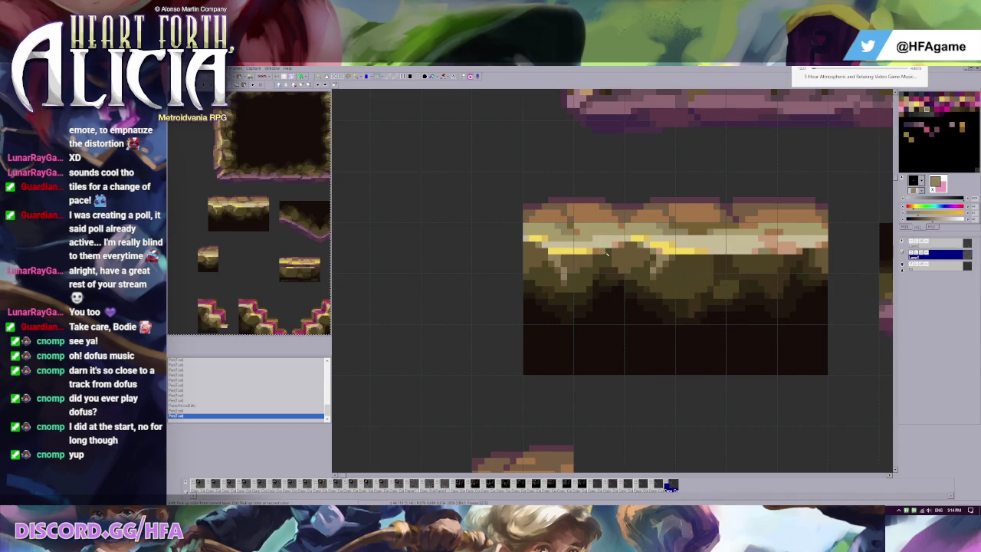
left_click(543, 251)
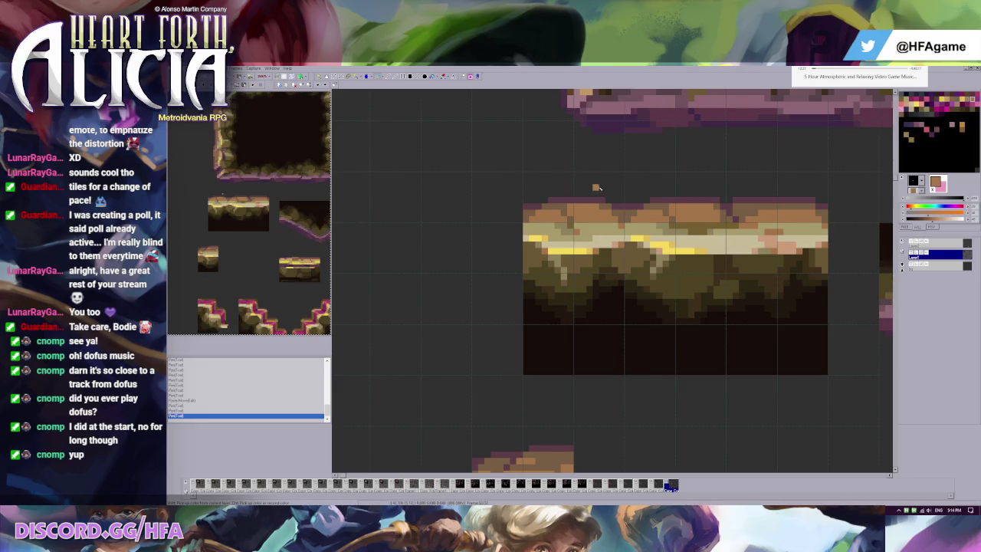
left_click(564, 261)
left_click(565, 274)
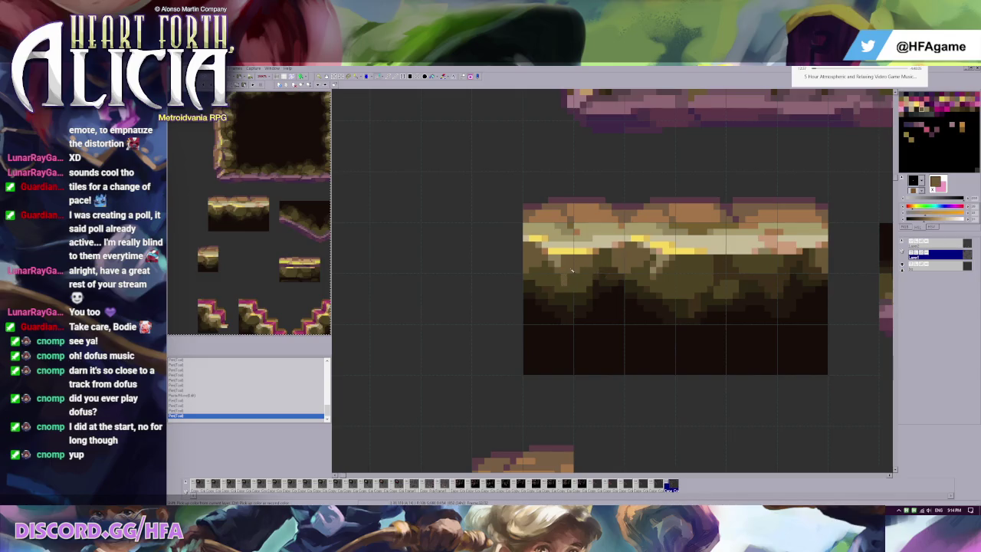
left_click(560, 280)
left_click(549, 292)
Compare the rock shading before and after the strokes with undo and redo
key("ctrl+z")
key("ctrl+z")
key("ctrl+y")
key("ctrl+y")
key("ctrl+z")
key("ctrl+y")
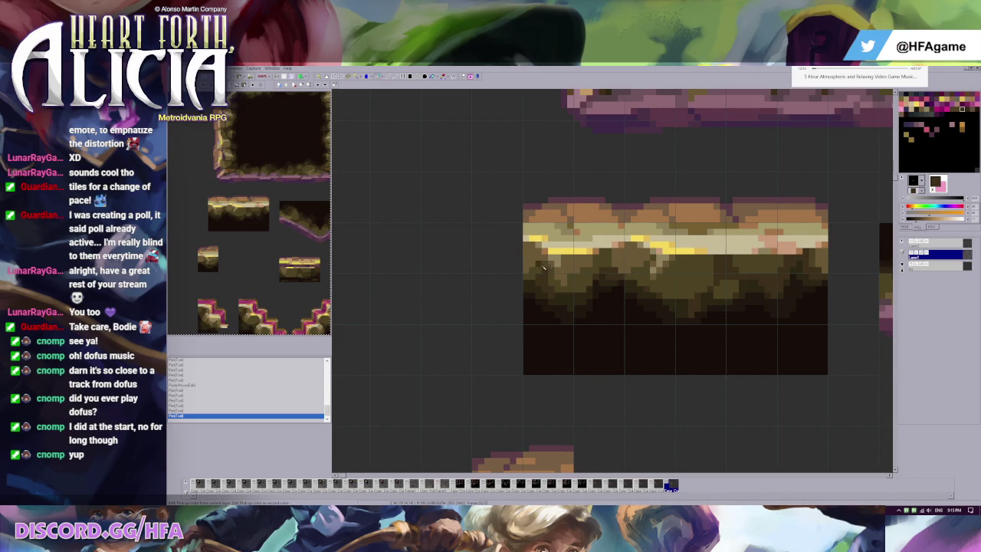
scroll(541, 266, "down", 2)
scroll(439, 290, "down", 1)
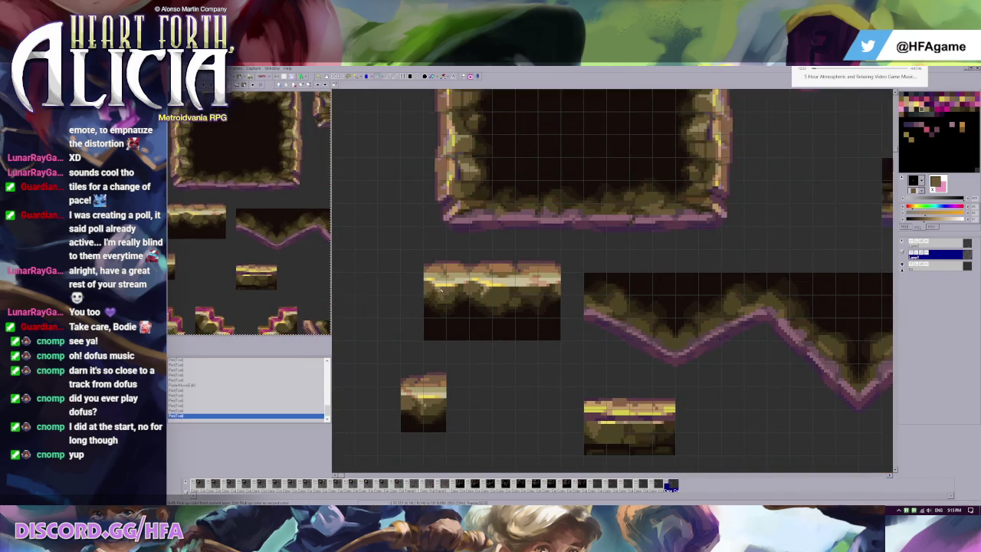
Paint replacement pixels into the rock beneath the platform's bright top band
left_click(440, 295)
scroll(441, 295, "up", 2)
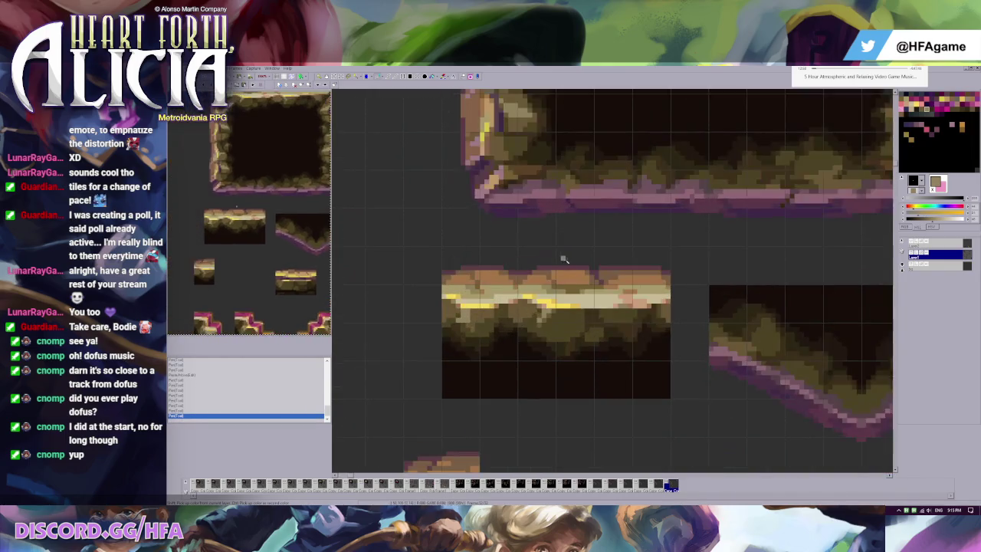
key("ctrl+z")
left_click(470, 314)
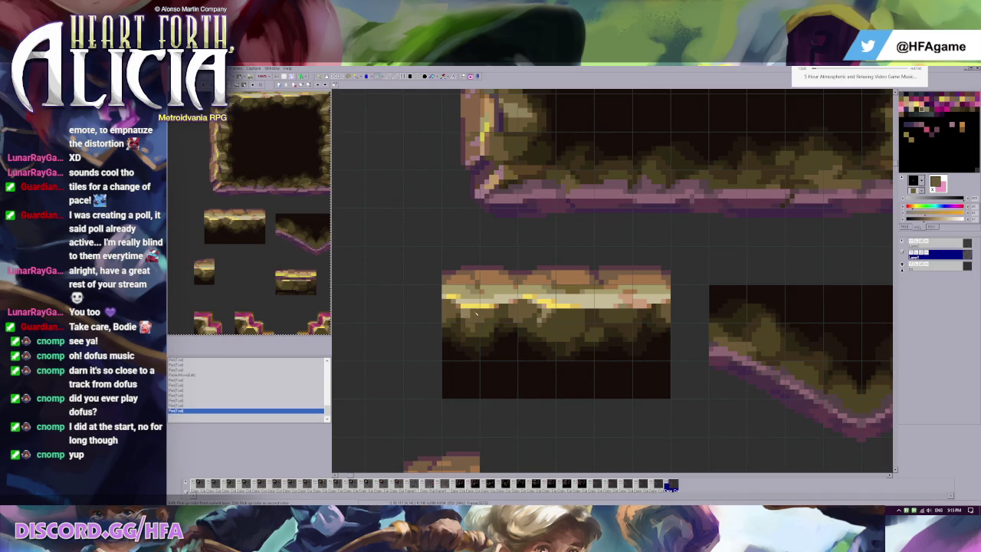
left_click(474, 315)
Compare the original and edited tile with undo/redo, then undo the last stroke
key("ctrl+z")
key("ctrl+z")
key("ctrl+z")
key("ctrl+z")
key("ctrl+z")
key("ctrl+z")
key("ctrl+z")
key("ctrl+z")
key("ctrl+z")
key("ctrl+z")
key("ctrl+z")
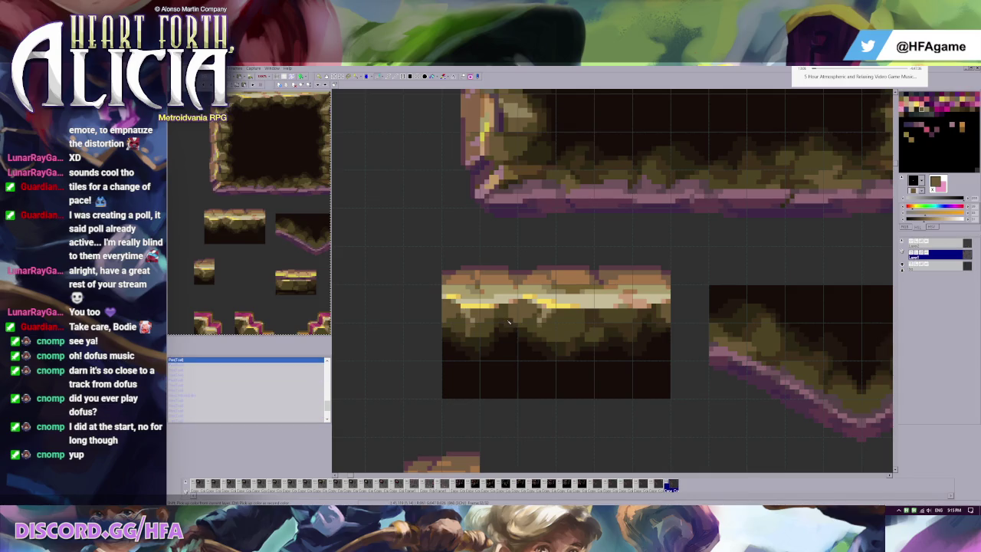
key("ctrl+y")
key("ctrl+y")
key("ctrl+y")
key("ctrl+y")
key("ctrl+y")
key("ctrl+y")
key("ctrl+y")
key("ctrl+y")
key("ctrl+y")
key("ctrl+y")
key("ctrl+y")
key("ctrl+y")
key("ctrl+y")
key("ctrl+y")
key("ctrl+y")
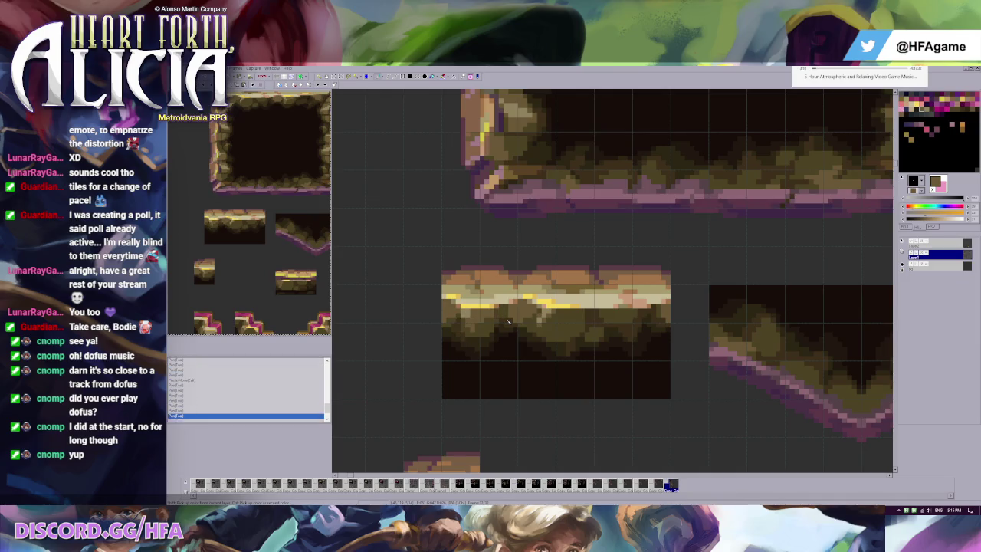
key("ctrl+z")
key("ctrl+z")
key("ctrl+z")
key("ctrl+z")
key("ctrl+z")
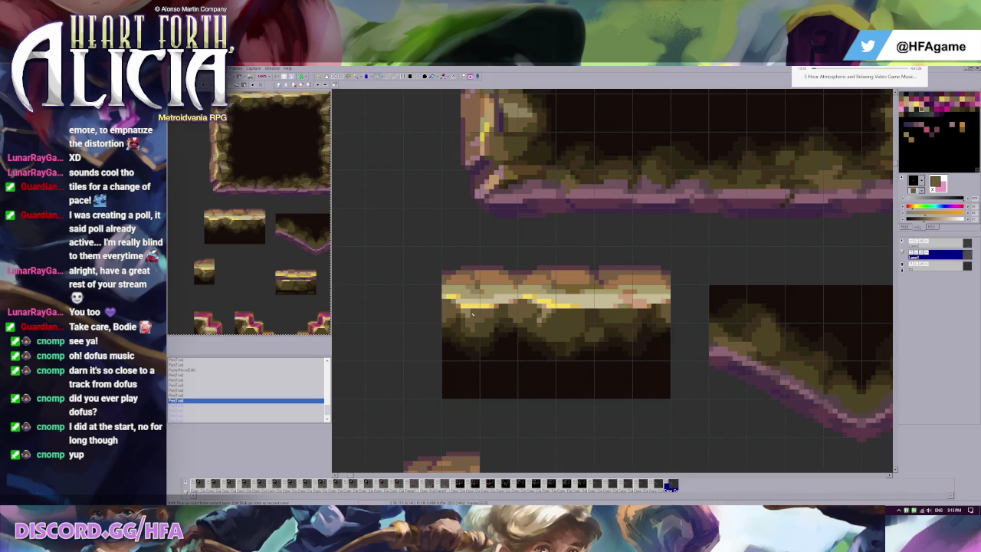
key("ctrl+y")
key("ctrl+y")
key("ctrl+y")
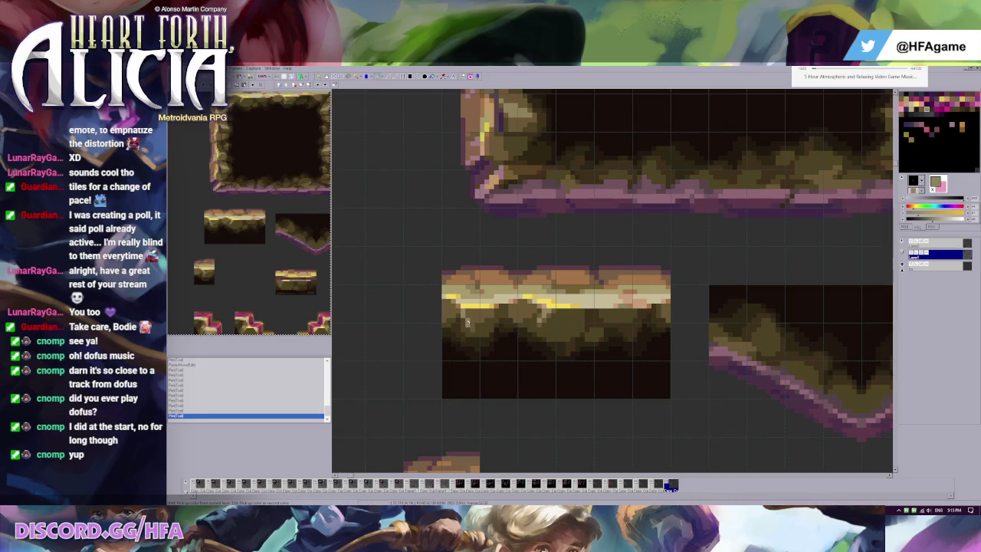
key("ctrl+z")
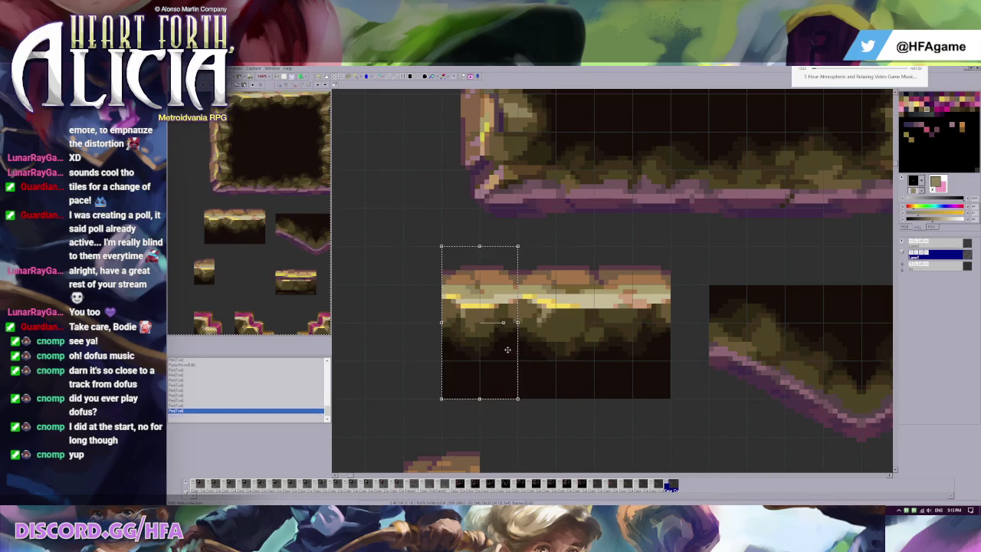
scroll(526, 283, "down", 3)
key("ctrl+v")
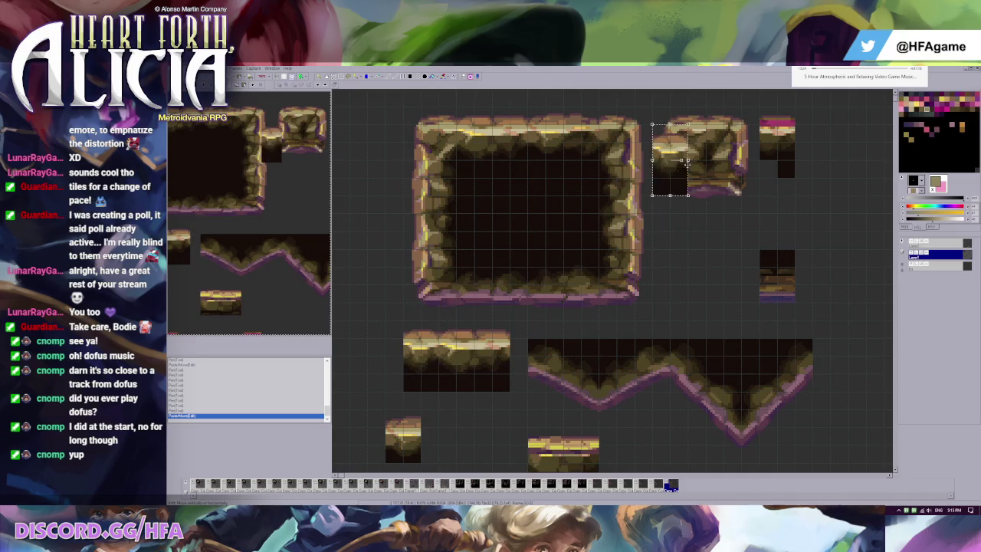
left_click(787, 146)
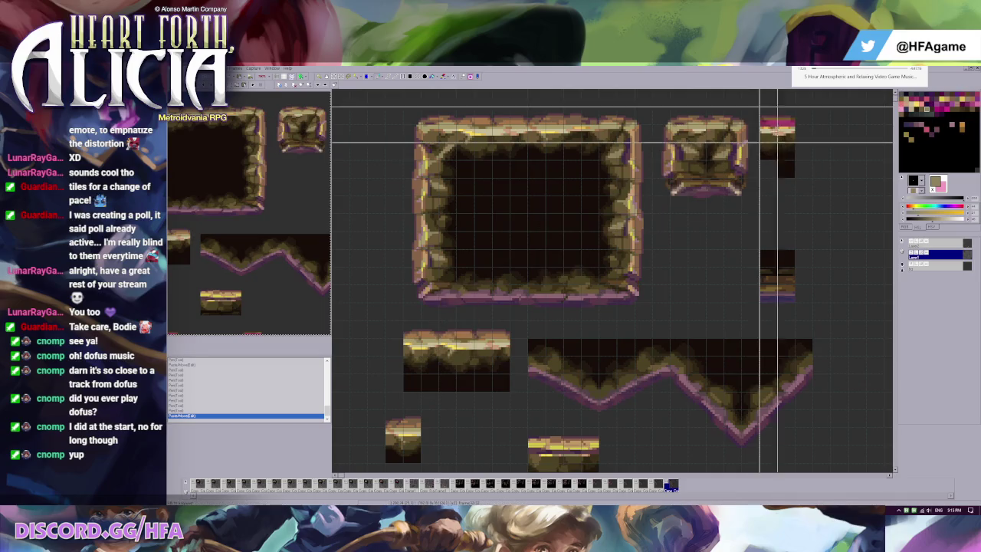
right_click(773, 173)
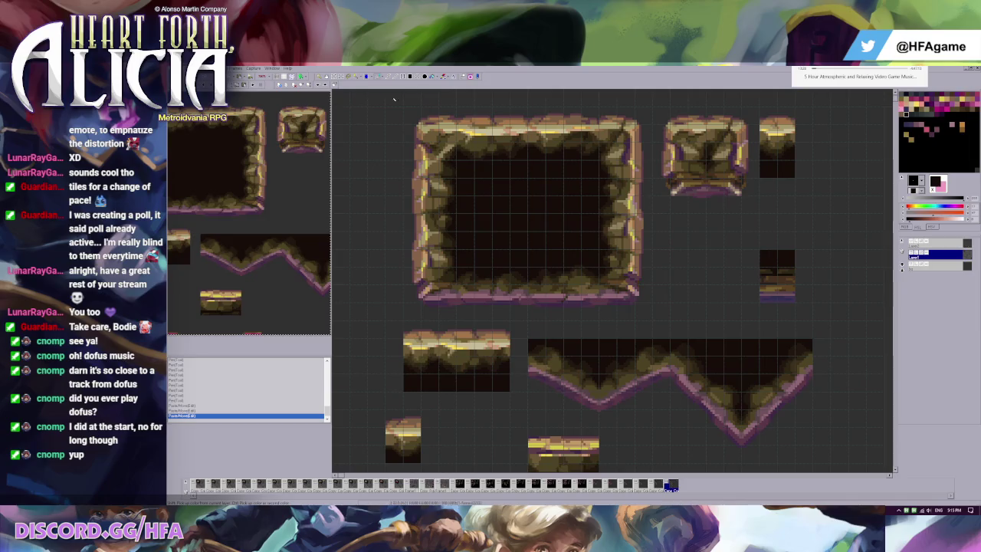
left_click_drag(760, 177, 794, 196)
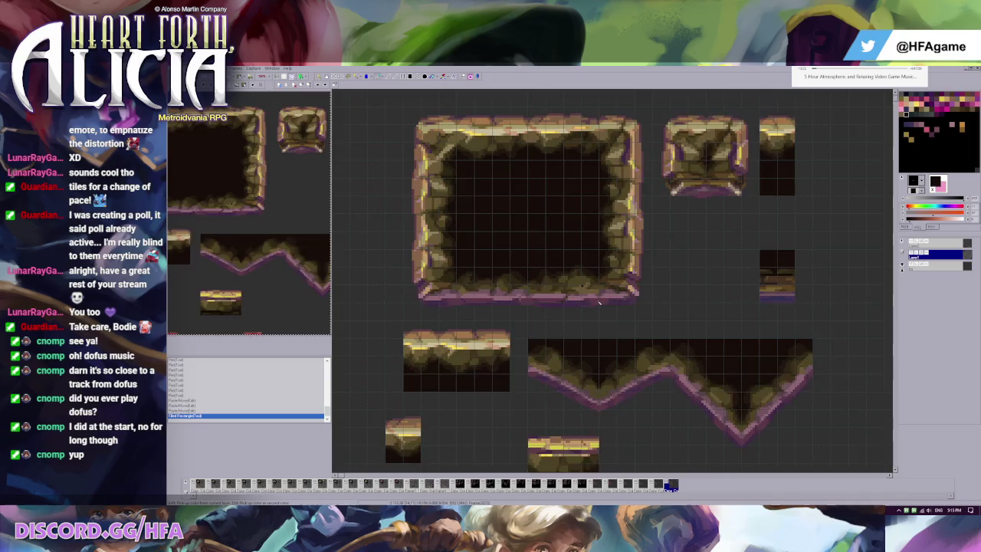
scroll(532, 256, "down", 1)
key("ctrl+v")
mouse_move(520, 288)
left_mouse_down()
mouse_move(732, 289)
mouse_move(716, 289)
left_mouse_up()
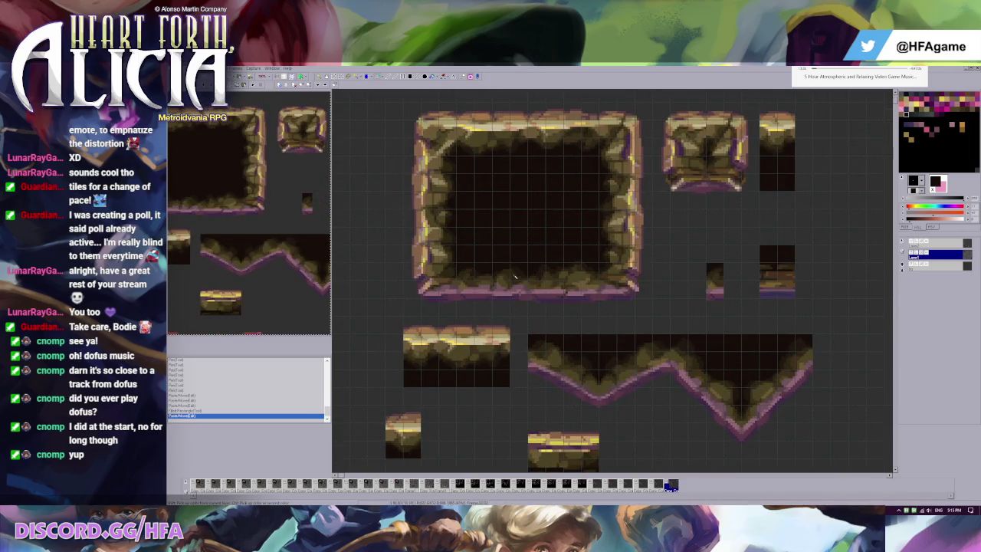
key("ctrl+v")
left_click_drag(518, 277, 715, 286)
key("ctrl+v")
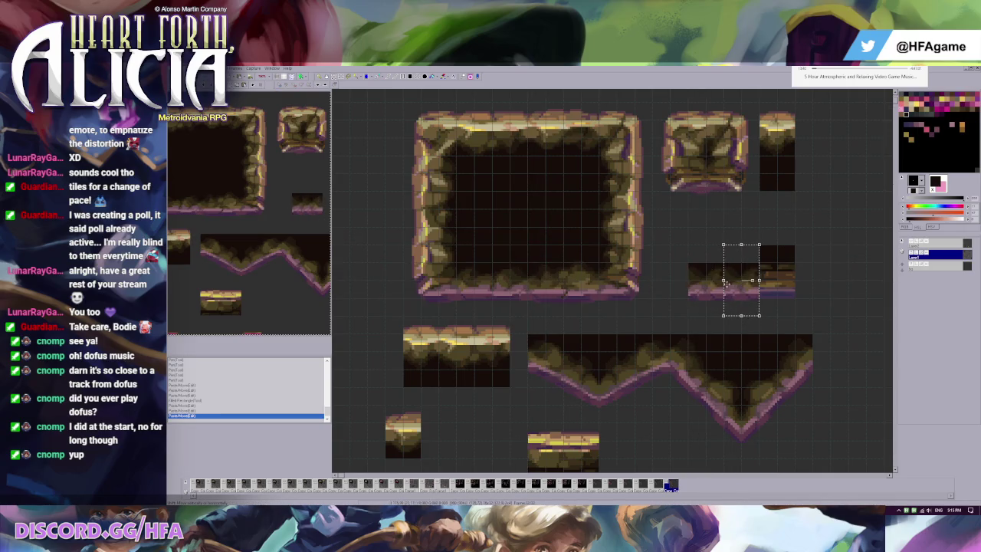
left_click(693, 264)
scroll(757, 266, "up", 1)
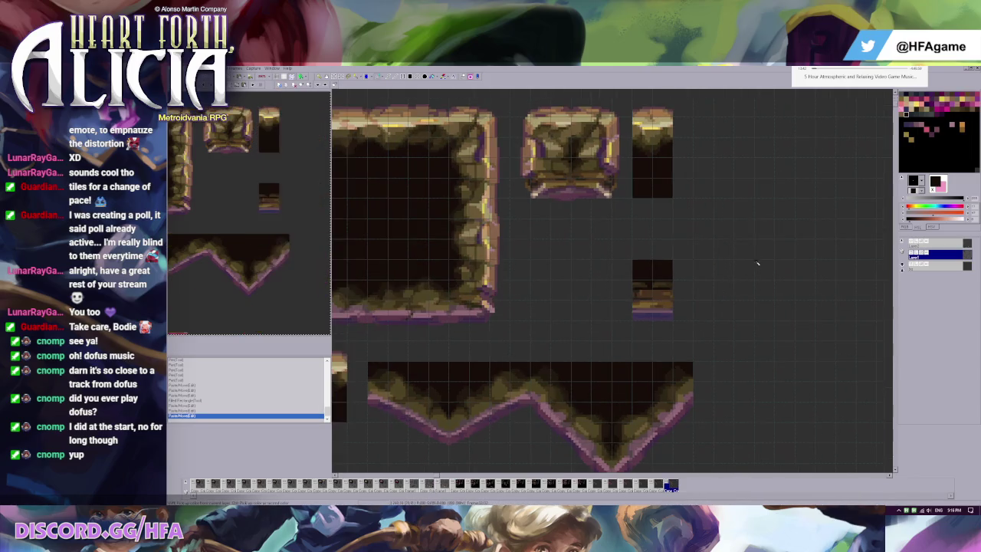
key("ctrl+v")
left_click_drag(612, 263, 677, 312)
scroll(677, 313, "up", 3)
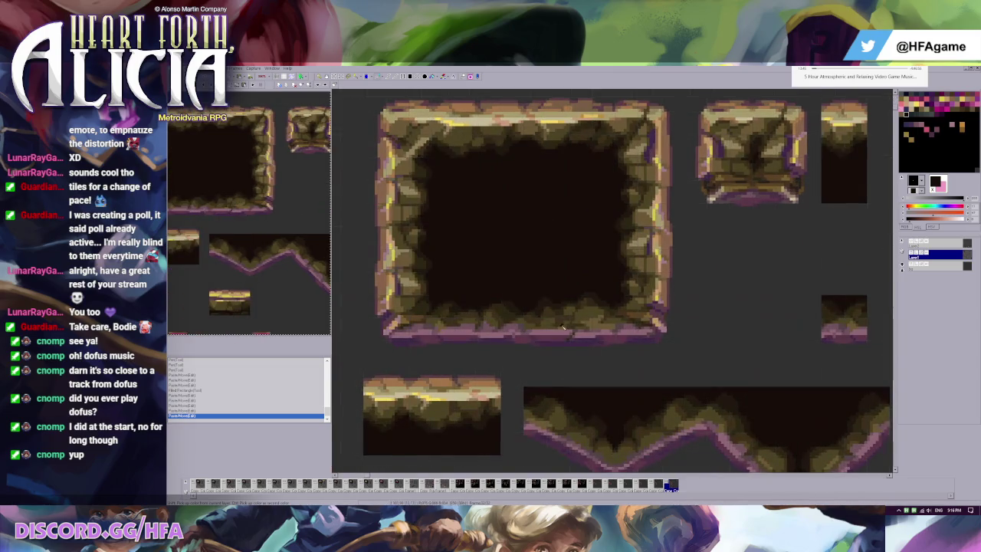
scroll(598, 285, "up", 1)
scroll(595, 289, "up", 2)
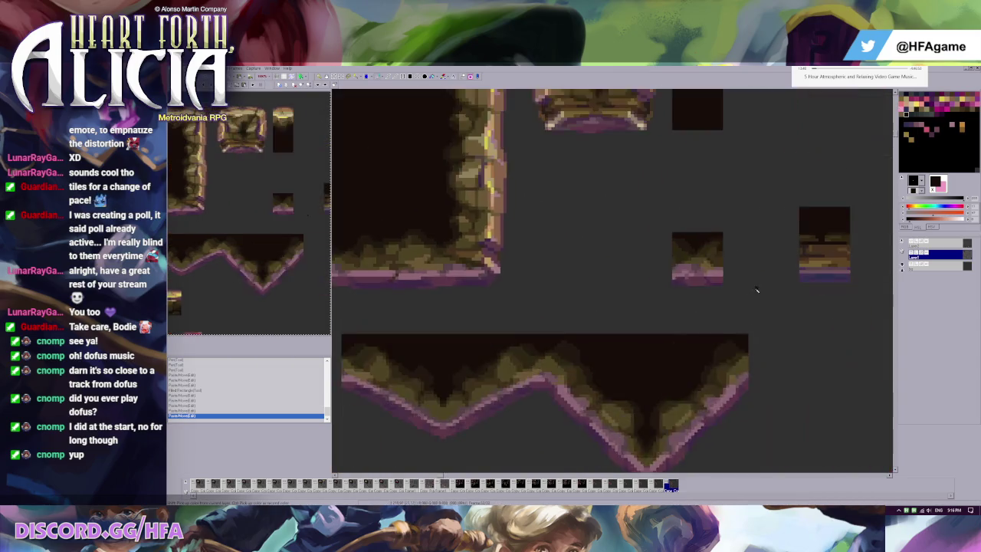
Paste a rock piece onto the small tile's bottom edge, nudge it into place and commit
scroll(544, 264, "up", 3)
scroll(545, 264, "up", 1)
key("ctrl+v")
left_click_drag(389, 146, 577, 305)
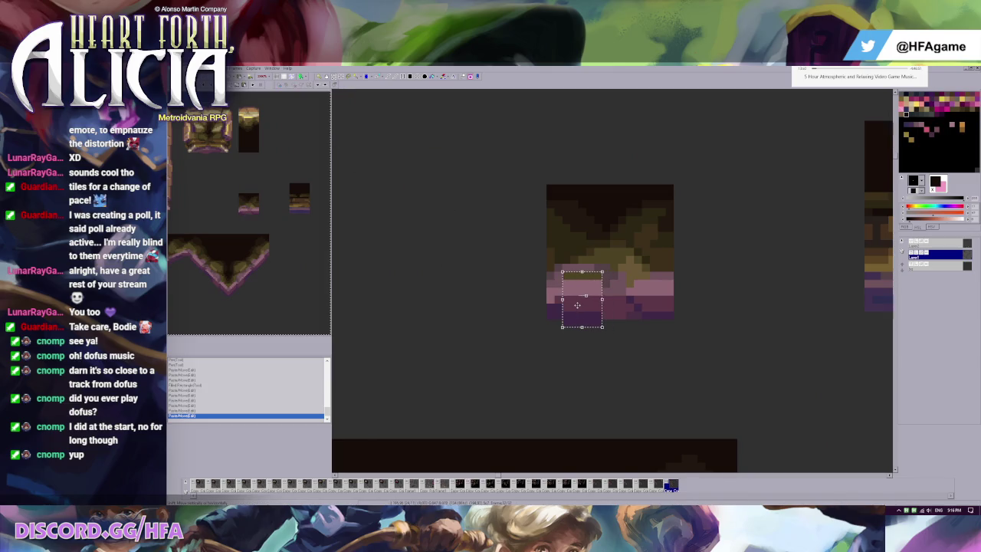
key("Right")
key("Up")
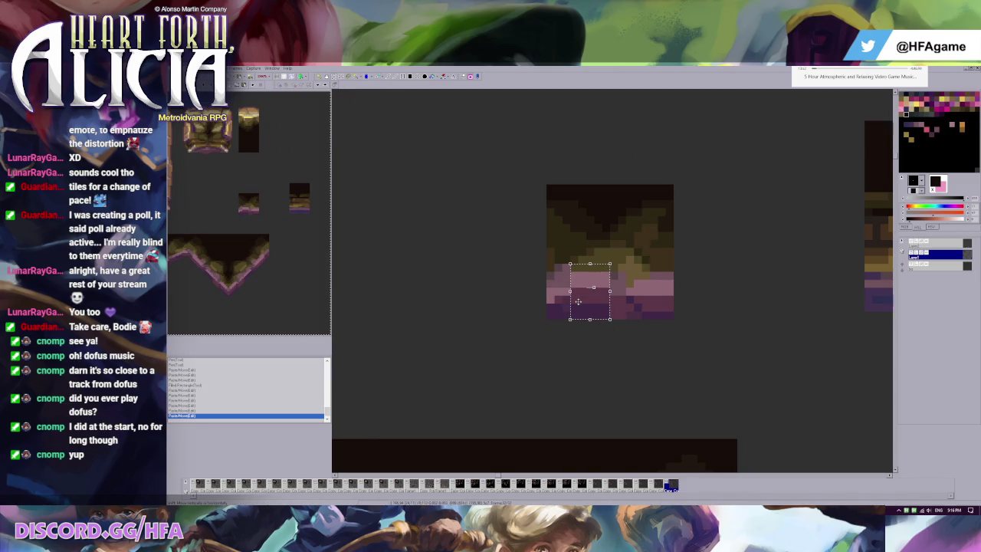
key("Down")
left_click(618, 329)
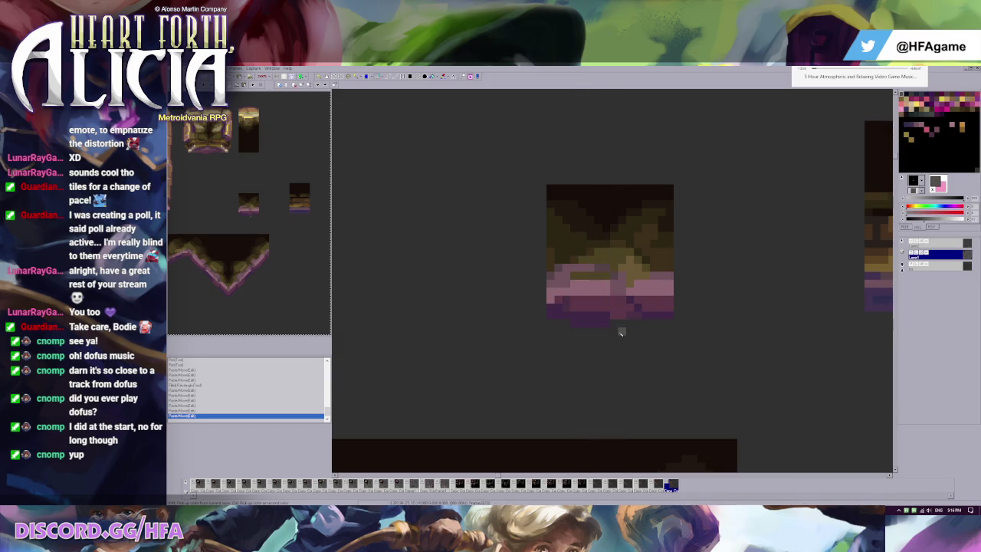
Repaint the tile's bottom edge with dark purple and mauve pixels sampled from the tile
left_click(592, 312)
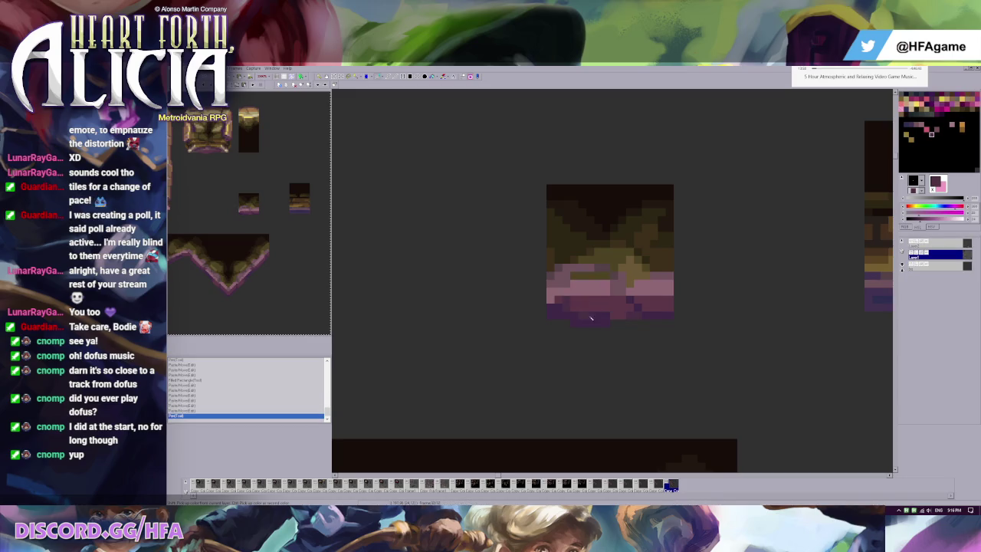
left_click(606, 322)
left_click(567, 322)
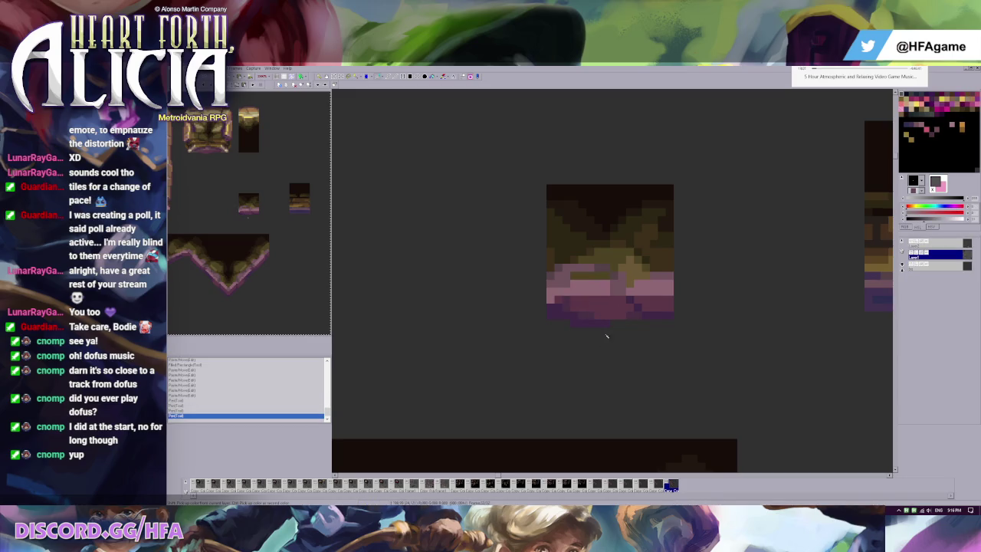
right_click(574, 308)
left_click(579, 307)
right_click(558, 299)
left_click(565, 302)
Slide a tile block next to the small tile to form a stepped ledge
scroll(565, 302, "down", 3)
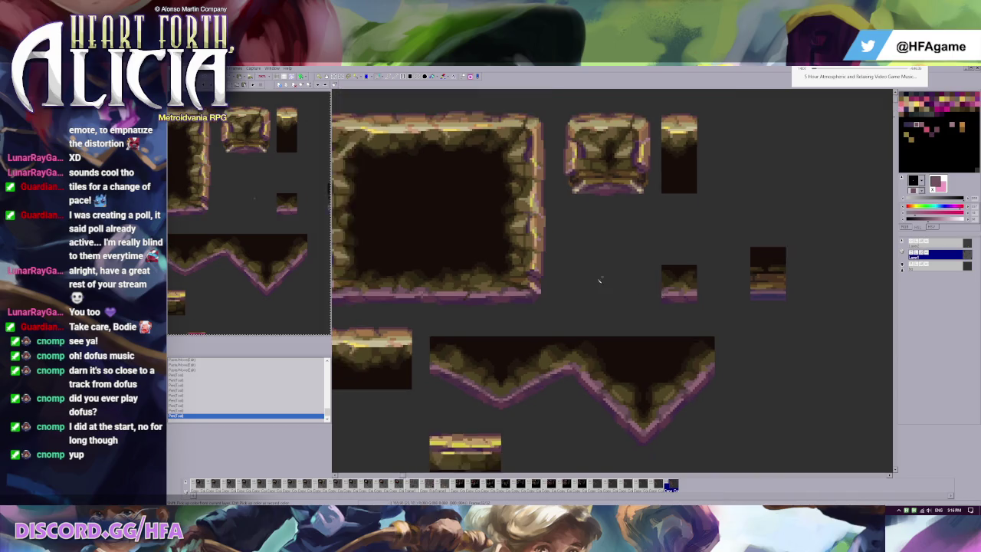
scroll(528, 323, "up", 1)
scroll(529, 323, "down", 1)
scroll(528, 324, "down", 1)
scroll(538, 277, "up", 1)
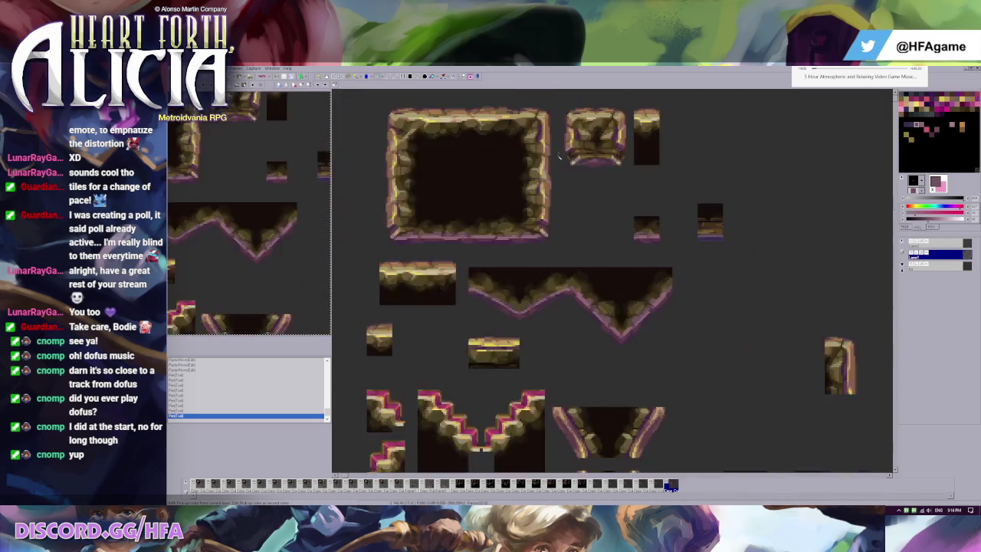
scroll(539, 277, "up", 1)
left_click_drag(698, 299, 734, 298)
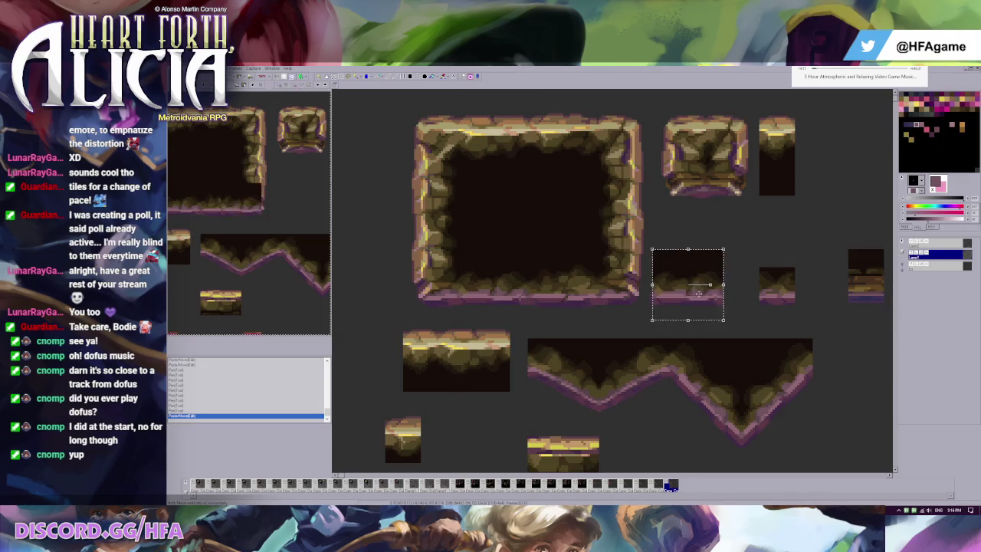
scroll(734, 299, "up", 1)
scroll(735, 298, "down", 1)
scroll(674, 292, "up", 1)
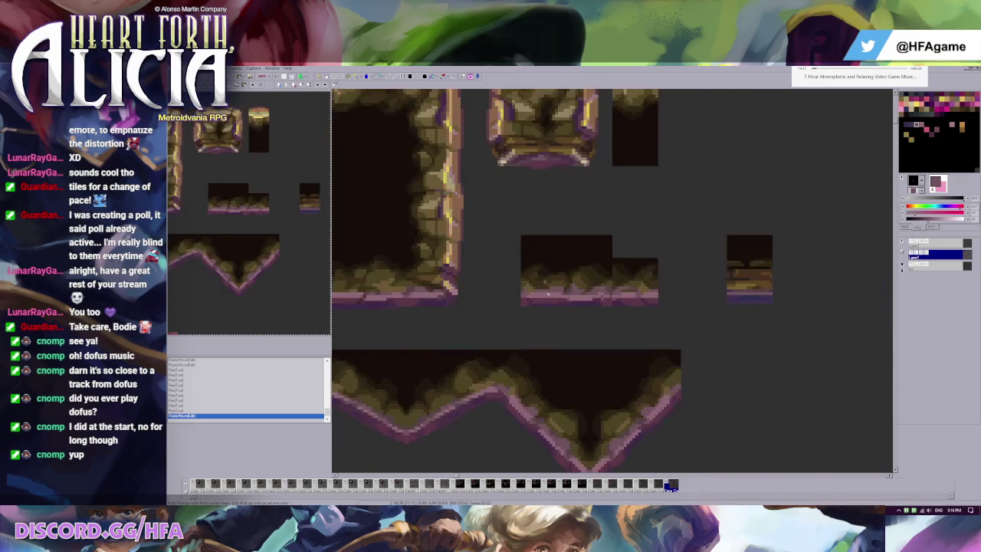
scroll(613, 283, "down", 1)
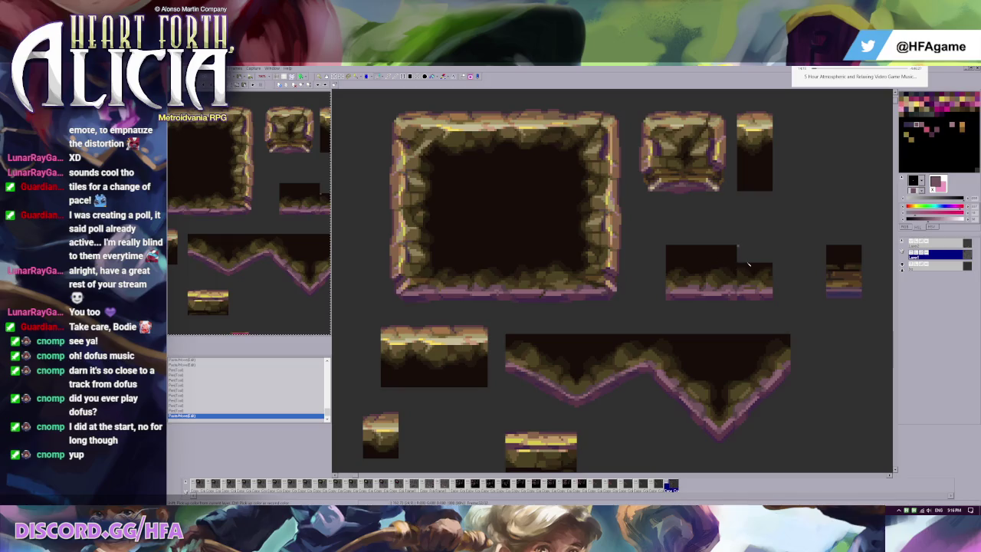
mouse_move(737, 244)
left_mouse_down()
mouse_move(755, 315)
mouse_move(786, 297)
mouse_move(652, 305)
left_mouse_up()
Try placing a tile piece beside the left platform, then undo the placement
key("ctrl+z")
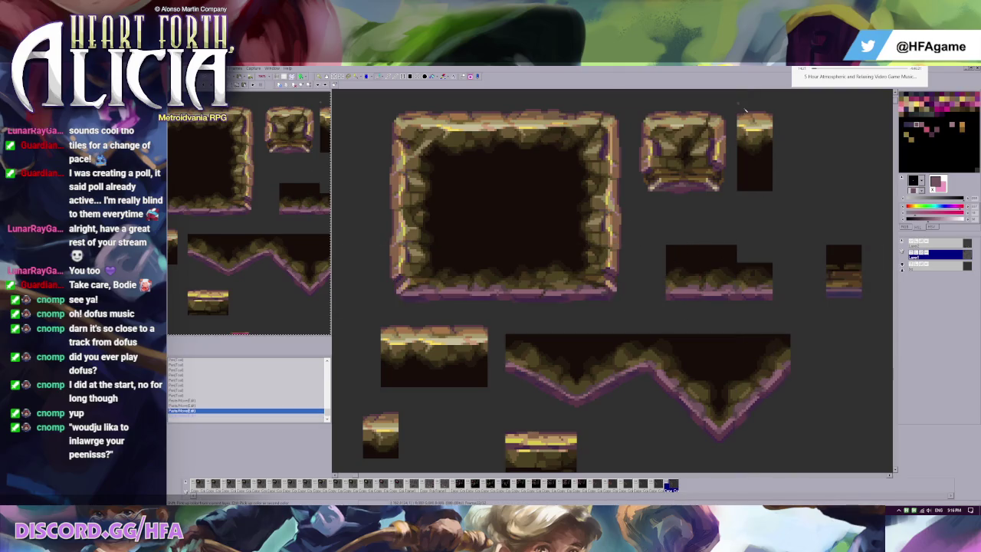
left_click_drag(762, 151, 513, 353)
left_click(551, 365)
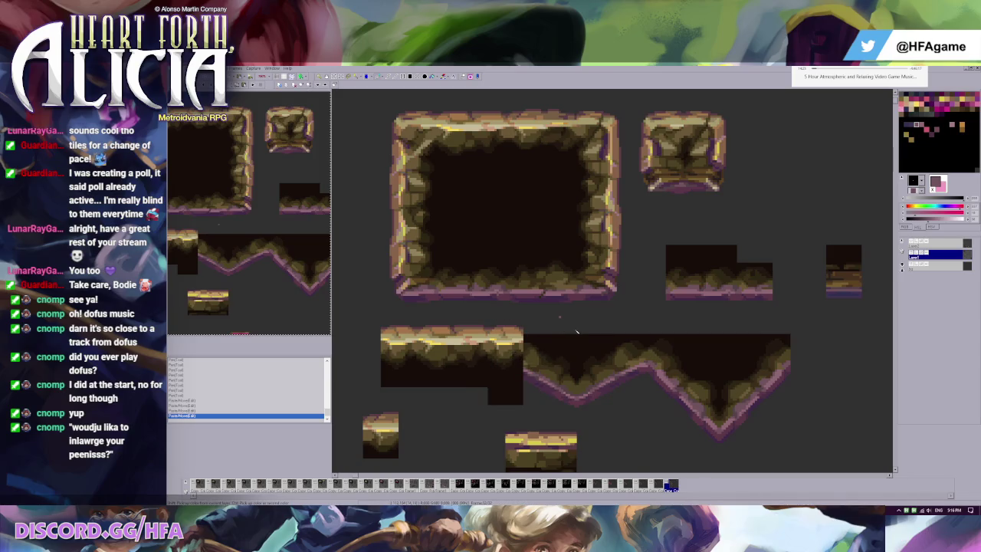
key("ctrl+z")
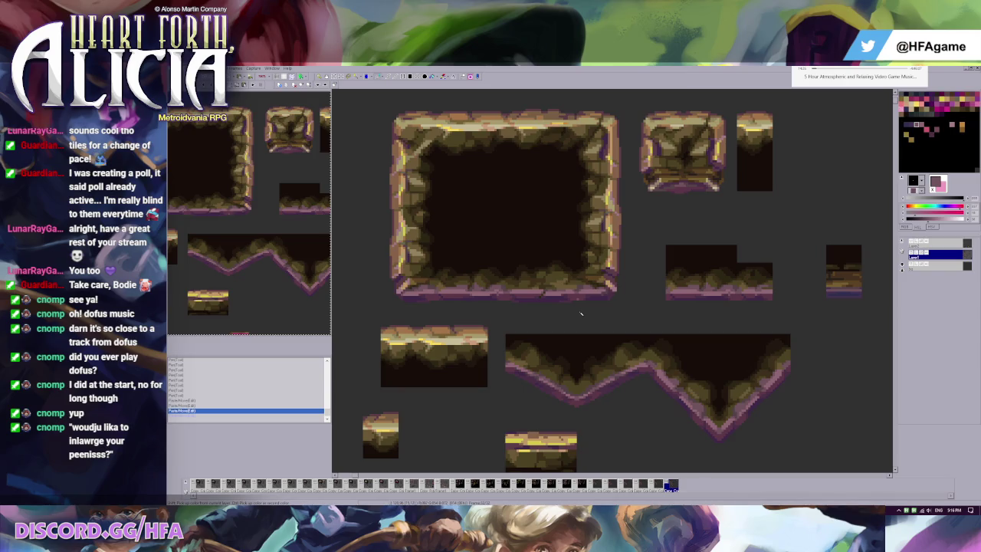
scroll(700, 188, "up", 3)
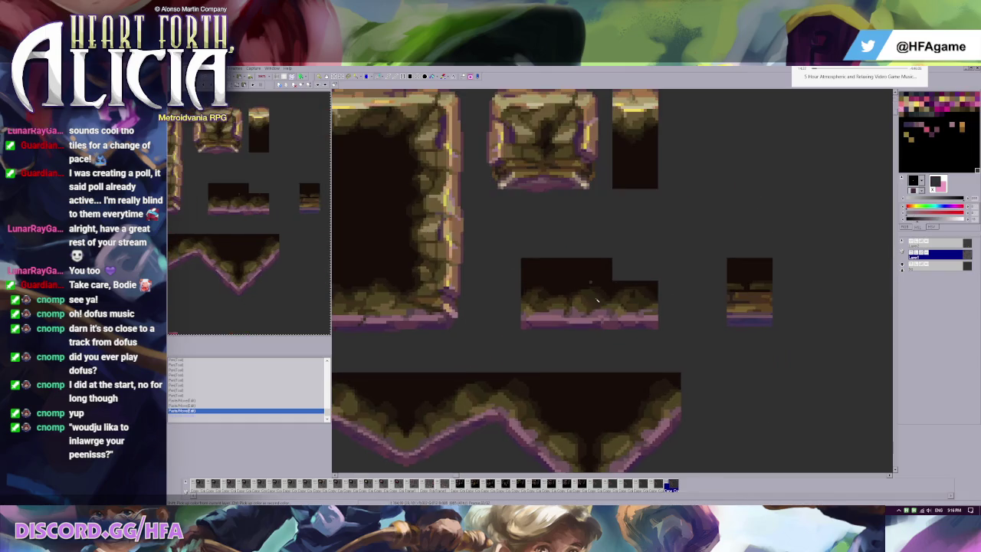
Move the small tile piece to the ledge's left end and touch it up with pink
left_click_drag(586, 279, 637, 380)
left_click_drag(621, 336, 469, 336)
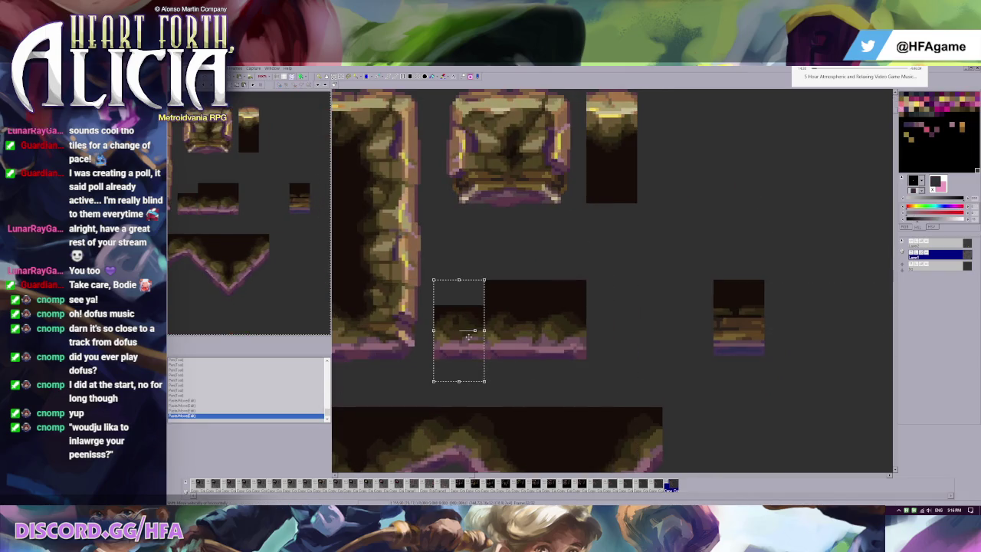
left_click(564, 323)
key("g")
left_click(488, 349, "ctrl")
left_click(485, 350)
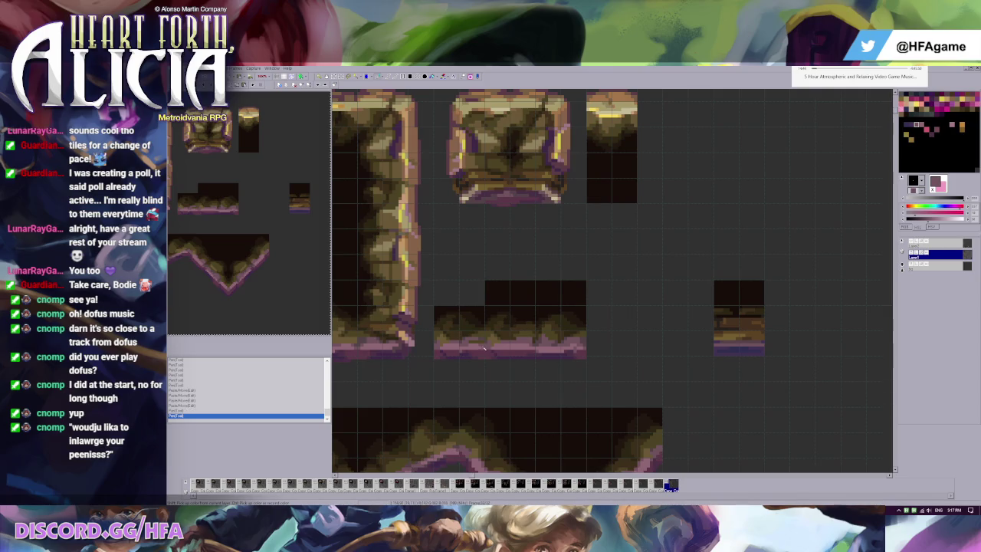
Paste copies of the piece to extend the strip rightward, keeping one copy at its right end
key("ctrl+v")
left_click_drag(463, 351, 643, 350)
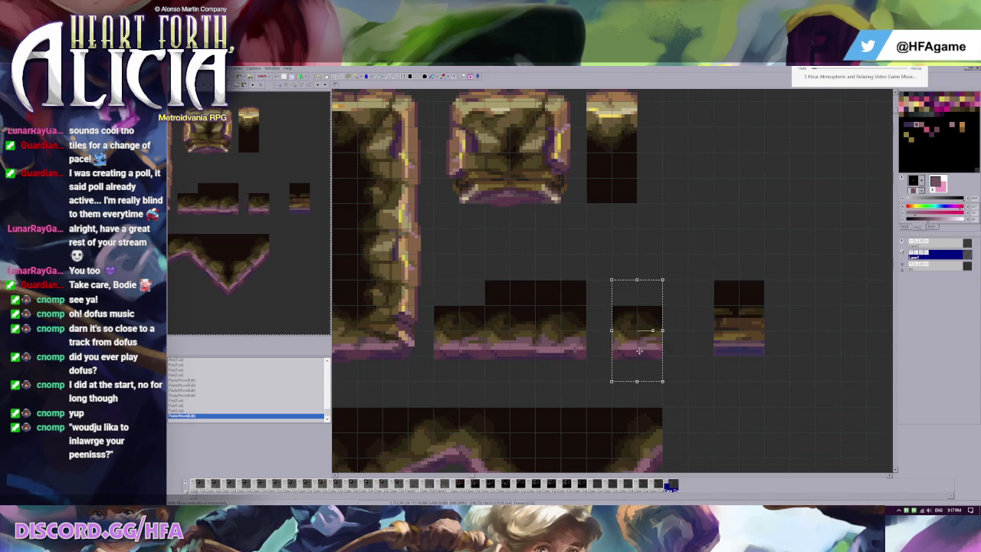
key("ctrl+v")
left_click_drag(463, 350, 666, 351)
key("g")
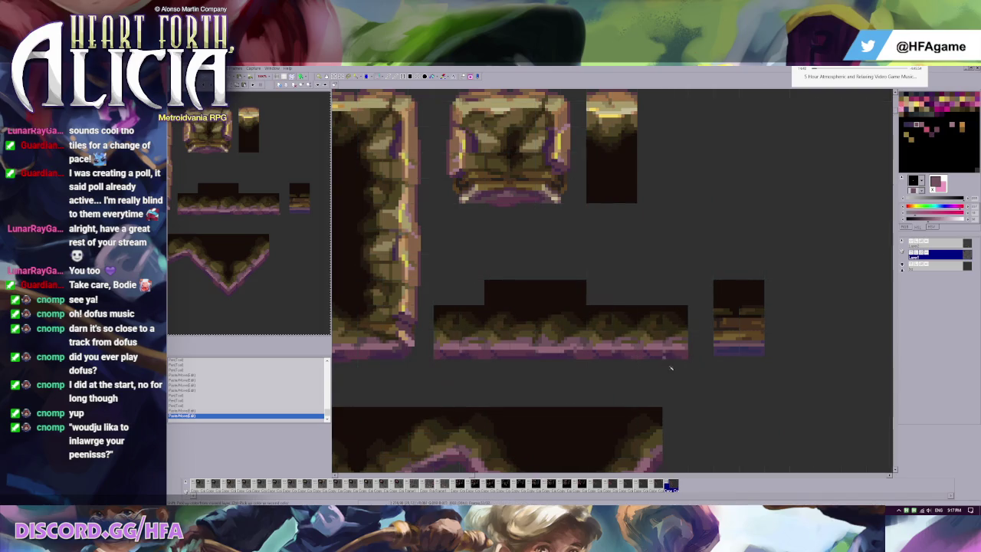
key("ctrl+z")
key("ctrl+z")
key("ctrl+v")
left_click_drag(452, 311, 606, 311)
scroll(685, 299, "up", 2)
Darken the step's corner with dark brown pixels and pull the long ledge section out of the row
right_click(663, 292)
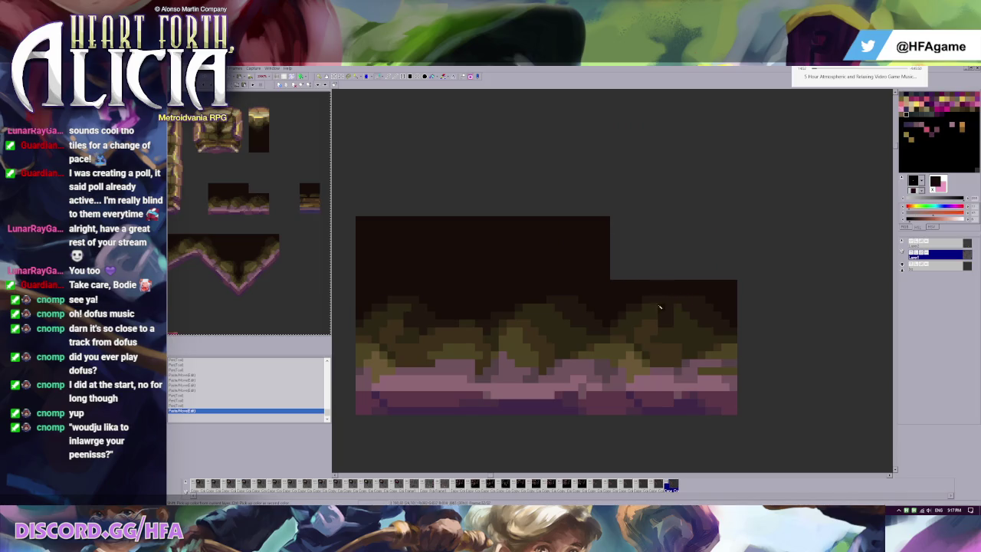
left_click(666, 303)
left_click(667, 329)
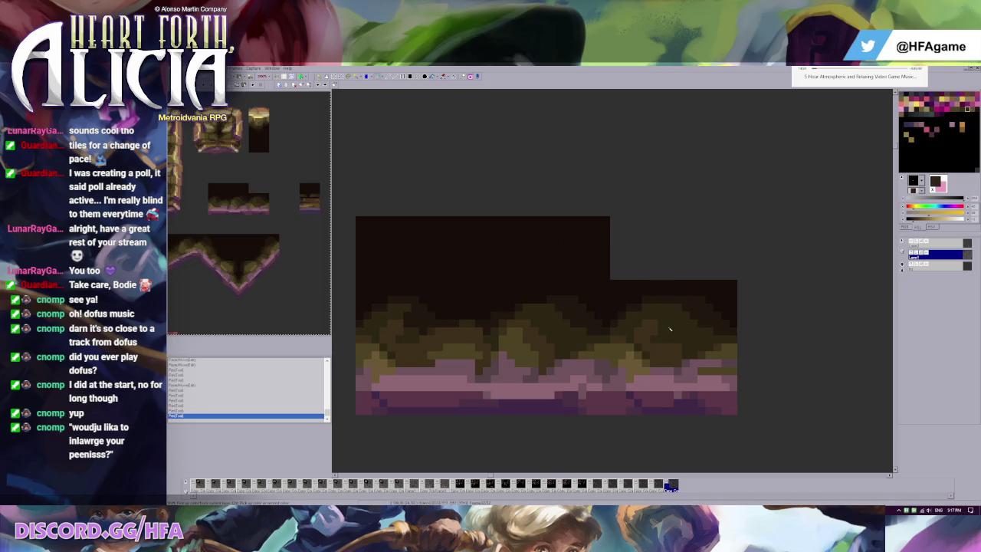
left_click(659, 335)
scroll(691, 316, "down", 2)
left_click(413, 77)
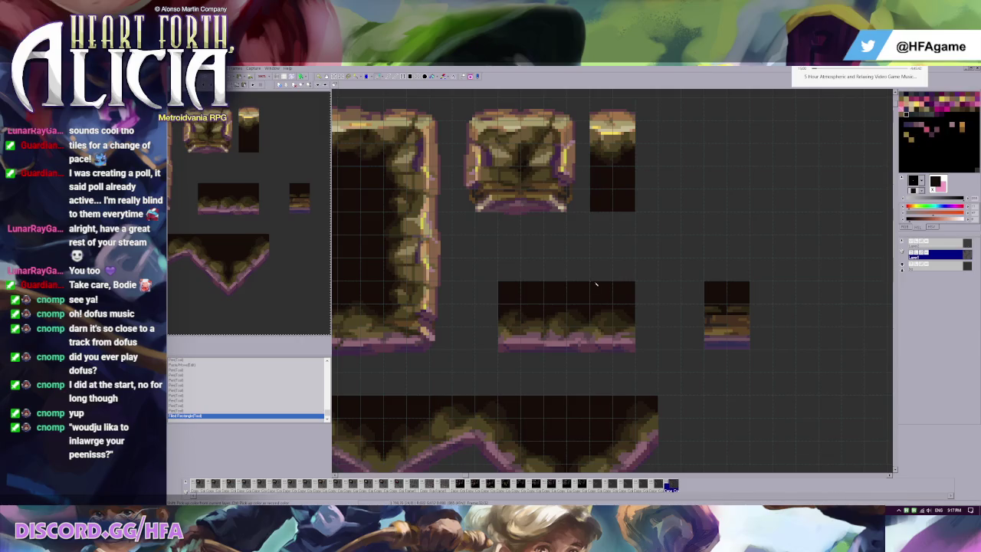
left_click_drag(597, 286, 578, 299)
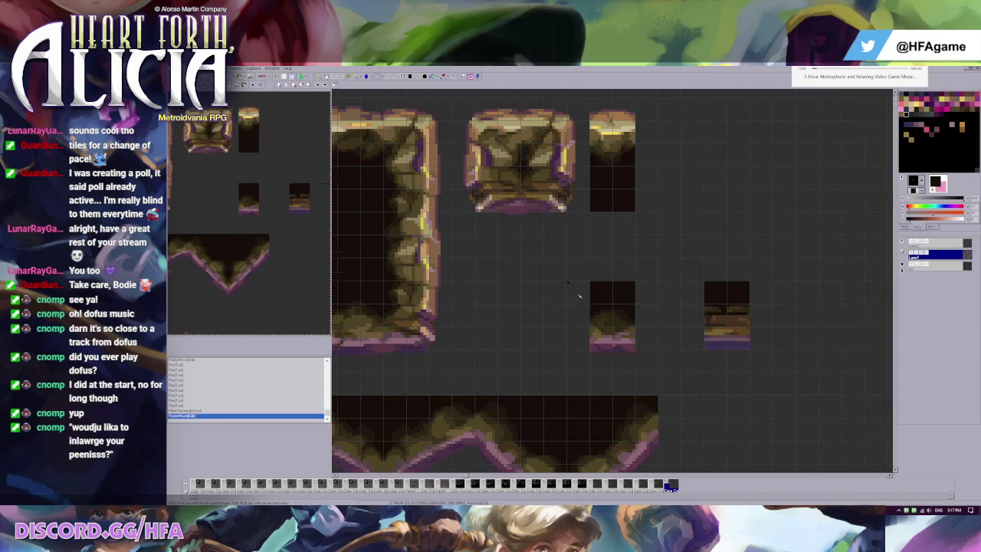
Move the small tile further to the right on the sheet
scroll(590, 289, "down", 2)
scroll(621, 264, "down", 2)
scroll(652, 241, "down", 1)
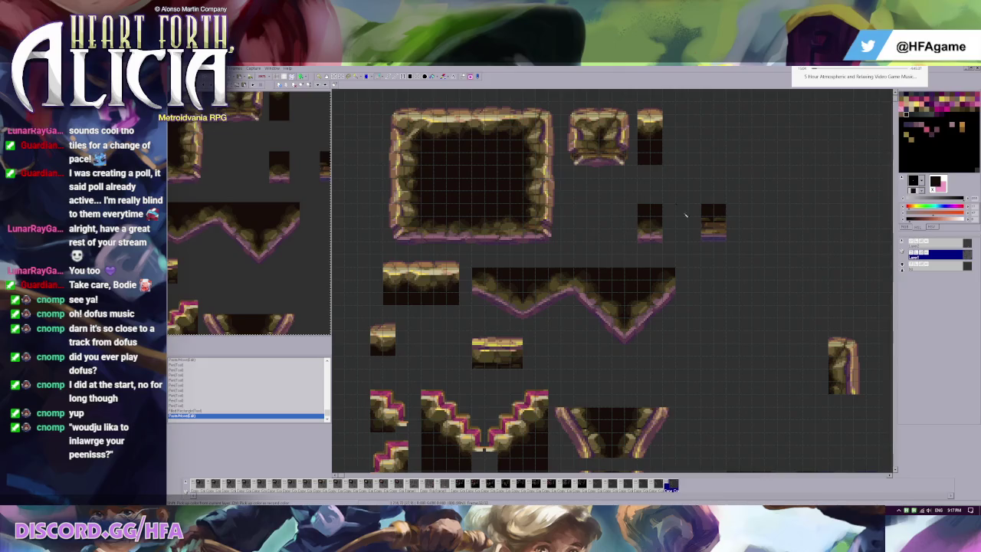
left_click_drag(697, 212, 748, 212)
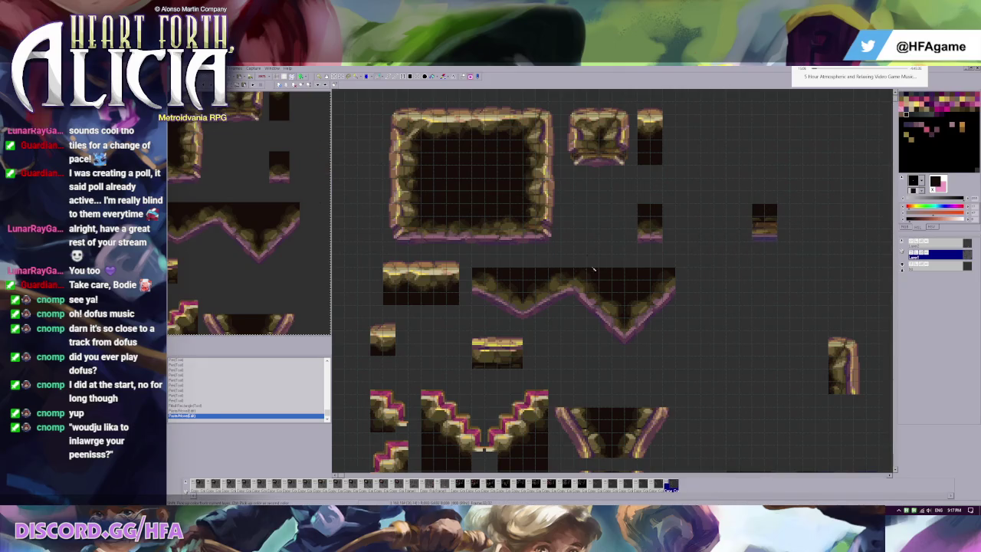
scroll(561, 172, "down", 1)
scroll(439, 243, "up", 1)
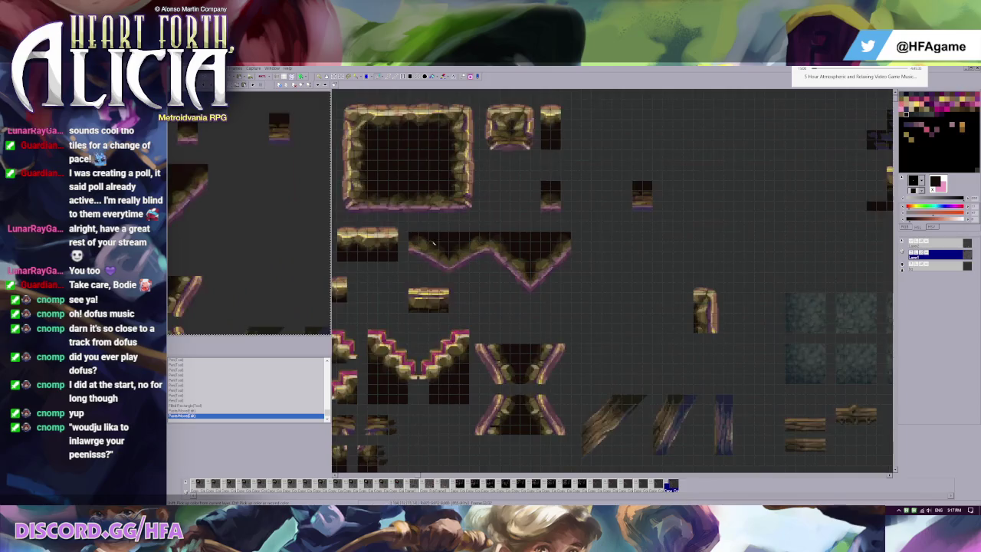
scroll(640, 167, "up", 1)
scroll(548, 168, "down", 1)
Save the tileset as a GAL file via File > Save As
left_click(180, 69)
left_click(235, 138)
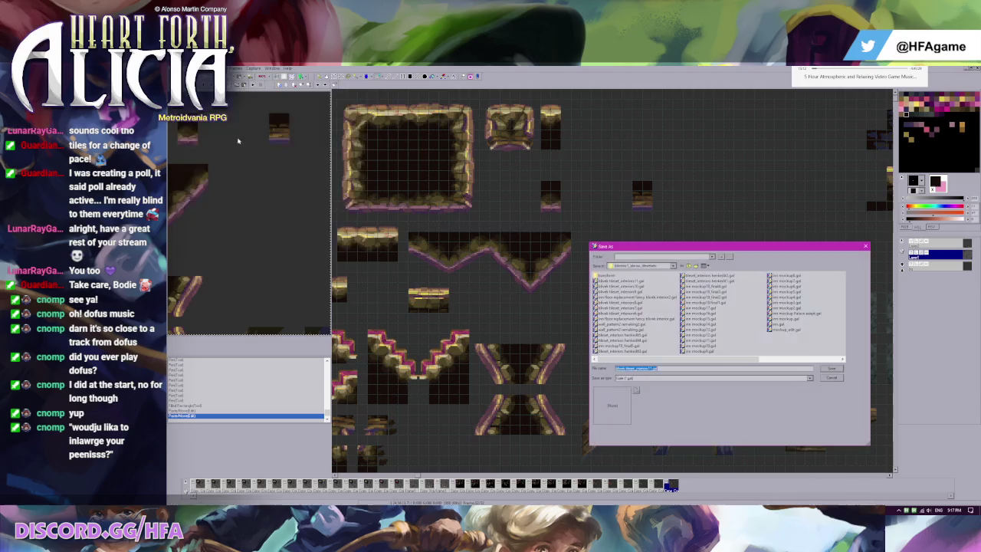
key("Return")
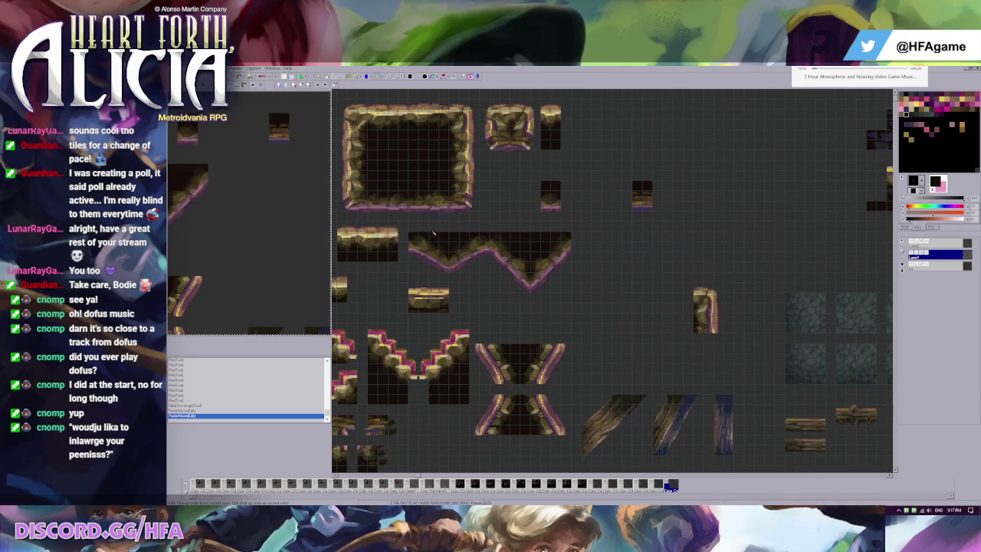
Move the V-shaped ledge group to the top row and fix it in place
mouse_move(408, 231)
left_mouse_down()
mouse_move(566, 295)
mouse_move(703, 152)
left_mouse_up()
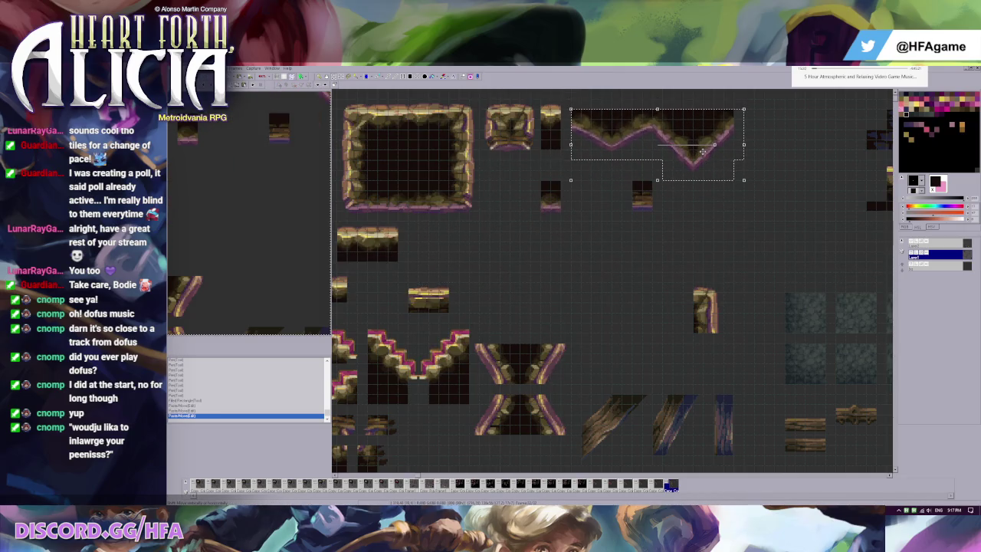
key("Escape")
scroll(526, 257, "down", 1)
scroll(527, 257, "up", 1)
Try moving the small tile upward, then undo the move
left_click_drag(565, 170, 627, 238)
left_click_drag(595, 205, 594, 184)
key("ctrl+z")
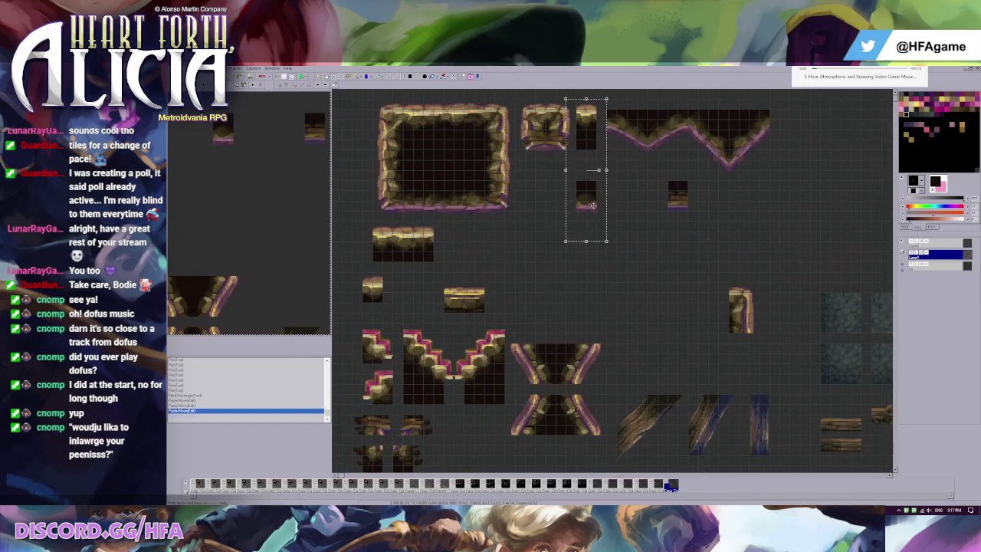
key("ctrl+y")
key("ctrl+z")
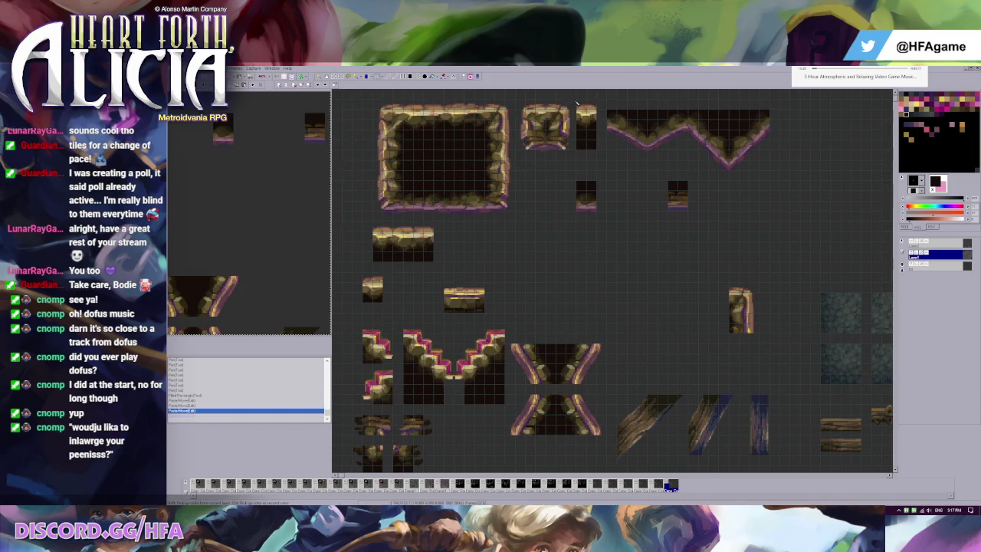
Delete the two small right-hand tiles, the platform tile below the frame and remaining stray tiles
left_click_drag(577, 102, 596, 215)
key("Delete")
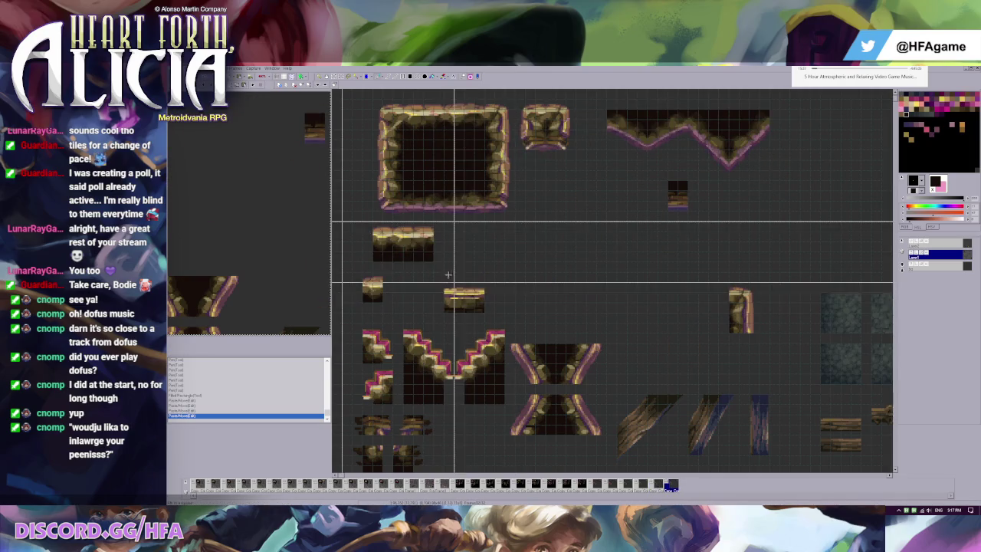
key("Delete")
left_click_drag(349, 250, 409, 314)
key("Delete")
left_click_drag(437, 280, 498, 310)
key("Delete")
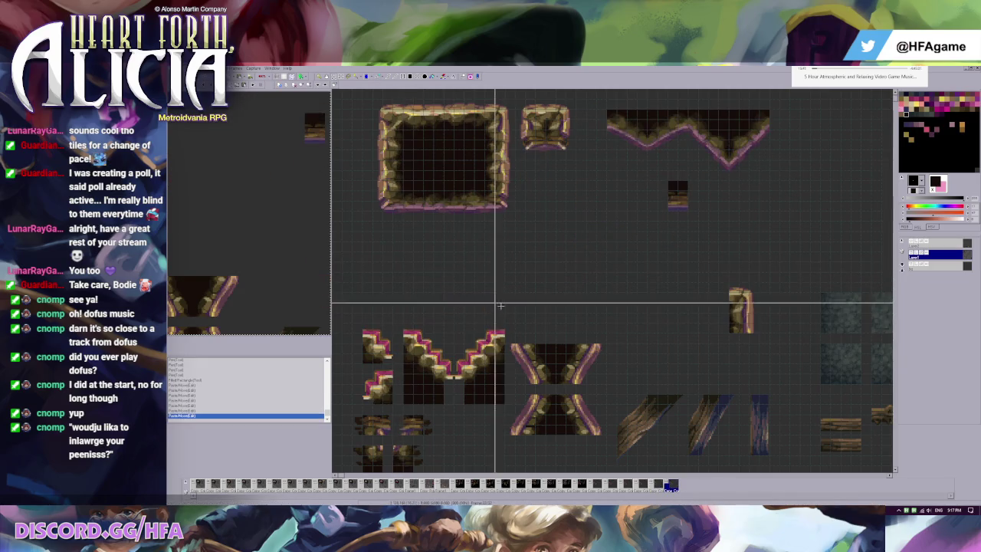
Paste the vertical stone-wall strip and position it left of the frame
key("ctrl+v")
mouse_move(586, 205)
left_mouse_down()
mouse_move(362, 206)
mouse_move(353, 253)
left_mouse_up()
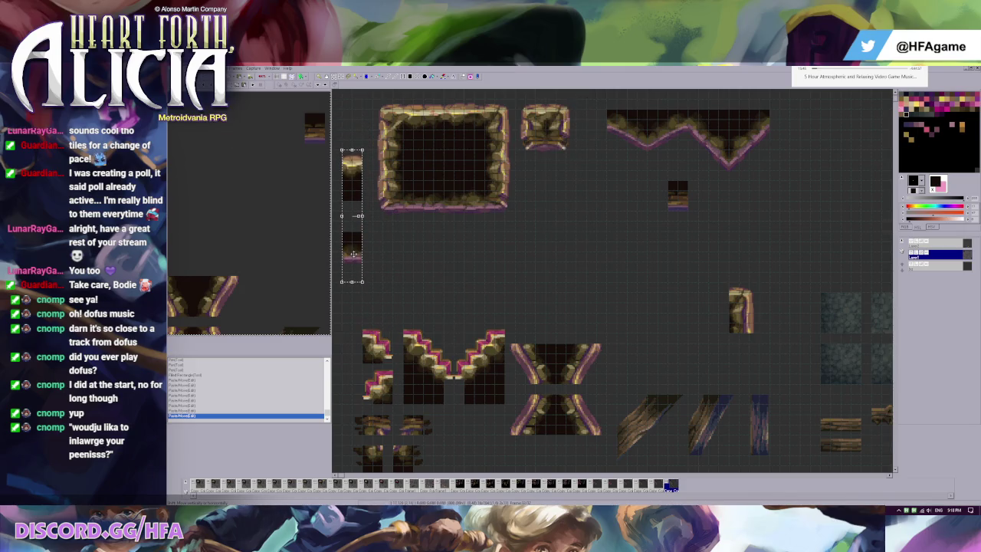
left_click_drag(352, 177, 358, 254)
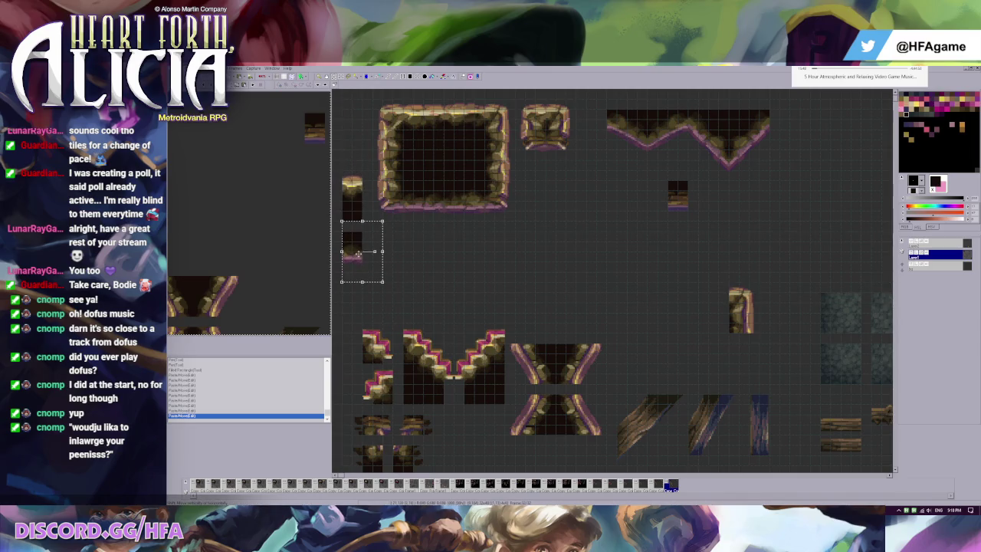
scroll(373, 168, "up", 2)
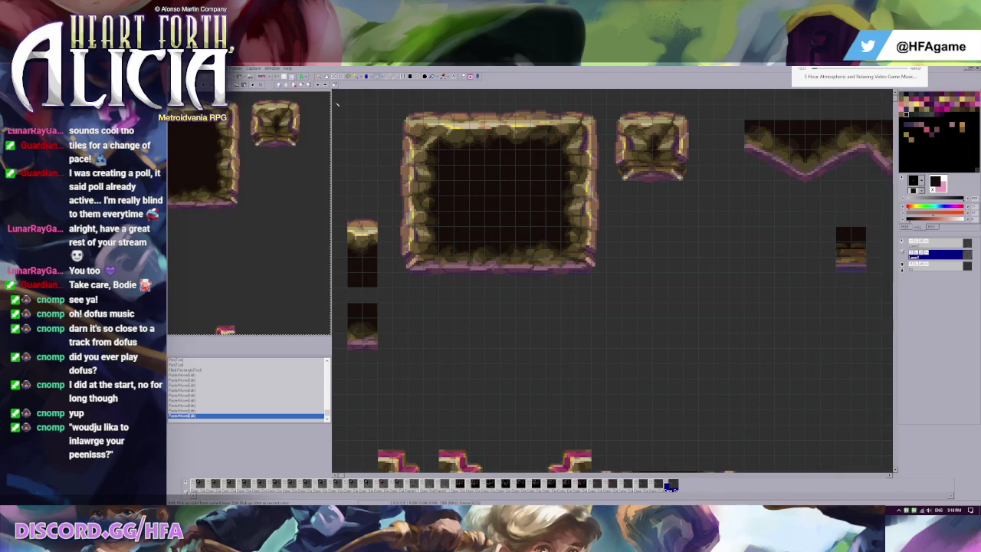
Place the pillar tile under the small frame with the small tile beside it
left_click_drag(393, 196, 331, 89)
scroll(675, 167, "down", 1)
scroll(675, 168, "down", 1)
scroll(690, 138, "down", 1)
scroll(713, 108, "up", 1)
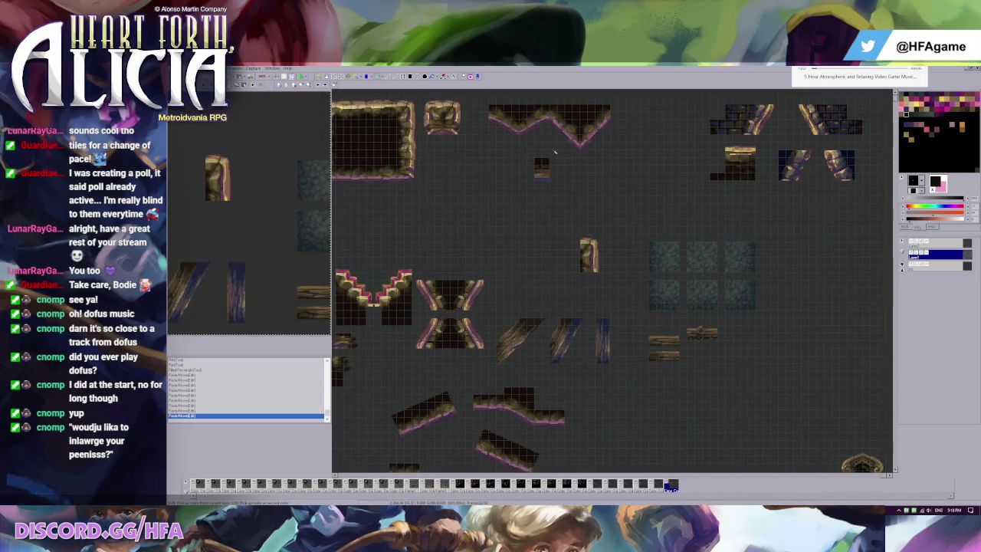
scroll(675, 168, "up", 1)
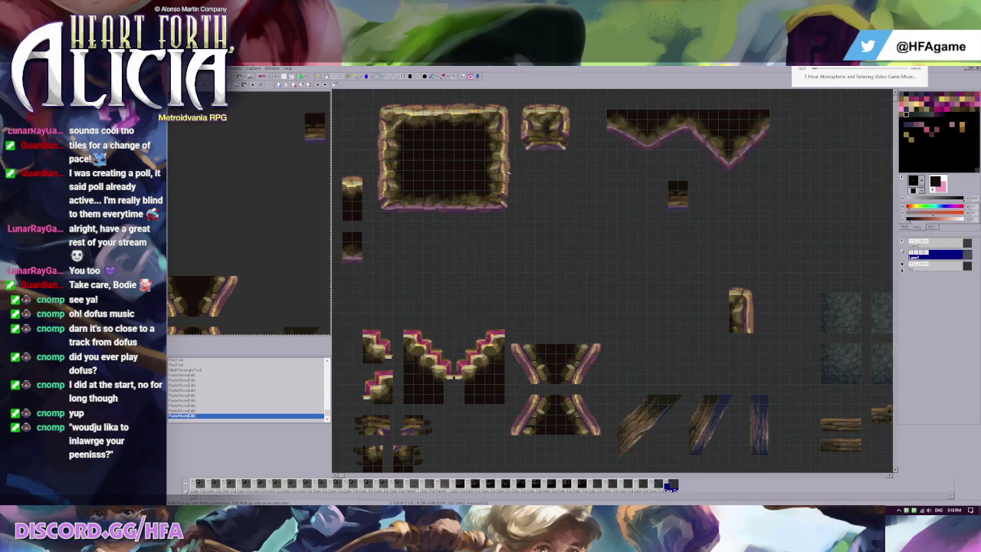
left_click_drag(347, 195, 528, 198)
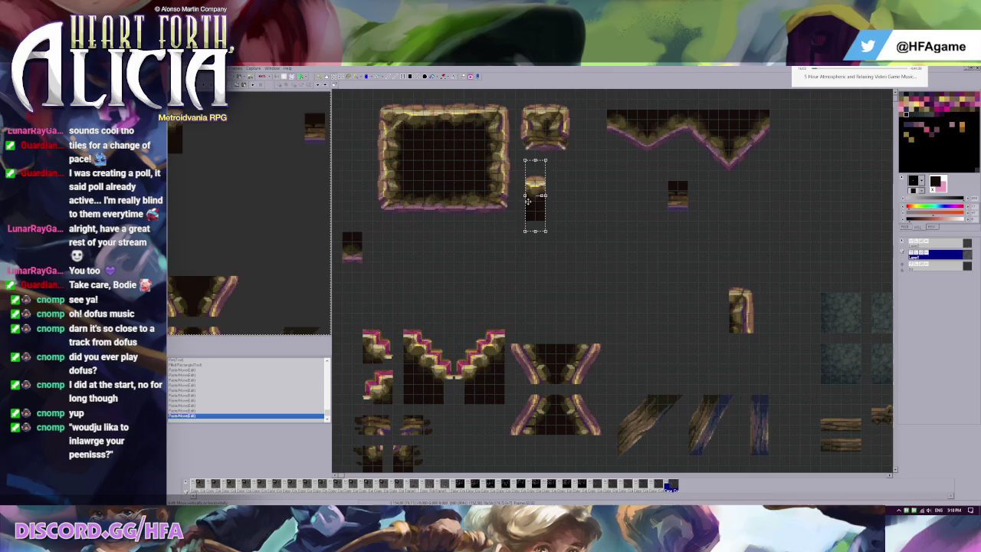
mouse_move(332, 221)
left_mouse_down()
mouse_move(392, 281)
mouse_move(581, 188)
mouse_move(581, 202)
left_mouse_up()
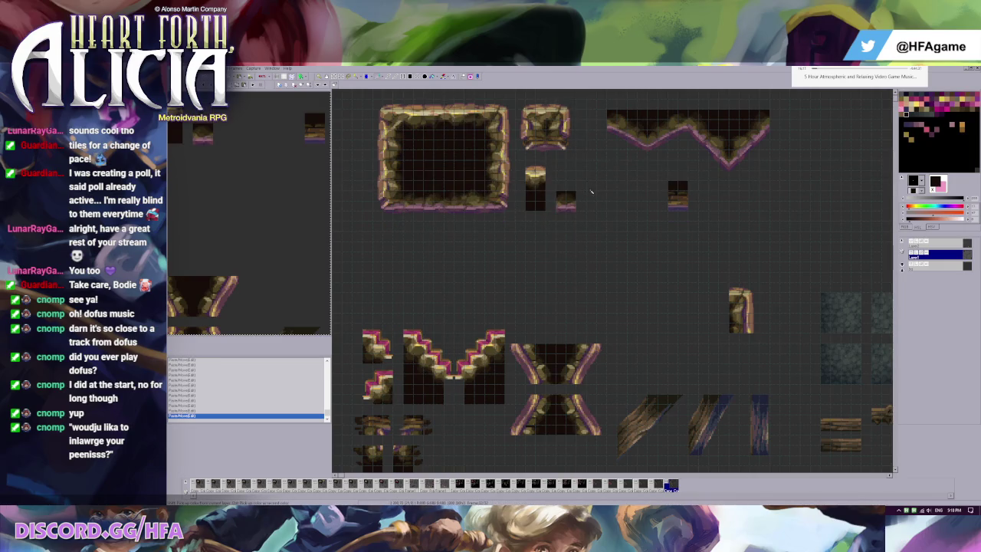
scroll(570, 150, "up", 1)
scroll(570, 150, "up", 1)
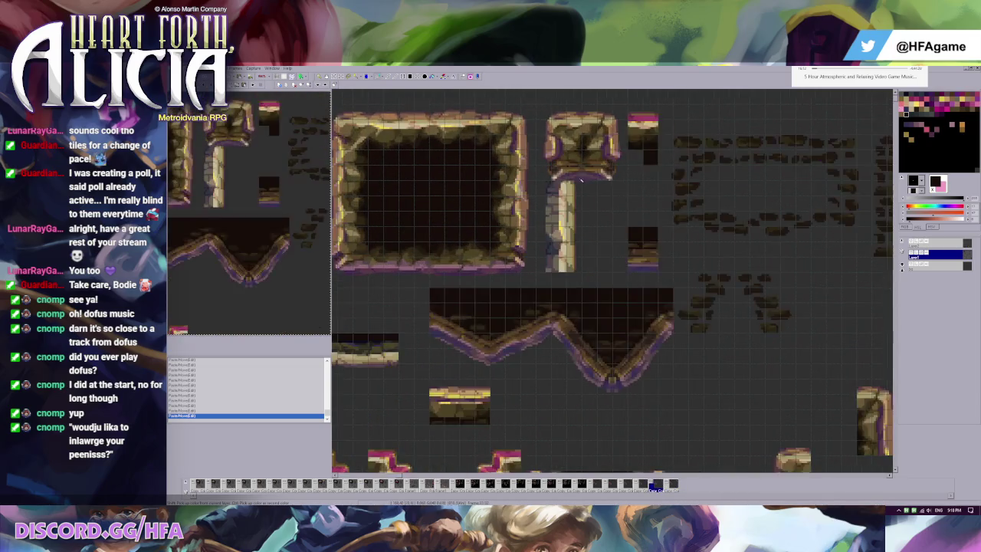
Toggle a layer's visibility and drop the pink edge piece onto the pillar's top
key("h")
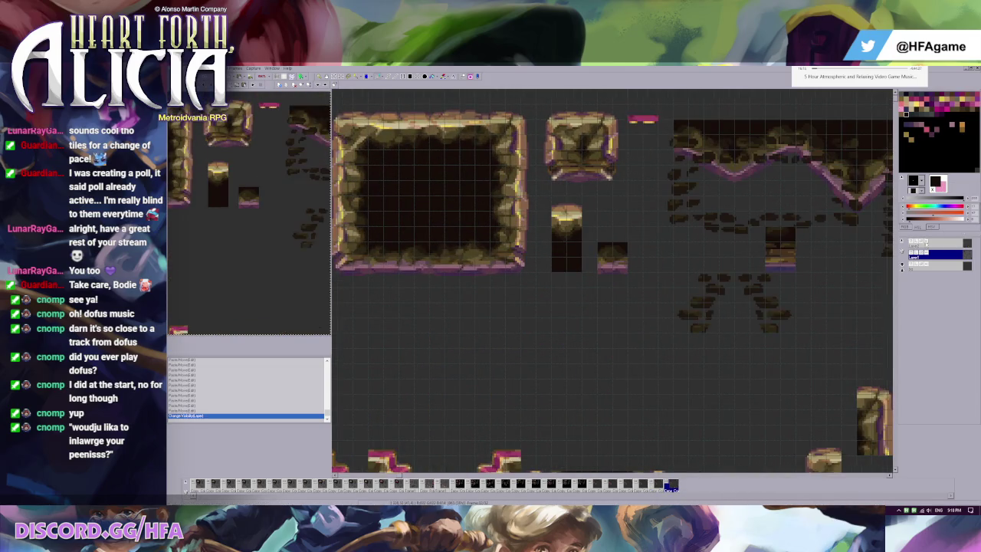
left_click_drag(642, 119, 580, 220)
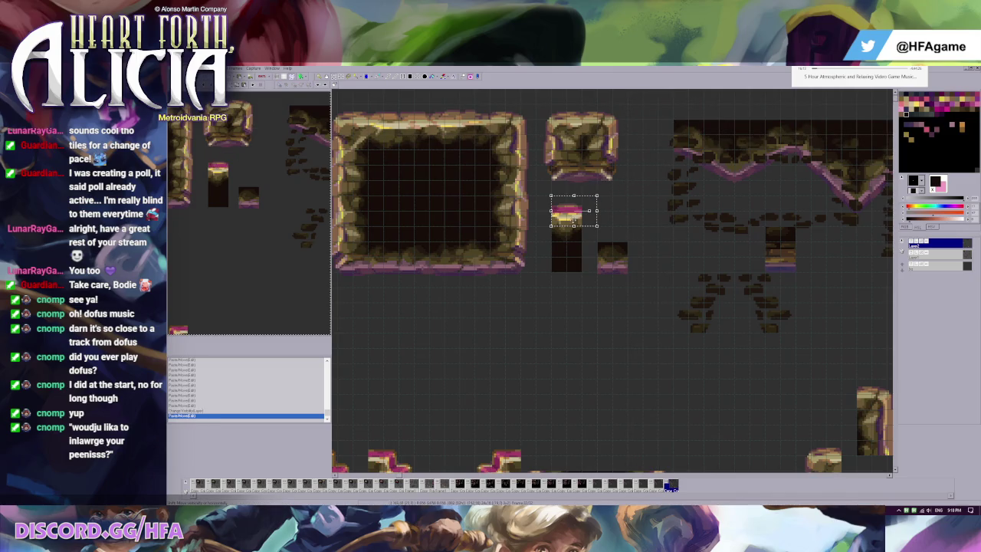
scroll(576, 223, "down", 1)
left_click_drag(697, 229, 493, 368)
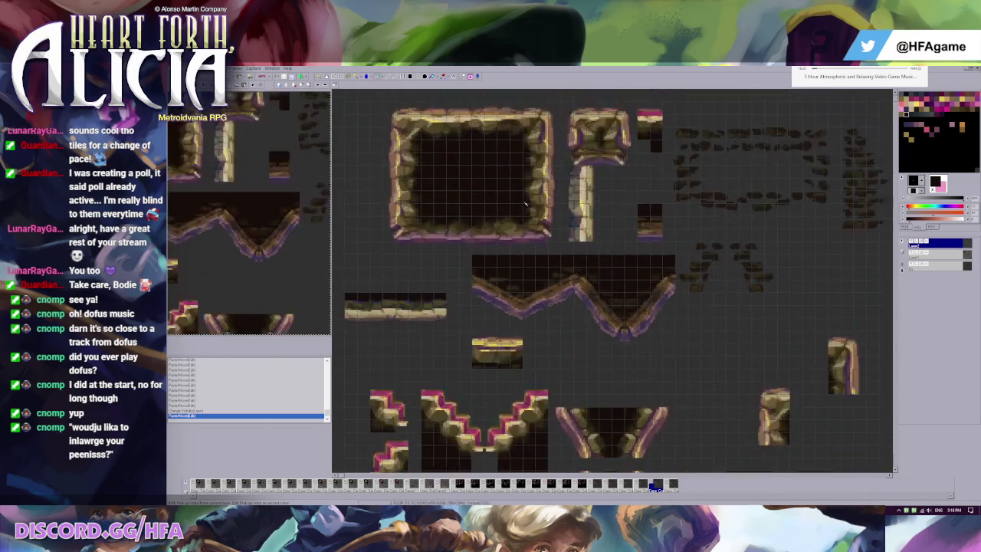
scroll(607, 158, "up", 2)
On an earlier animation frame, paste a copy over the big frame's top, then undo its move
key("Left")
key("Left")
key("Left")
key("Left")
key("Left")
key("Left")
key("Left")
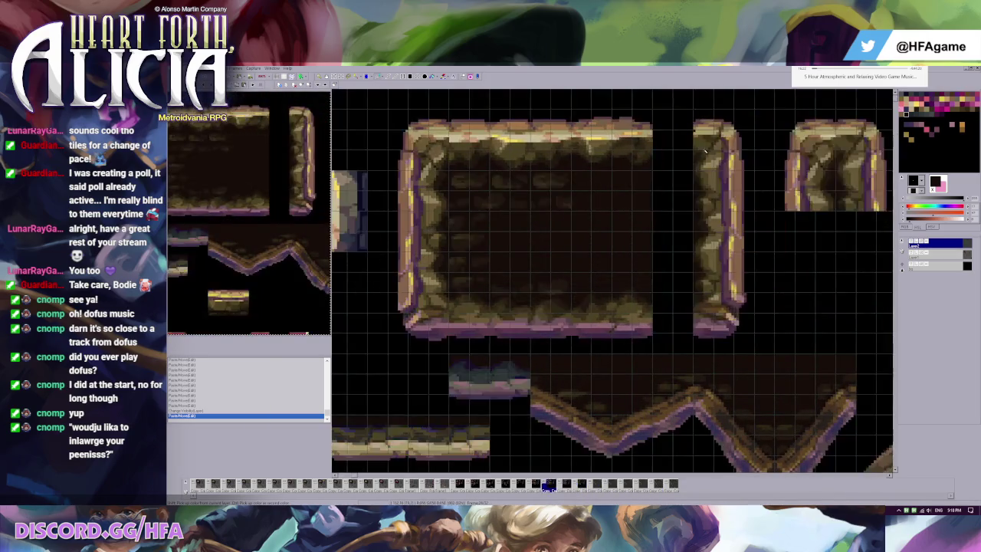
key("Left")
key("Left")
key("Left")
key("ctrl+v")
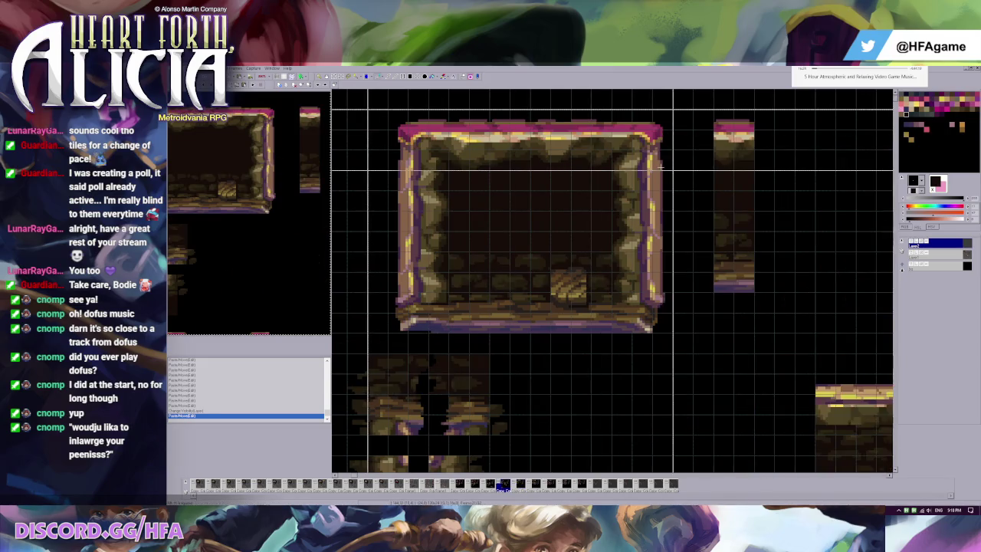
left_click_drag(664, 136, 661, 384)
key("ctrl+z")
key("Left")
key("Right")
Try pasting the pink ledge into the frame's middle, normal and rotated, undoing both attempts
left_click(914, 244)
key("Right")
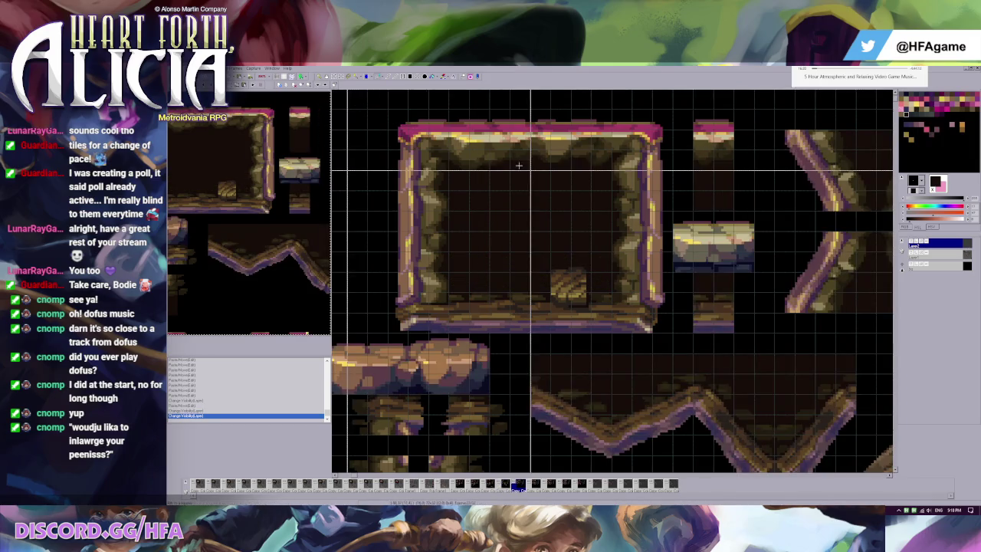
key("ctrl+v")
left_click_drag(522, 137, 551, 239)
key("ctrl+z")
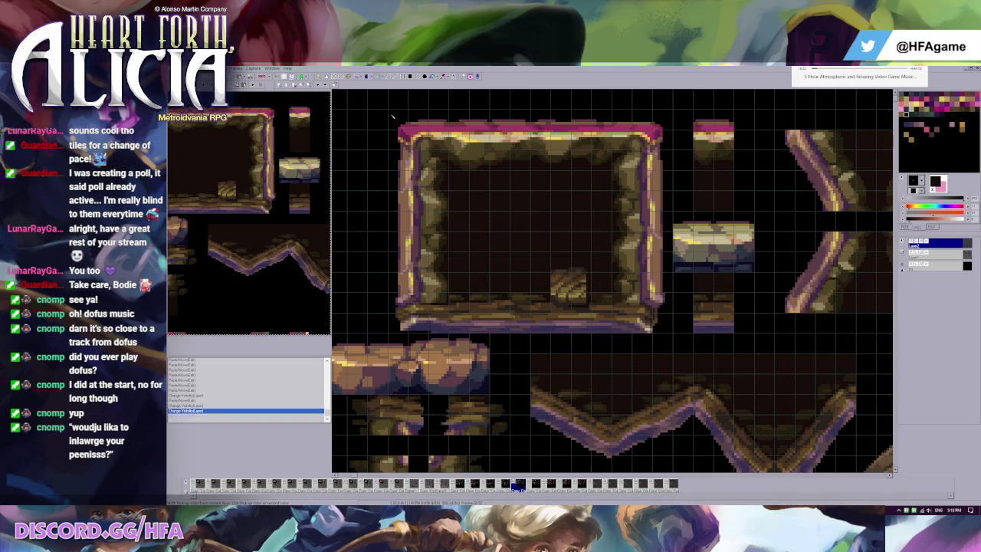
key("ctrl+v")
key("ctrl+z")
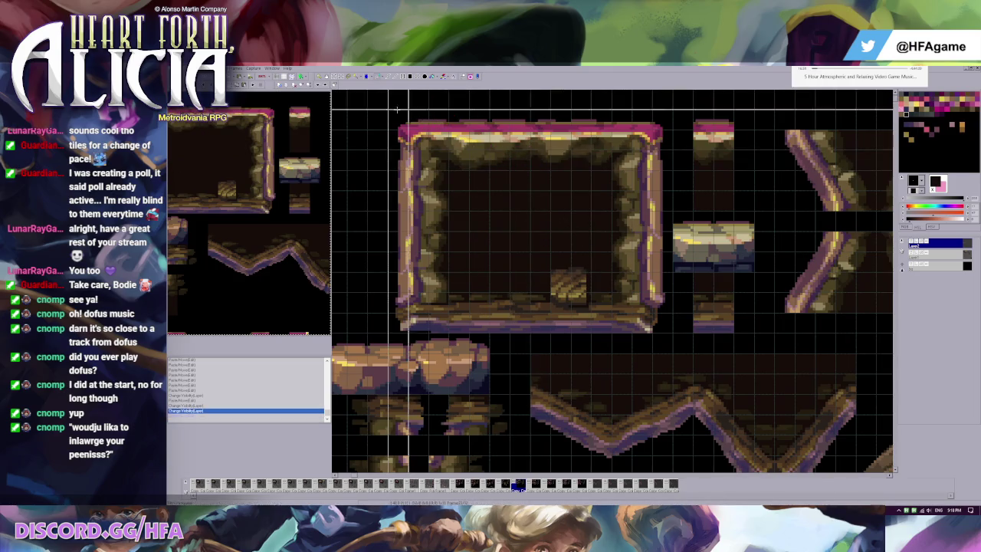
key("Right")
key("Right")
key("Right")
key("Right")
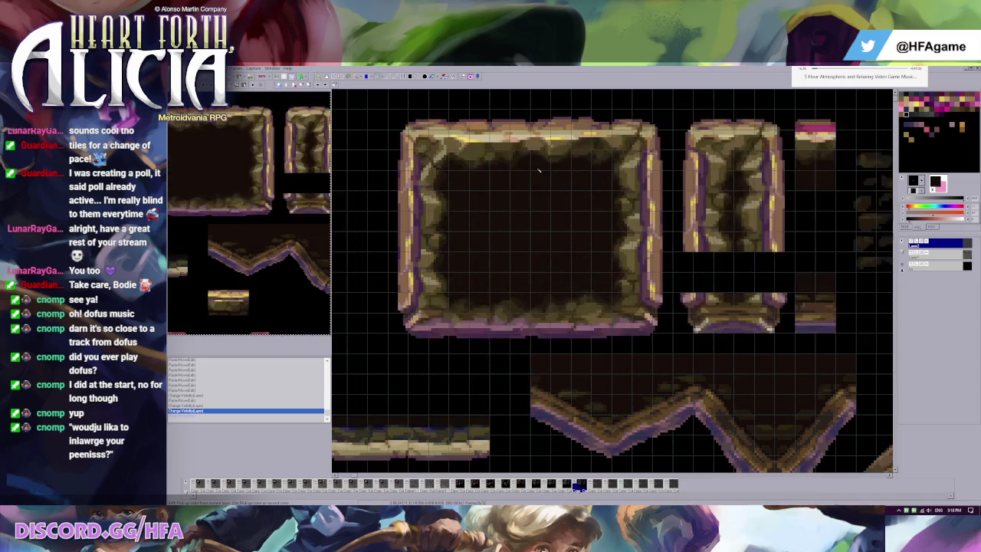
key("Right")
key("Right")
key("Right")
key("Right")
key("Right")
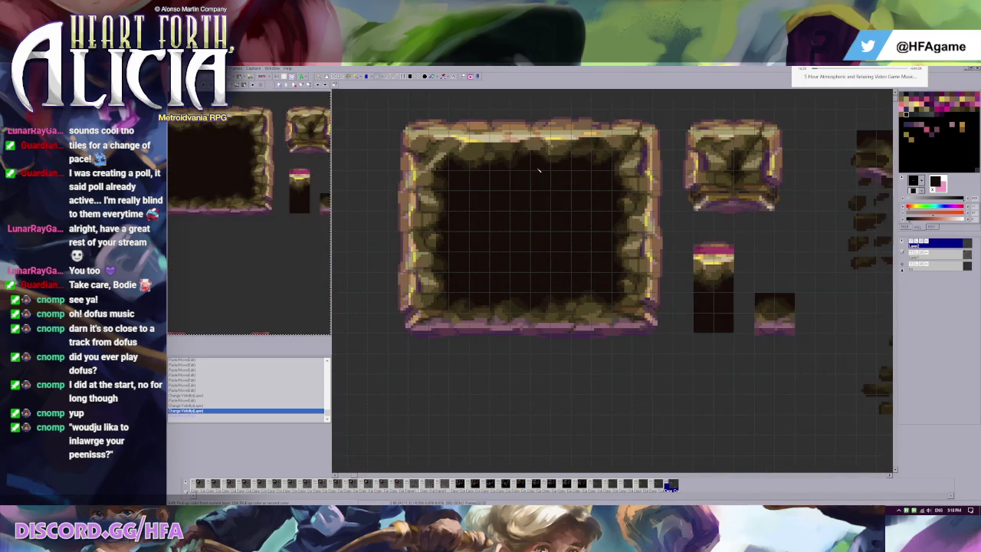
Paste the pink top-edge strip along the large frame's top, removing its middle part
scroll(529, 171, "down", 2)
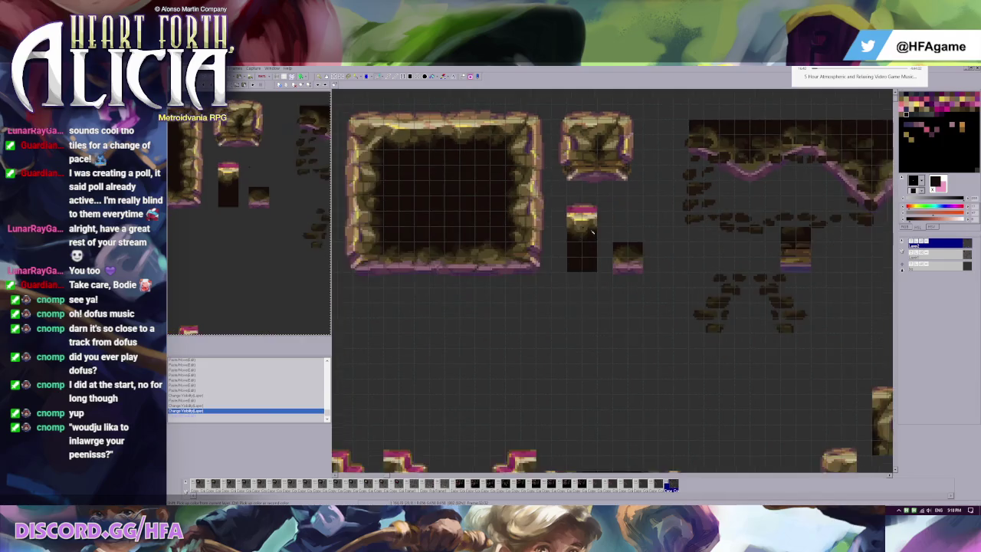
scroll(510, 174, "up", 1)
key("ctrl+v")
key("Escape")
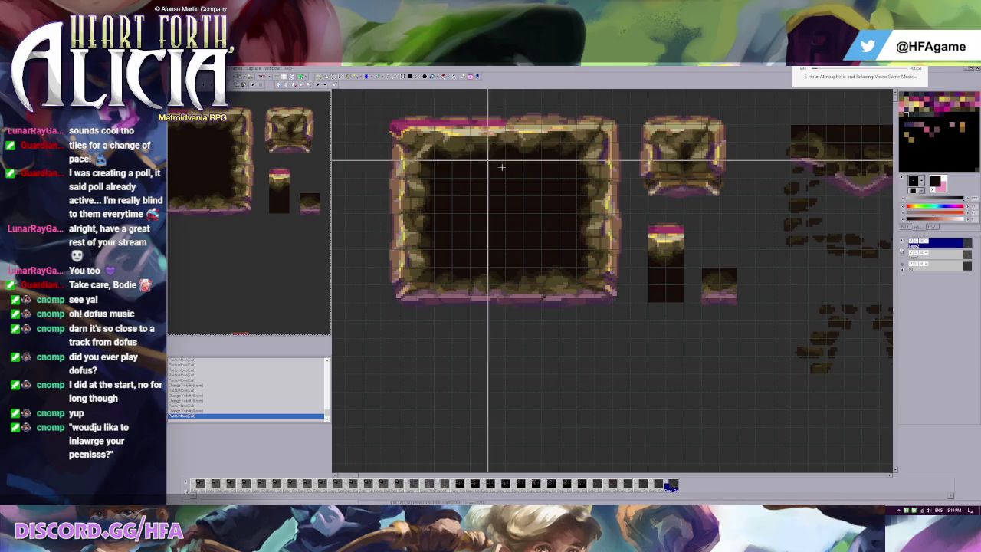
key("ctrl+v")
scroll(587, 142, "up", 1)
left_click_drag(441, 117, 736, 153)
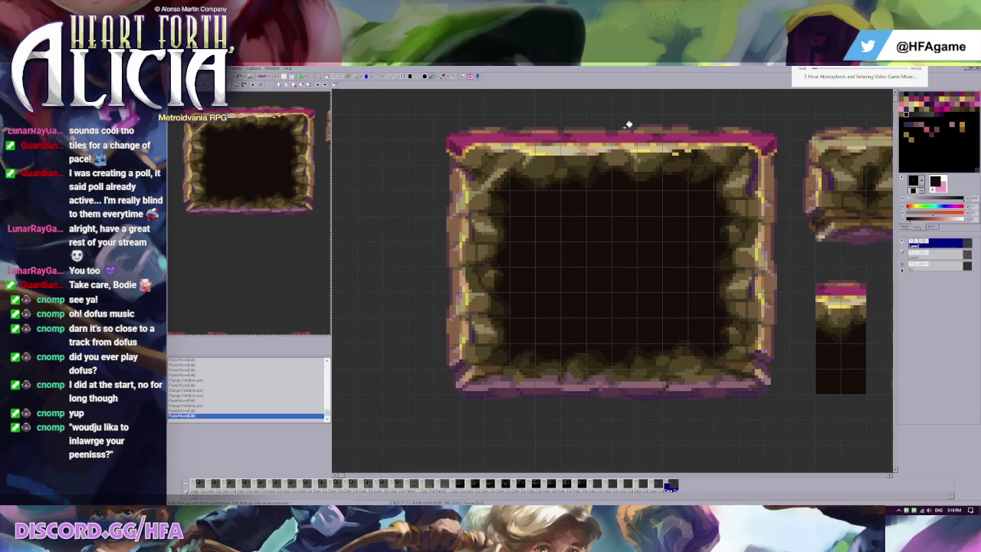
key("ctrl+z")
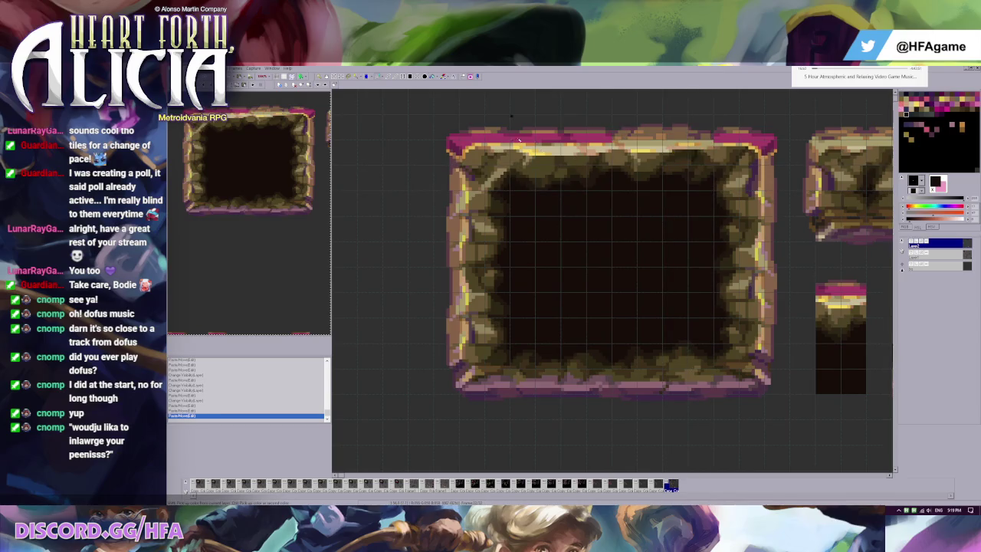
Shift a top-edge piece right into place and briefly hide a layer to check it
left_click_drag(509, 114, 611, 191)
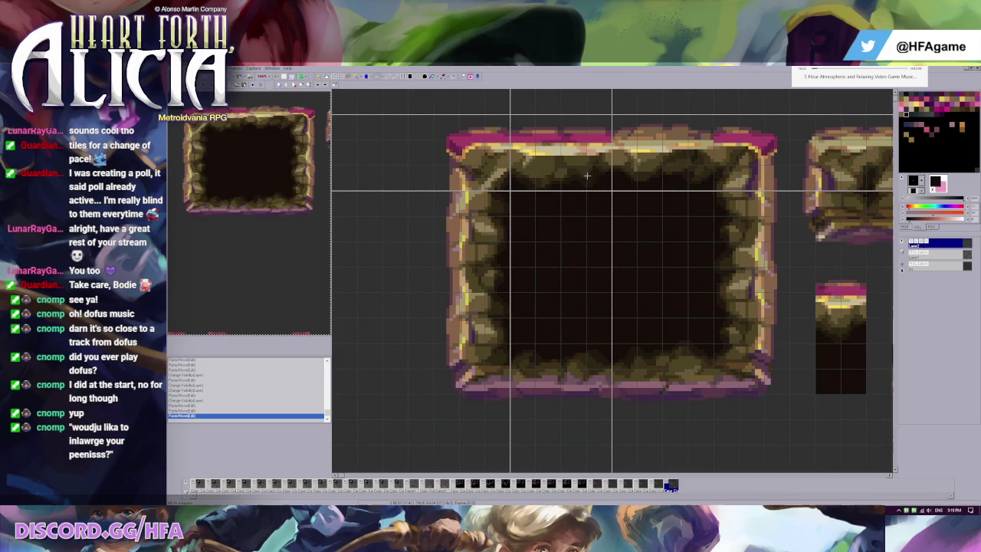
left_click_drag(575, 164, 674, 164)
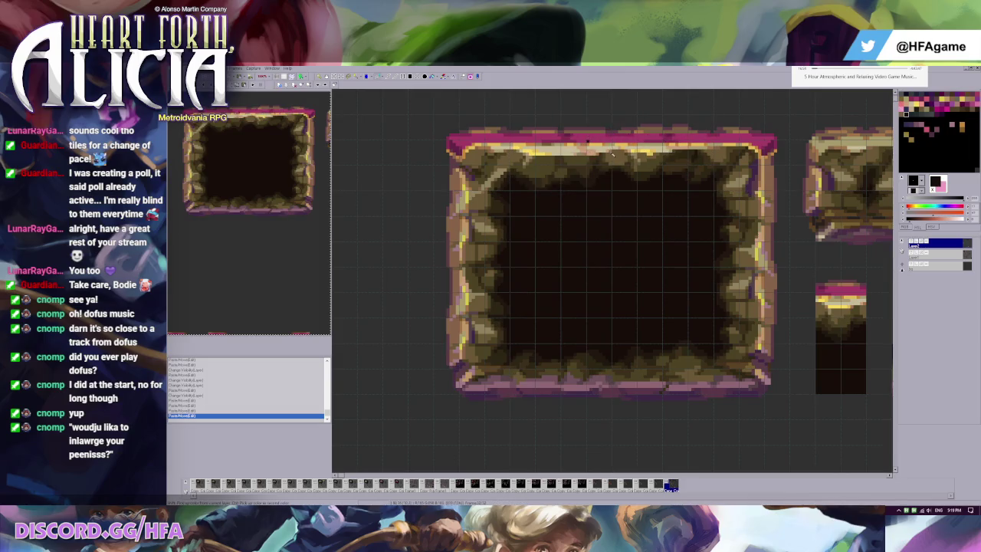
left_click_drag(613, 147, 703, 191)
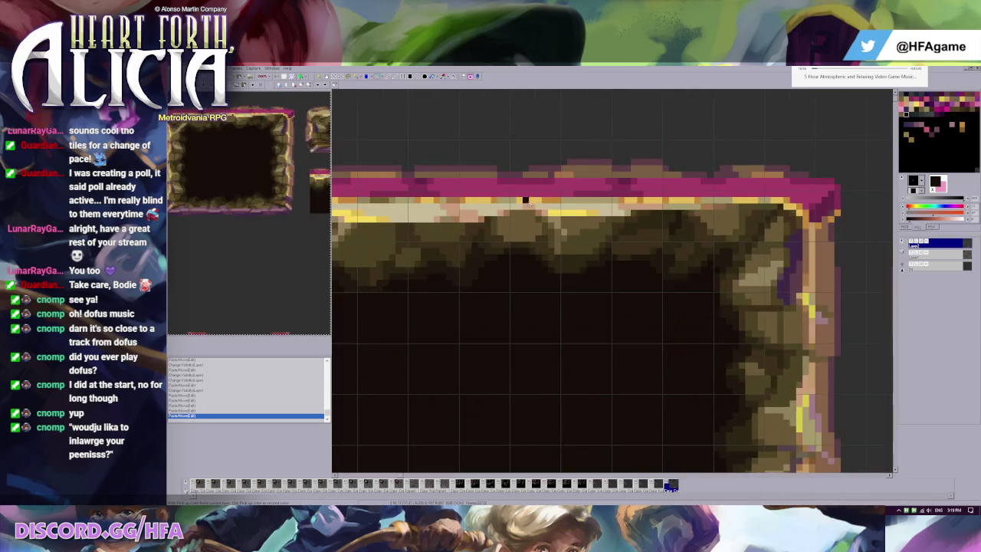
scroll(473, 199, "down", 1)
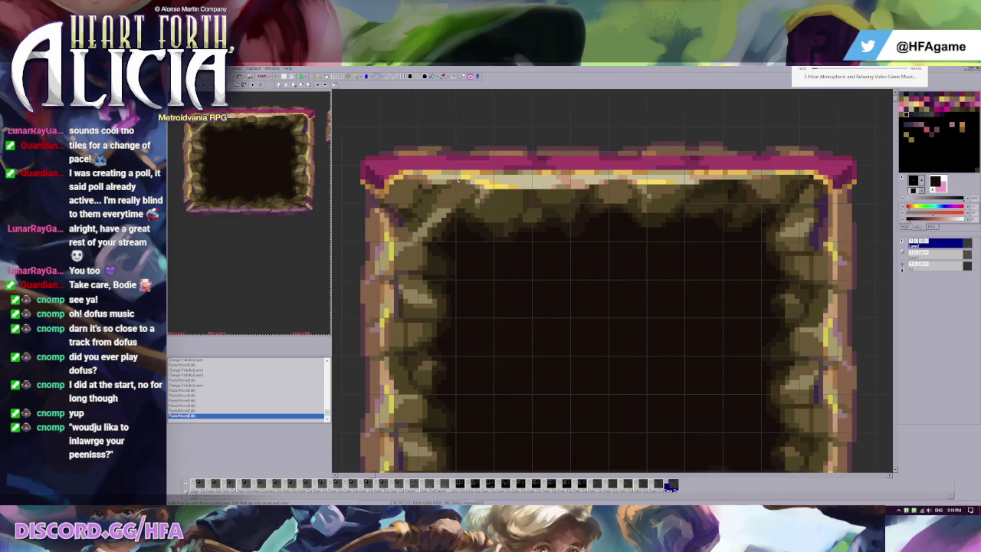
scroll(857, 224, "down", 1)
left_click(904, 242)
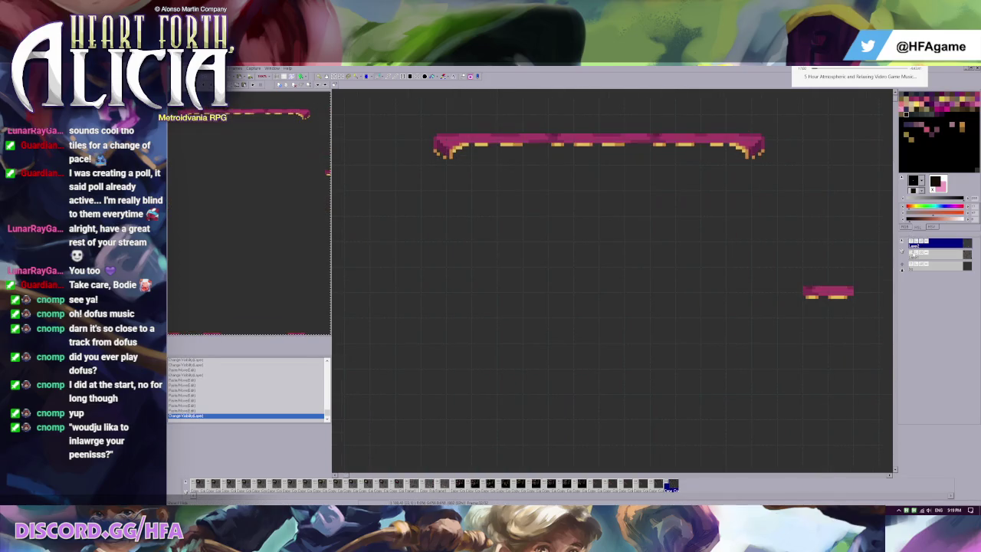
Zoom in on the large frame tile's top-right corner
scroll(566, 125, "down", 2)
scroll(566, 125, "down", 1)
scroll(552, 121, "down", 1)
scroll(519, 114, "up", 1)
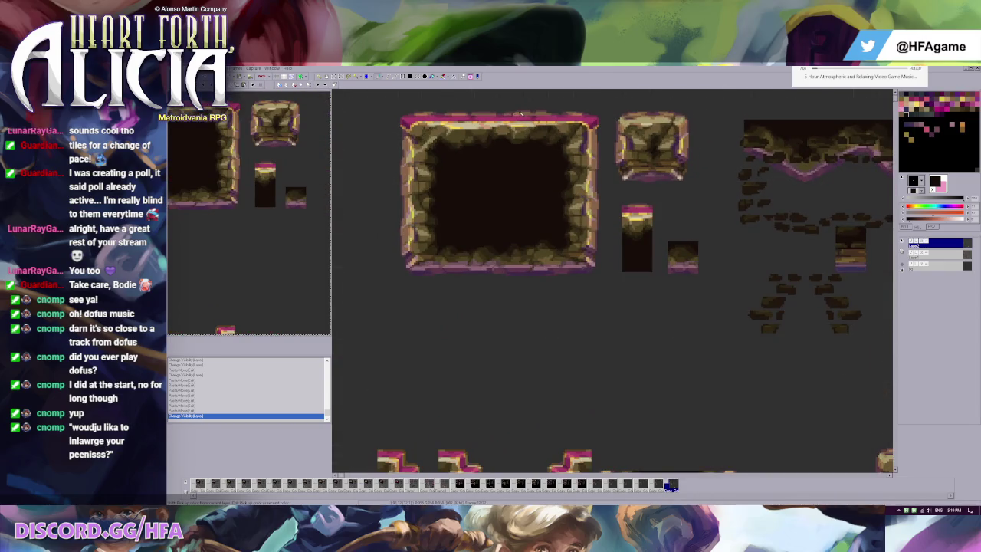
scroll(563, 115, "up", 1)
scroll(563, 115, "up", 1)
scroll(563, 115, "up", 1)
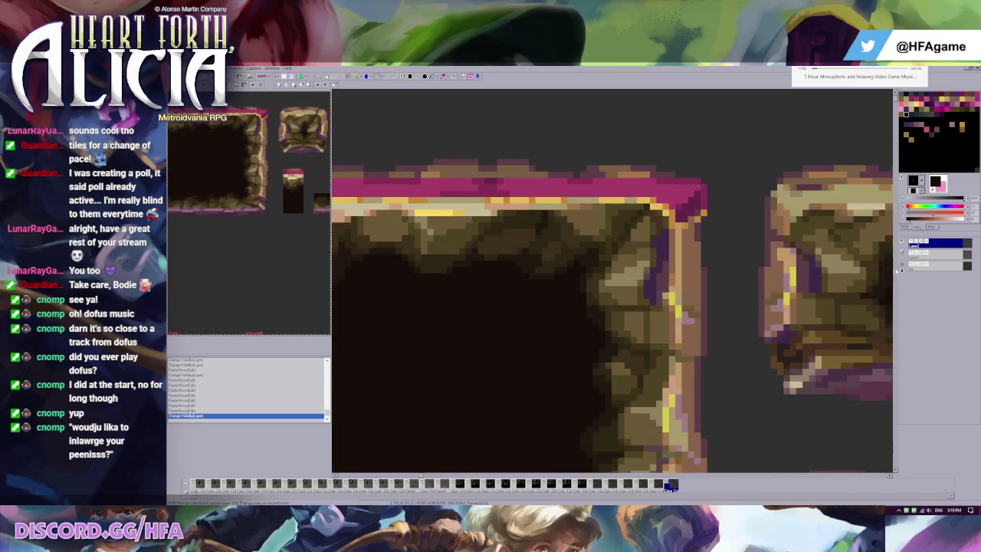
Paint tan and darker brown pixels at the frame's top-right corner and right edge
left_click(658, 208)
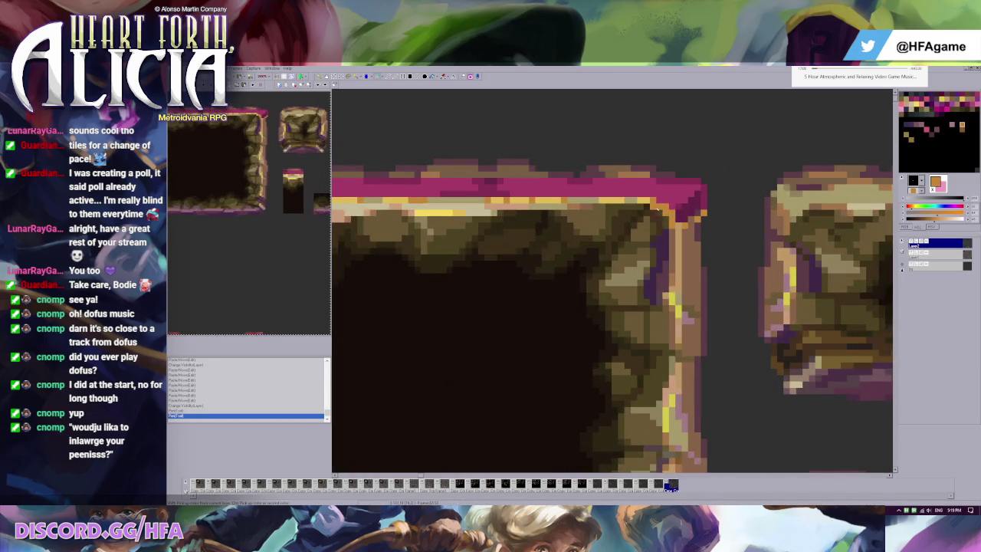
left_click(642, 204)
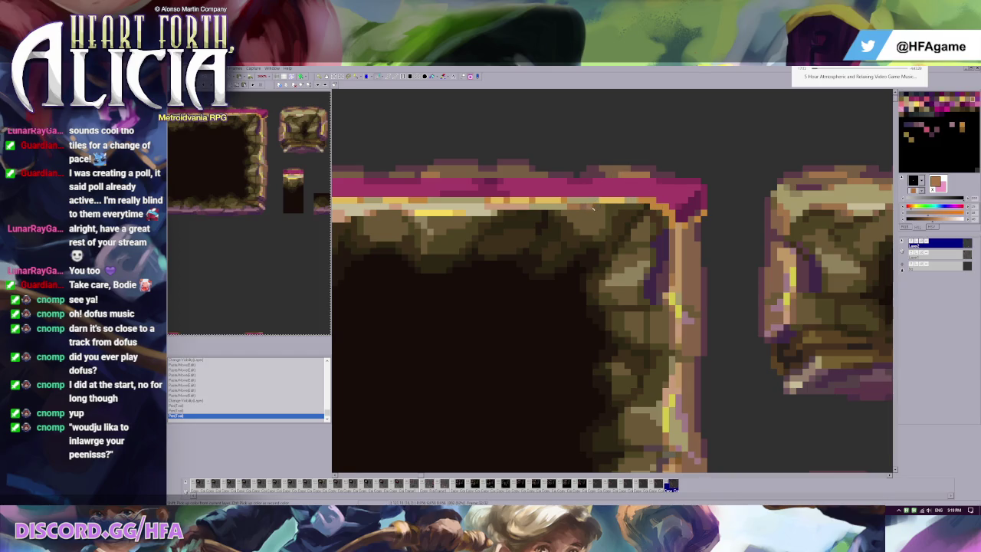
left_click(636, 213)
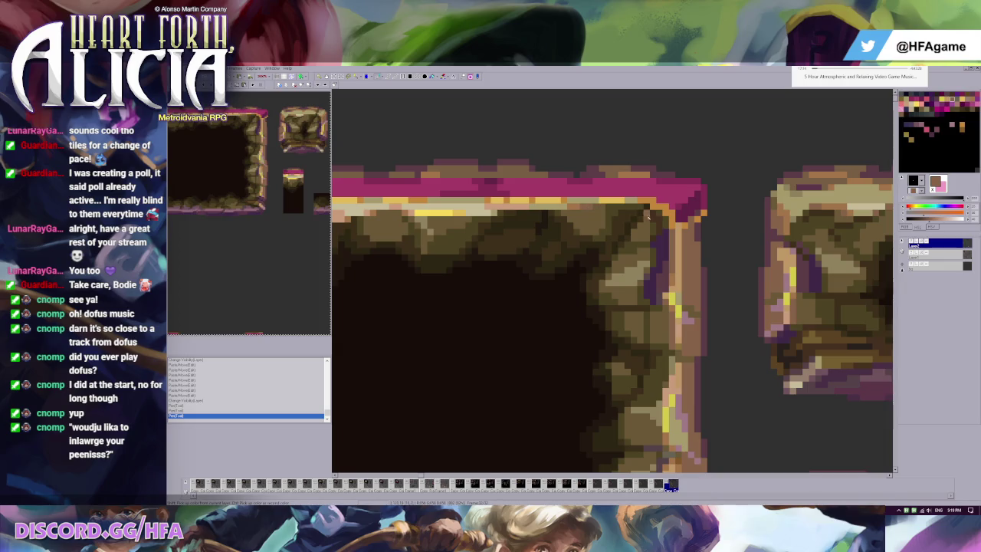
left_click(687, 226)
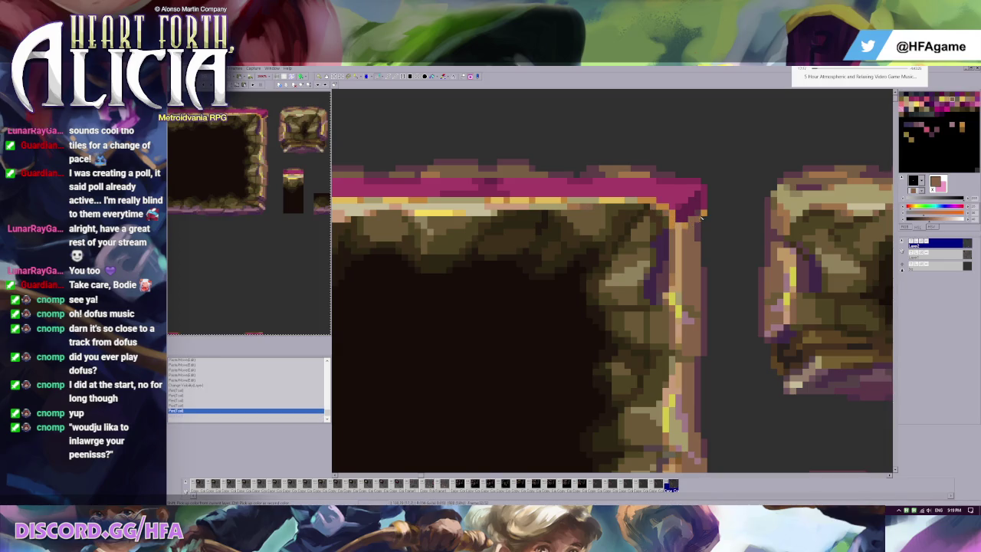
left_click(686, 232)
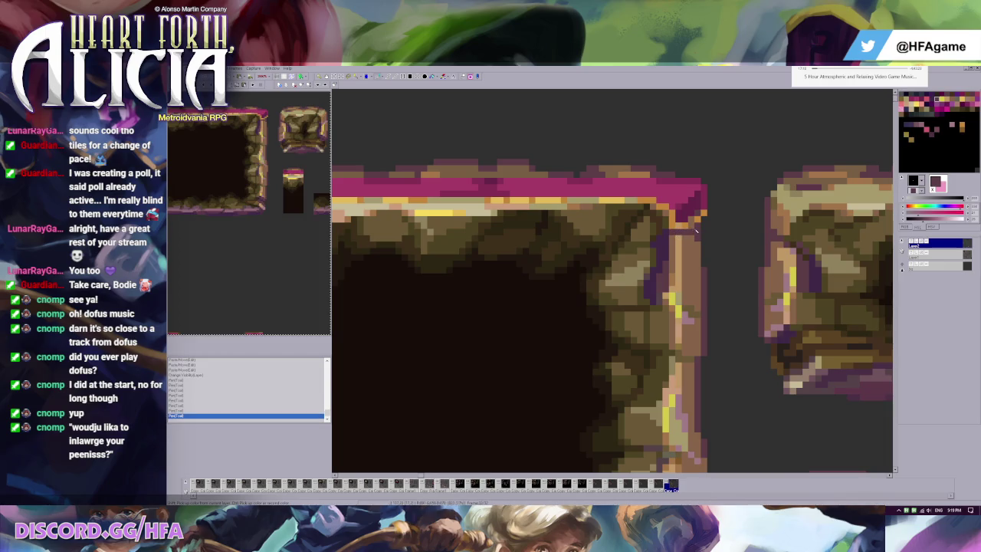
left_click(695, 220)
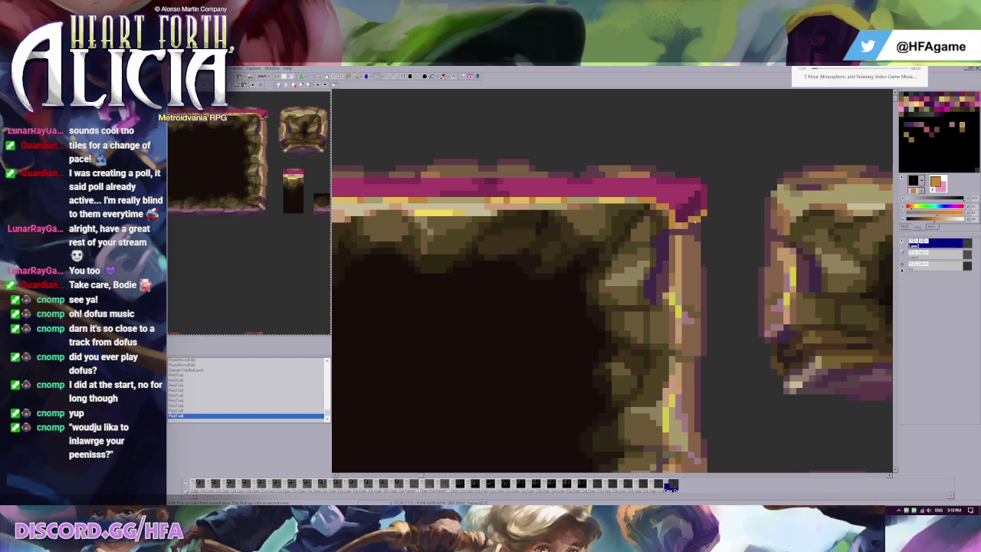
left_click(689, 239)
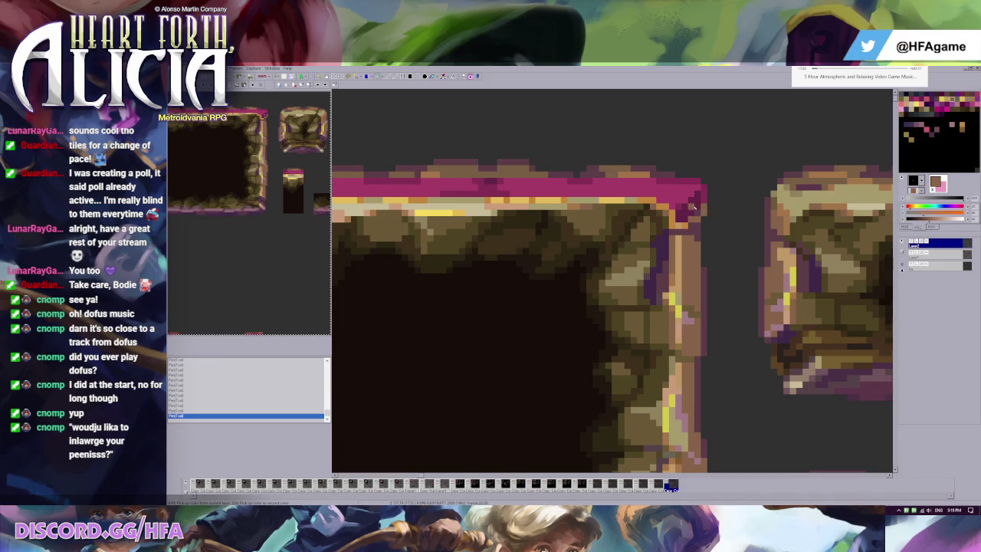
Sample the top edge's dark maroon and the olive brown rock colour
scroll(694, 207, "down", 2)
scroll(525, 192, "up", 2)
scroll(535, 252, "up", 1)
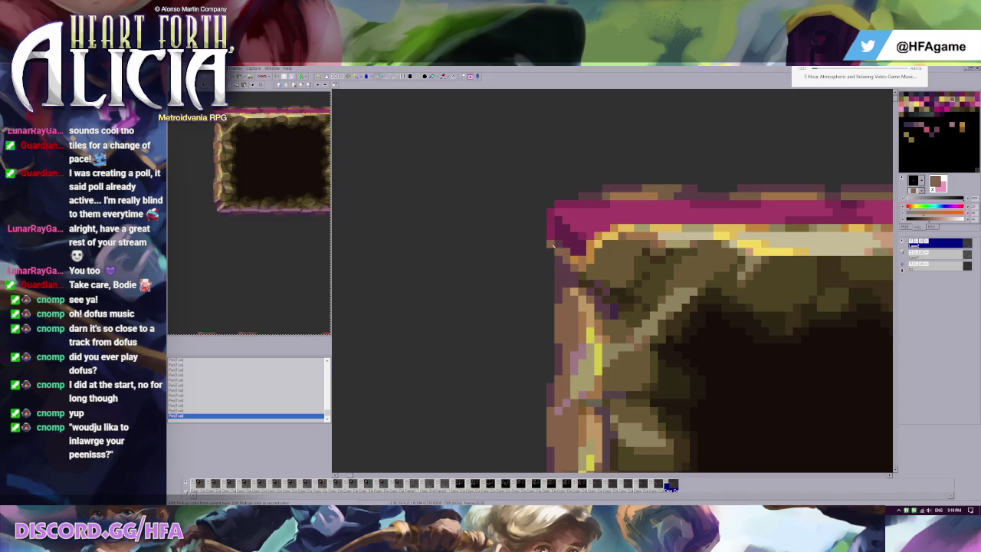
left_click(553, 230)
left_click(591, 269)
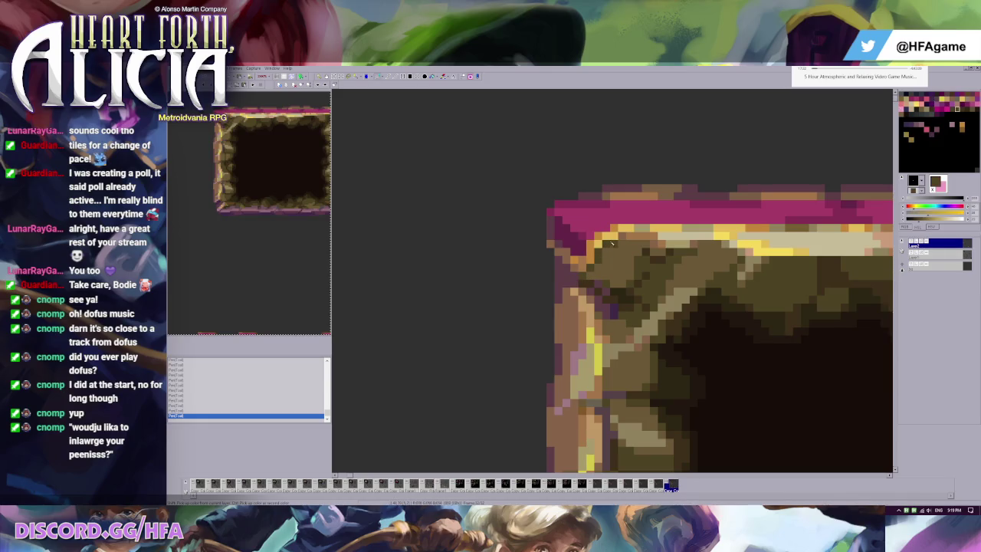
scroll(711, 236, "down", 1)
Undo the last several corner pixel edits
scroll(599, 173, "down", 1)
key("ctrl+z")
key("ctrl+z")
key("ctrl+z")
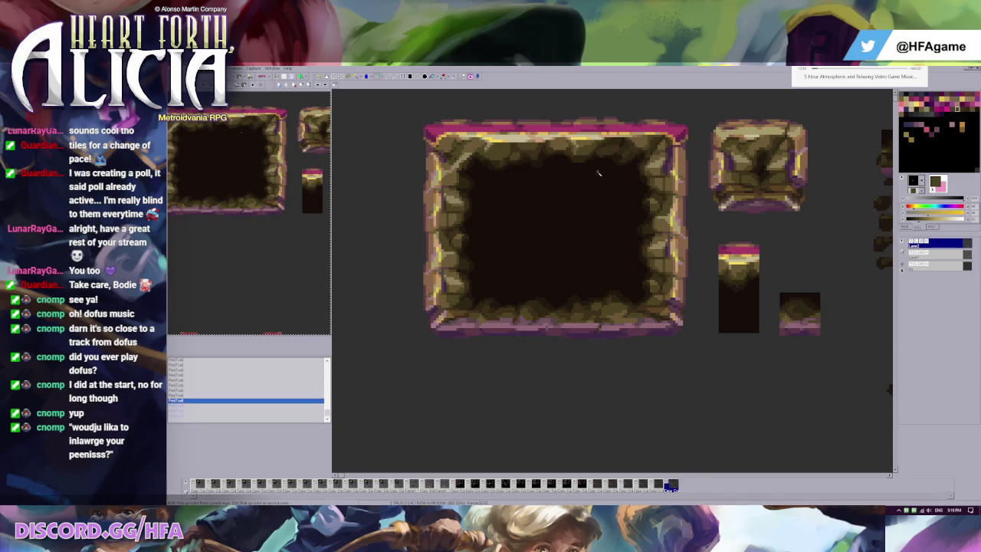
key("ctrl+z")
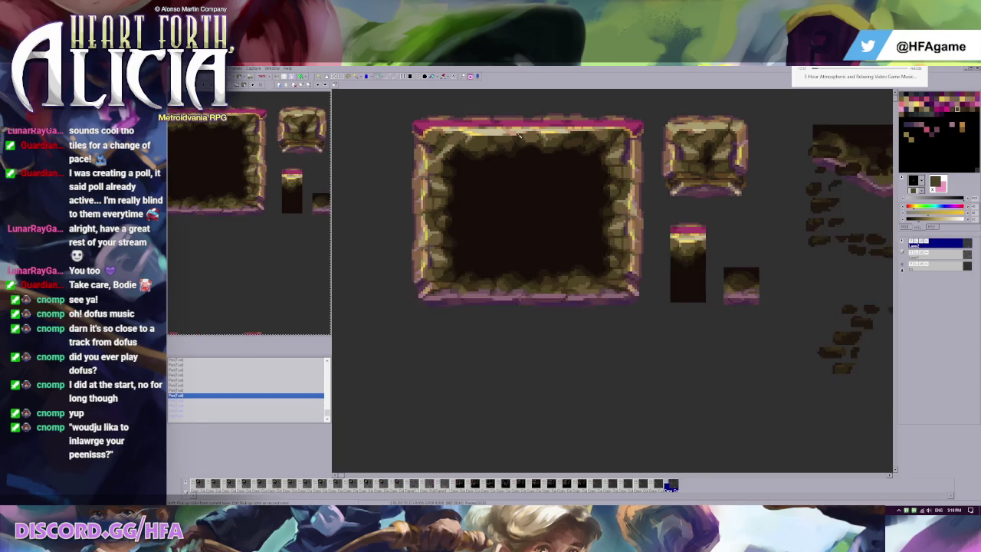
scroll(621, 122, "up", 1)
scroll(525, 108, "up", 1)
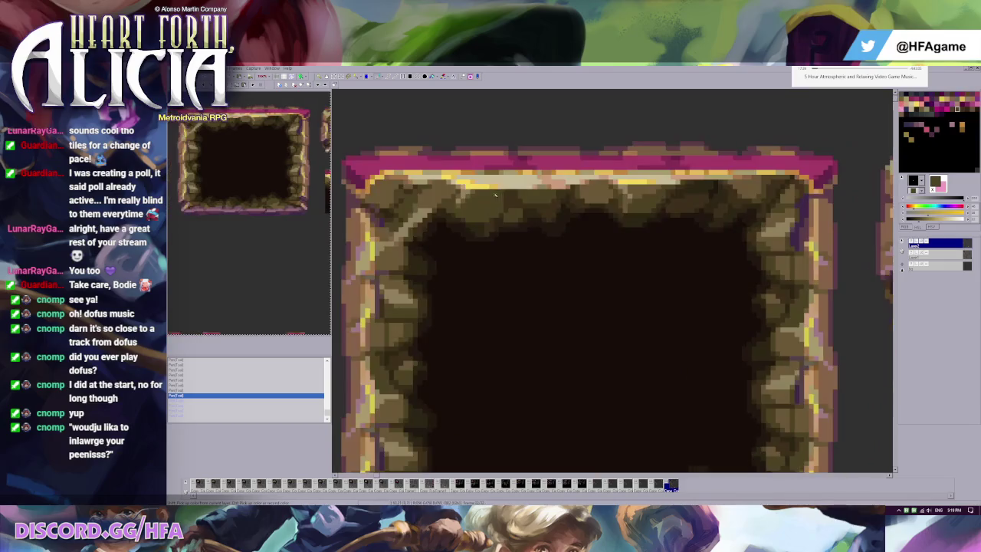
Draw a light yellow highlight along the top border, then undo it
left_click(526, 172, "alt")
mouse_move(523, 172)
left_mouse_down()
mouse_move(432, 174)
mouse_move(475, 174)
left_mouse_up()
key("ctrl+z")
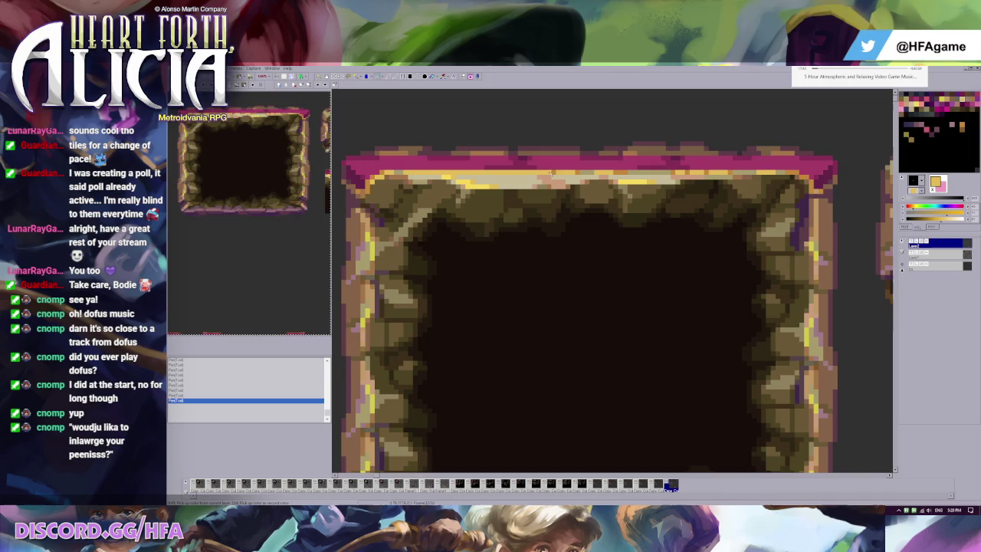
key("ctrl+z")
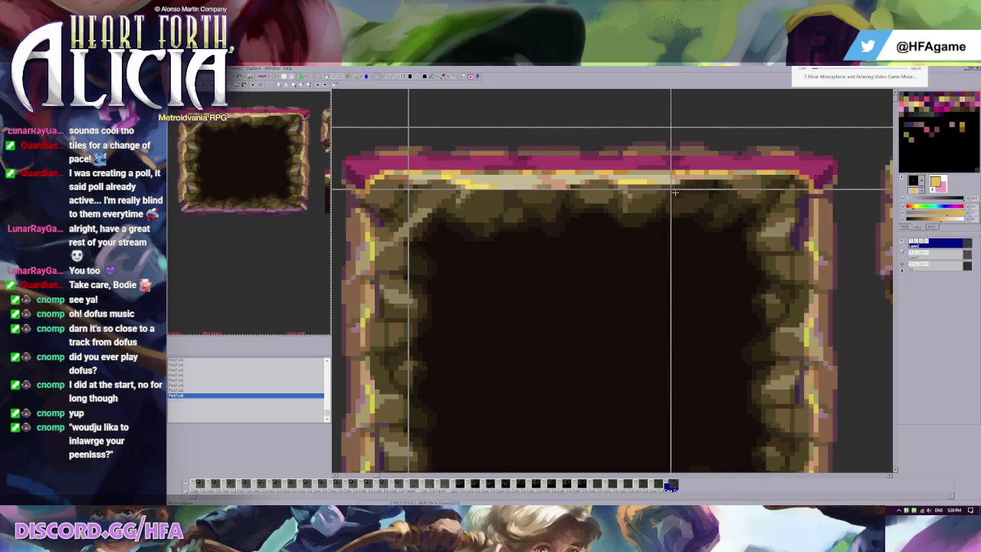
scroll(602, 159, "down", 1)
scroll(602, 158, "up", 1)
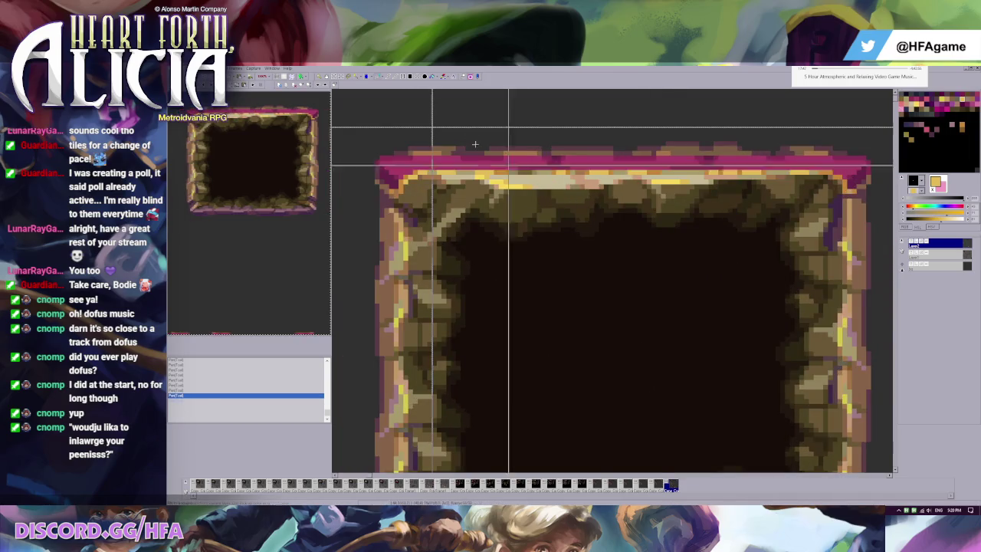
Try sliding a selected top-border section left and right, undoing the move
left_click_drag(470, 192, 697, 237)
left_click_drag(647, 197, 611, 197)
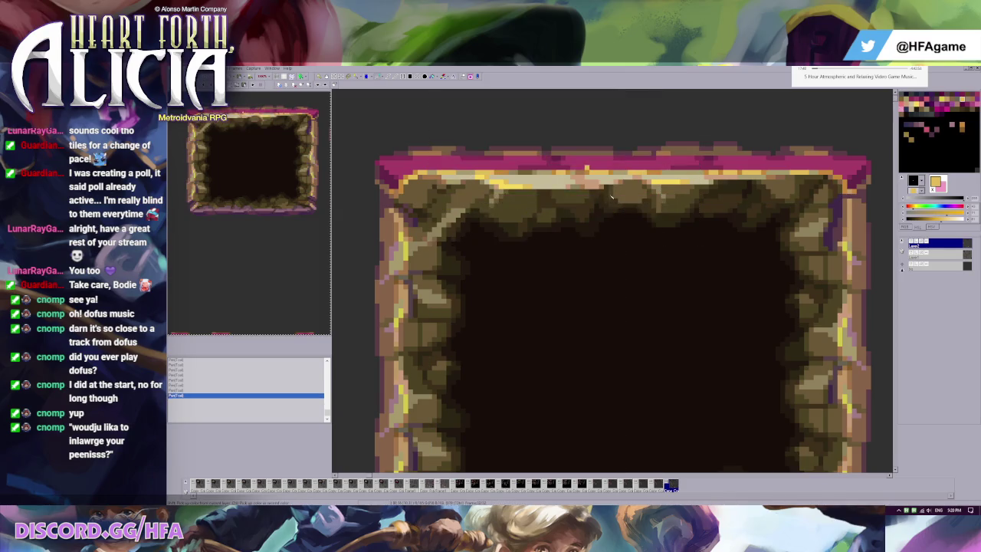
scroll(611, 196, "down", 1)
scroll(615, 158, "up", 1)
left_click_drag(572, 168, 685, 196)
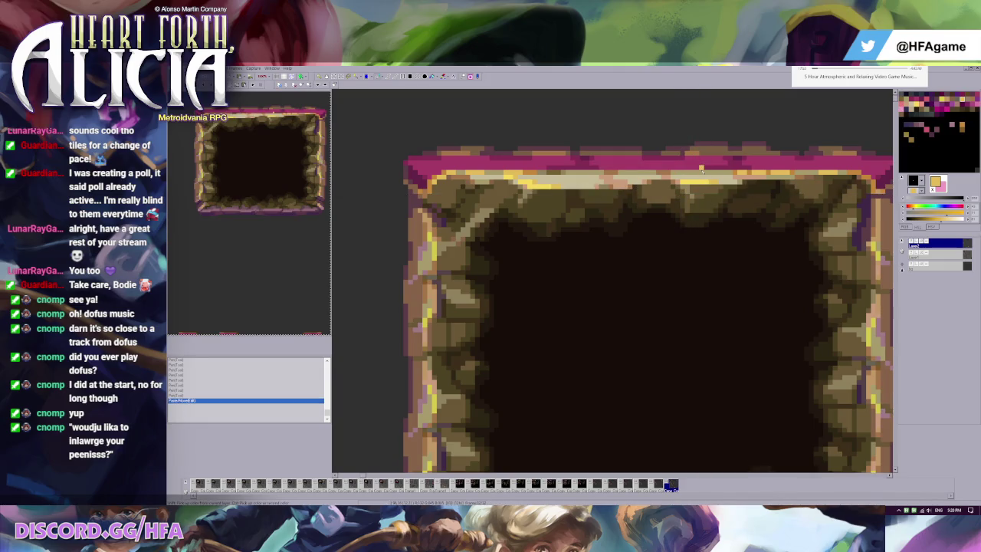
key("ctrl+z")
scroll(625, 153, "down", 1)
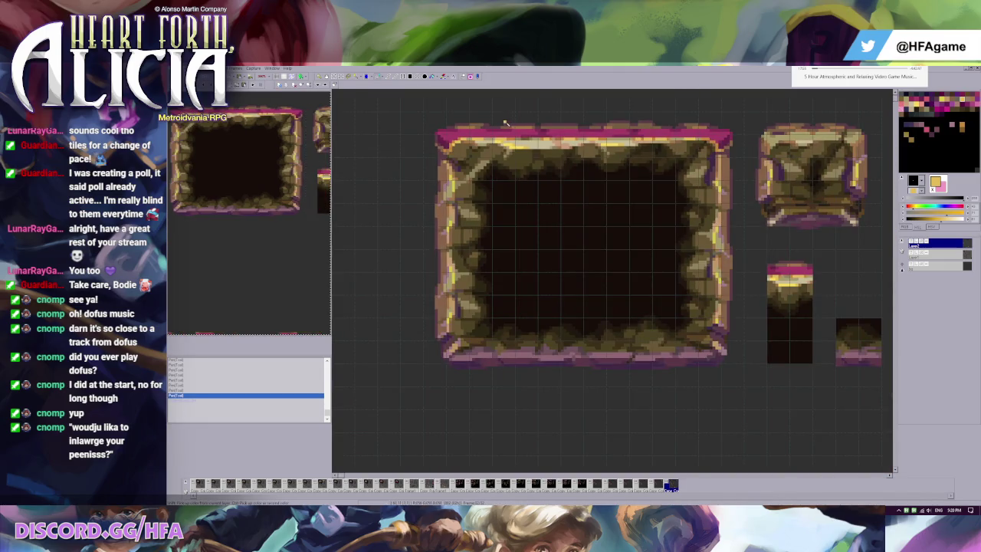
Move a section of the pink top border to the right and commit it, then undo
mouse_move(505, 122)
left_mouse_down()
mouse_move(581, 164)
mouse_move(663, 175)
left_mouse_up()
key("ctrl+d")
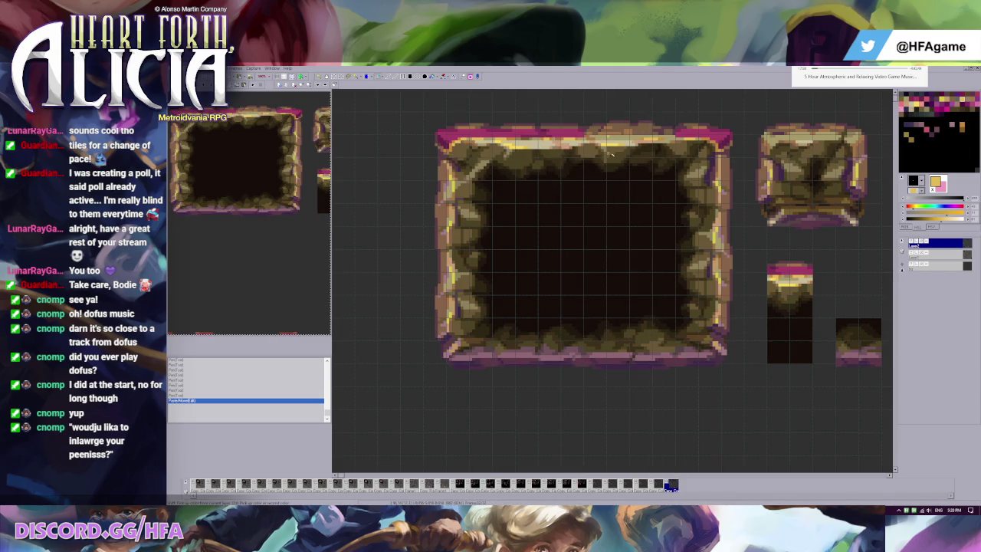
mouse_move(493, 109)
left_mouse_down()
mouse_move(581, 173)
mouse_move(644, 167)
left_mouse_up()
key("ctrl+d")
scroll(643, 167, "down", 1)
scroll(644, 167, "up", 1)
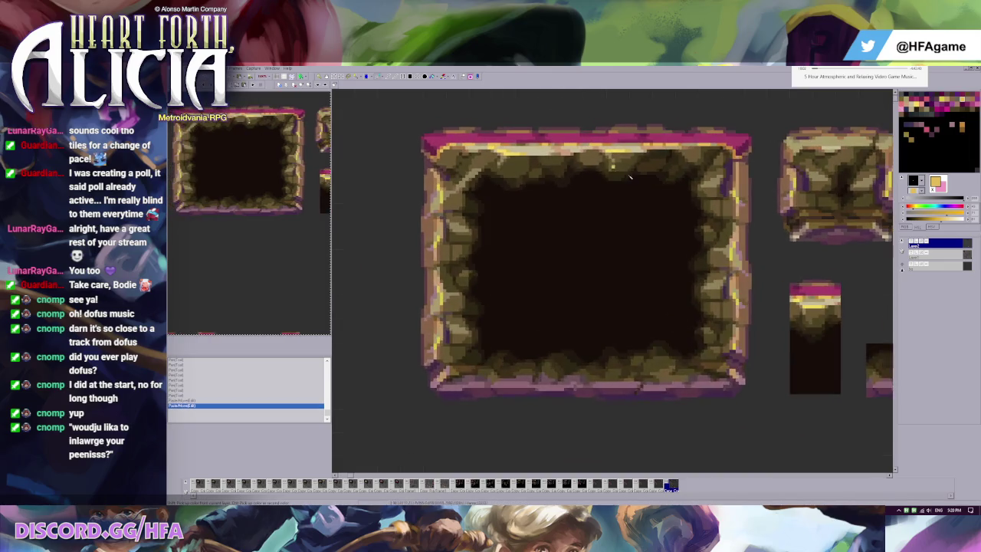
scroll(605, 172, "up", 2)
key("ctrl+z")
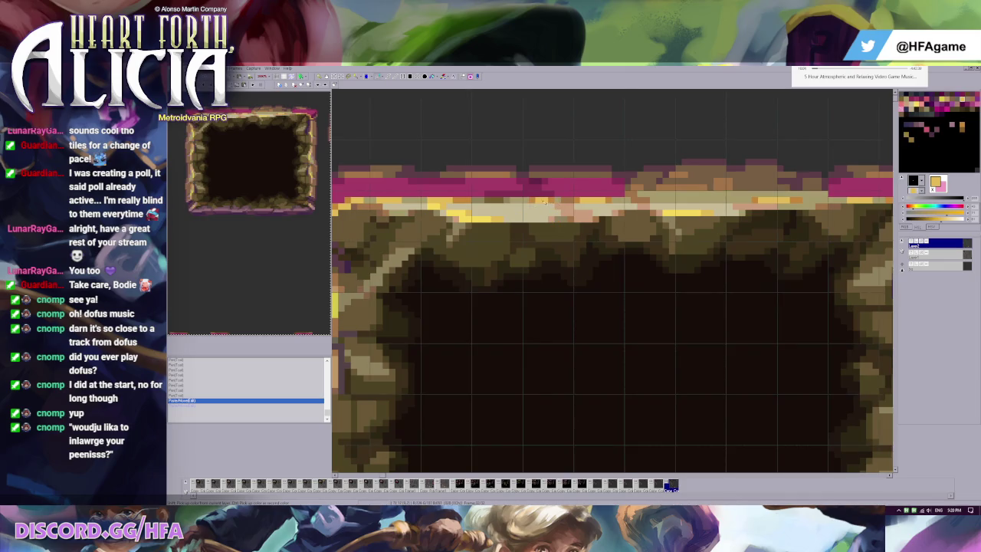
Try sliding the selected top-border block further right, then undo the move
key("ctrl+y")
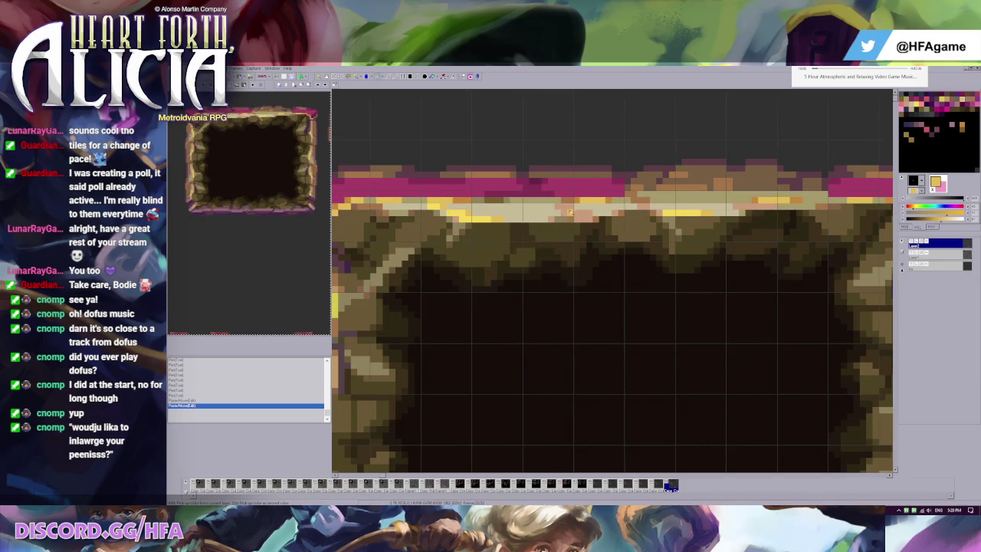
scroll(571, 194, "down", 2)
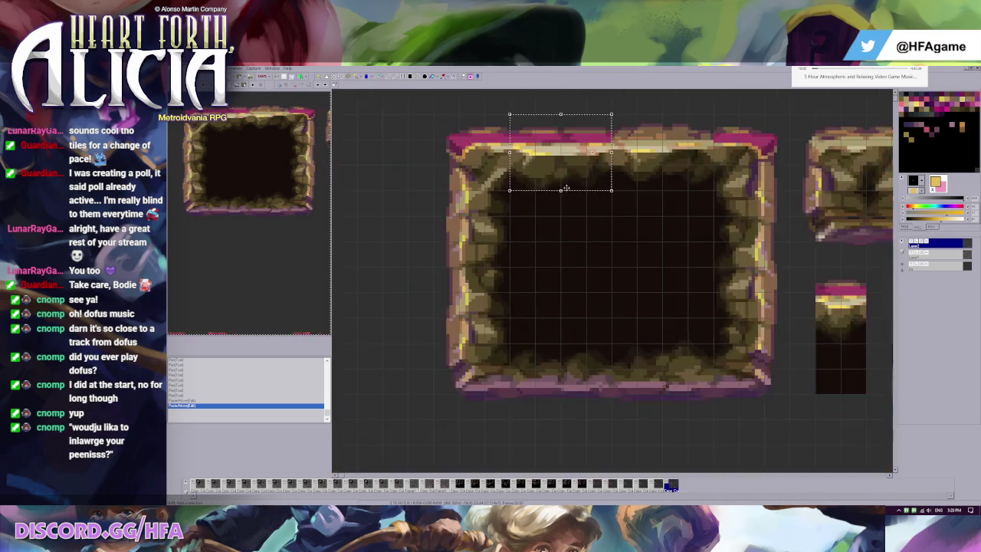
scroll(537, 146, "down", 1)
left_click_drag(529, 152, 571, 152)
scroll(552, 154, "down", 2)
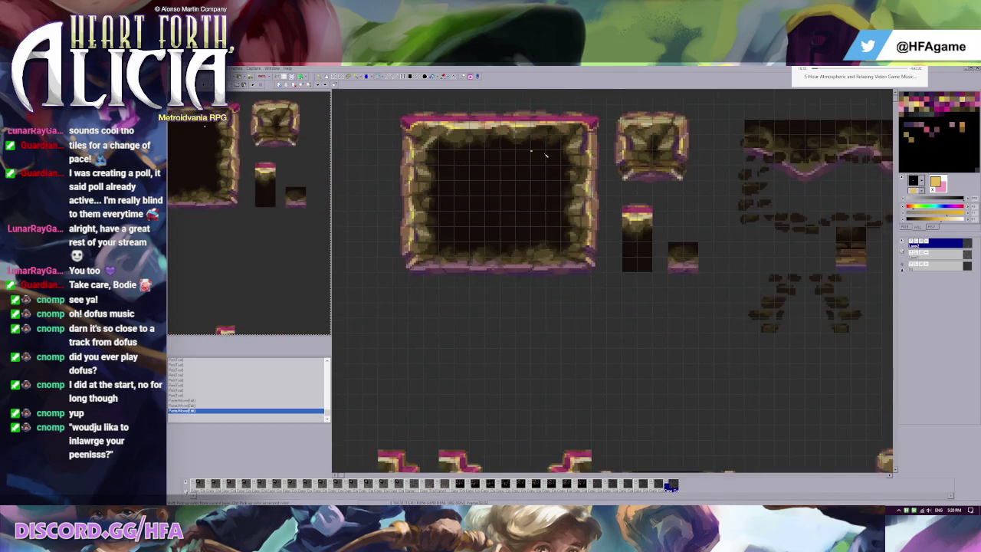
key("ctrl+z")
key("ctrl+y")
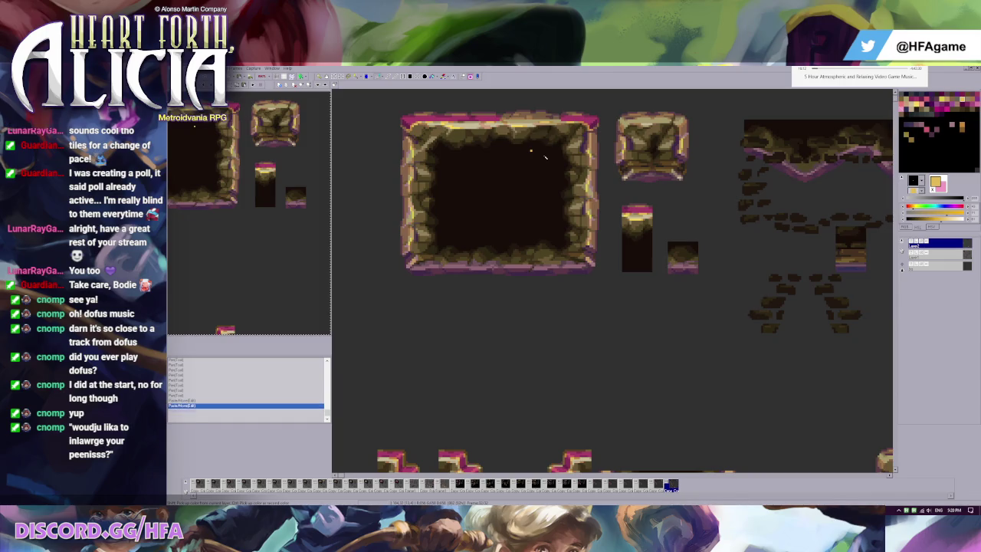
key("ctrl+z")
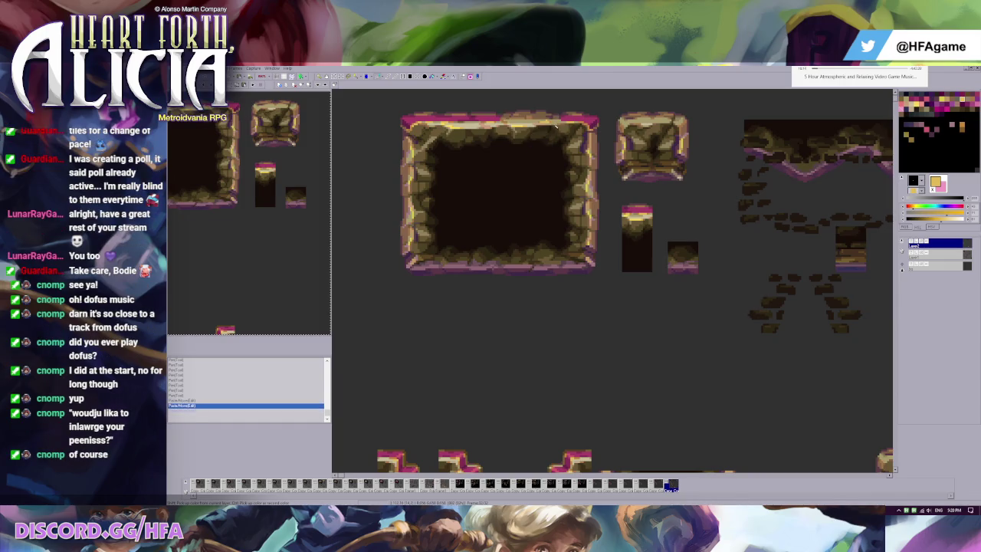
scroll(560, 138, "up", 1)
scroll(564, 153, "up", 2)
scroll(570, 181, "up", 2)
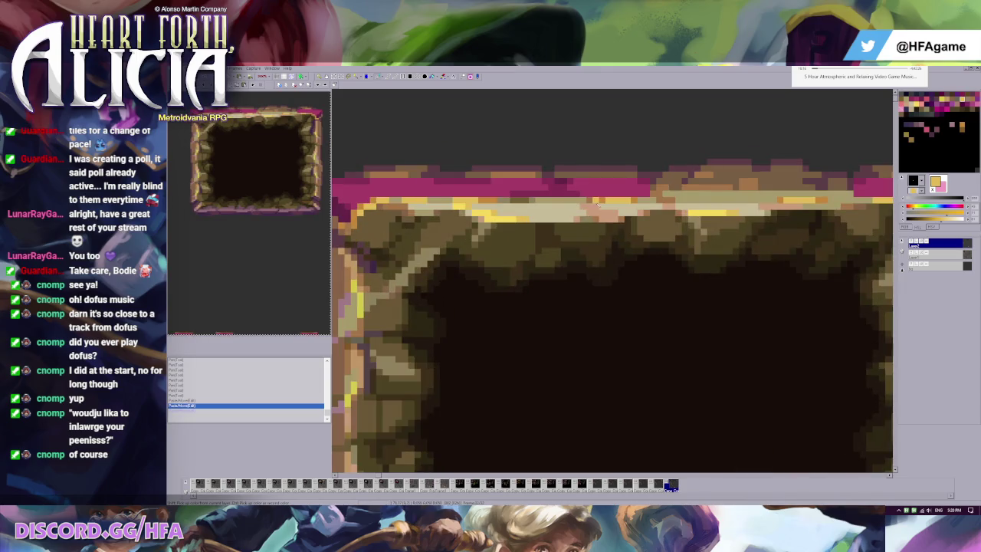
Paint brown from the rock along the top border and brighten one border pixel
left_click(598, 204)
left_click_drag(587, 201, 532, 201)
scroll(525, 196, "left", 3)
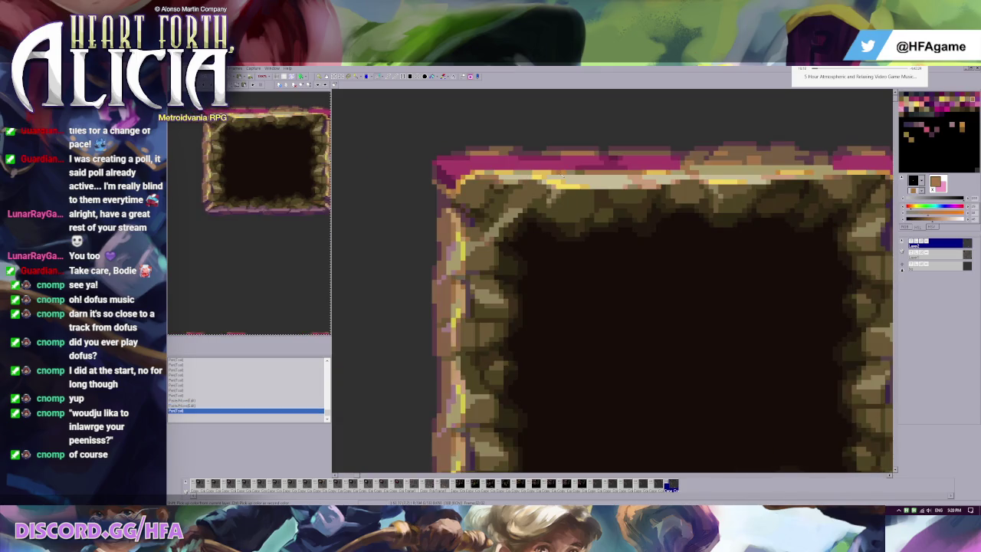
left_click(571, 176)
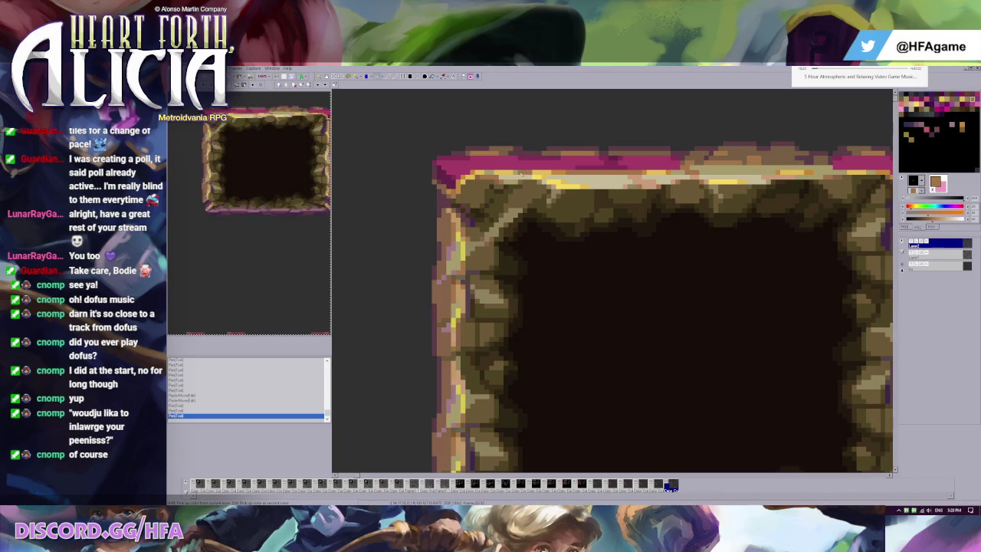
scroll(536, 175, "down", 2)
scroll(571, 157, "down", 1)
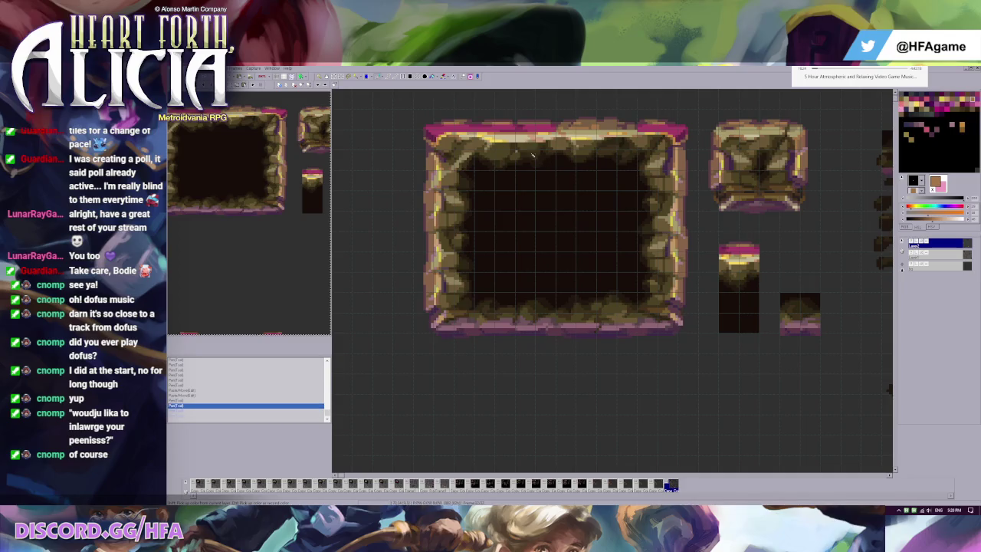
Paste a copied block at the frame's top edge, slide it right, and commit it
key("ctrl+v")
left_click(515, 146)
left_click_drag(516, 146, 595, 147)
key("Escape")
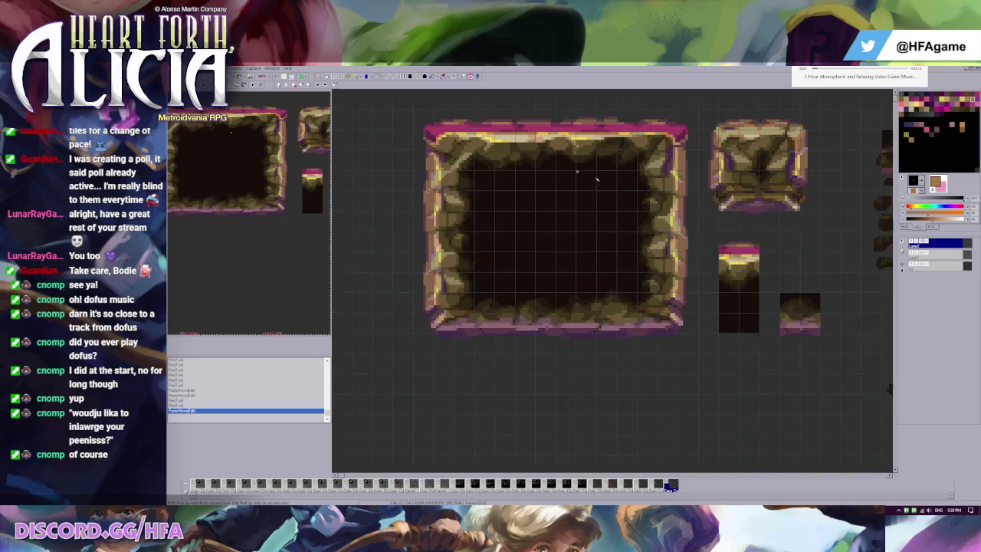
key("ctrl+g")
scroll(573, 146, "up", 1)
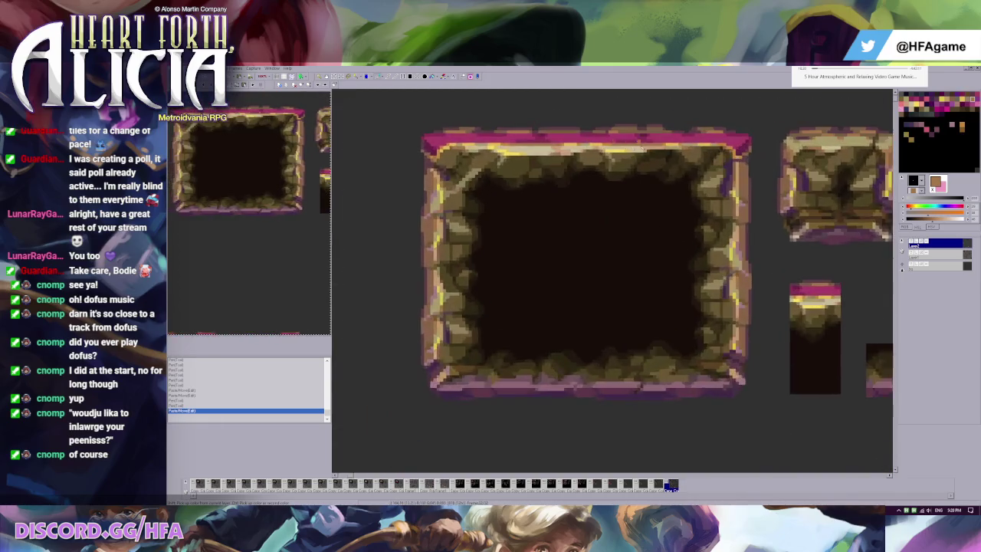
scroll(571, 165, "up", 2)
Paint pink and darker magenta strokes along the top band, picking both colours from it
left_click(568, 185)
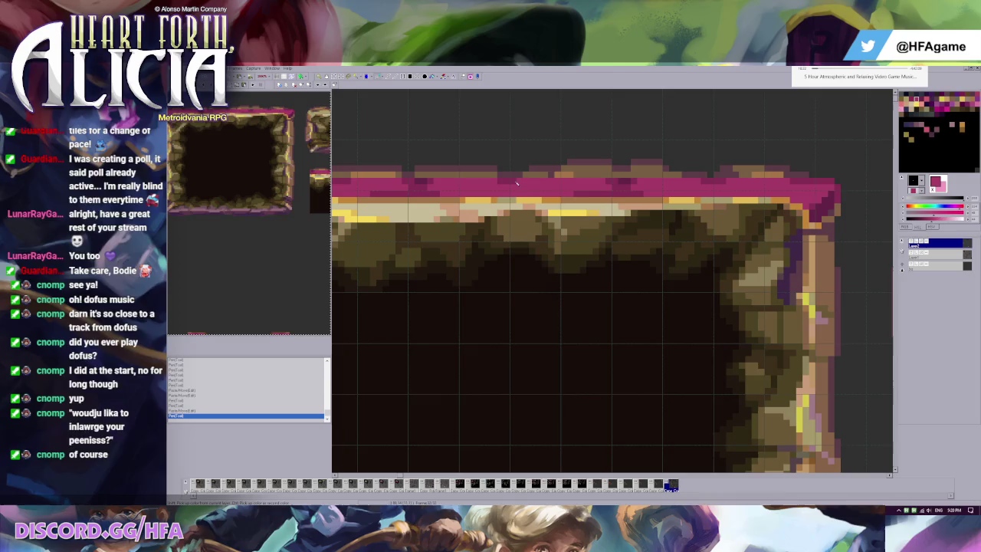
left_click_drag(575, 193, 622, 191)
left_click(616, 183)
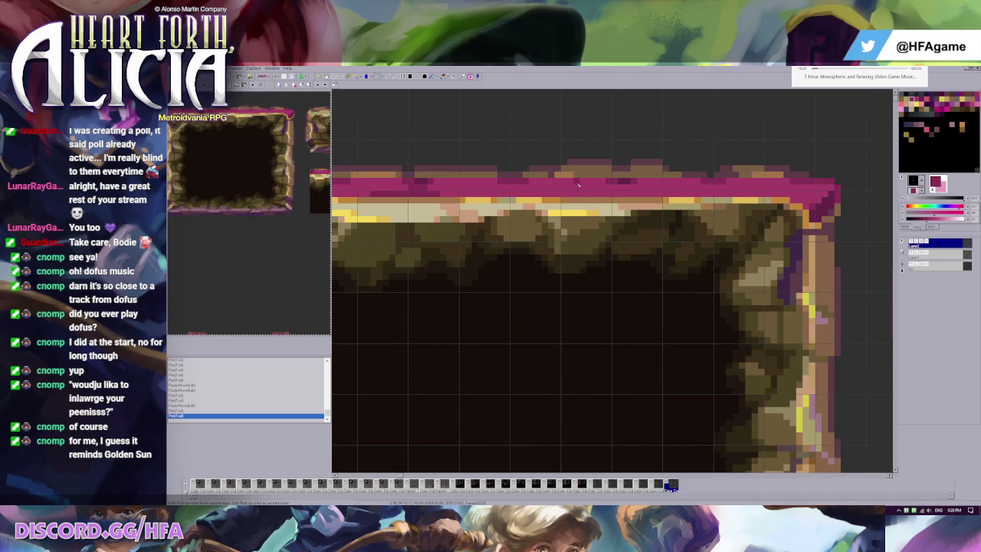
mouse_move(530, 193)
left_mouse_down()
mouse_move(573, 198)
mouse_move(561, 190)
left_mouse_up()
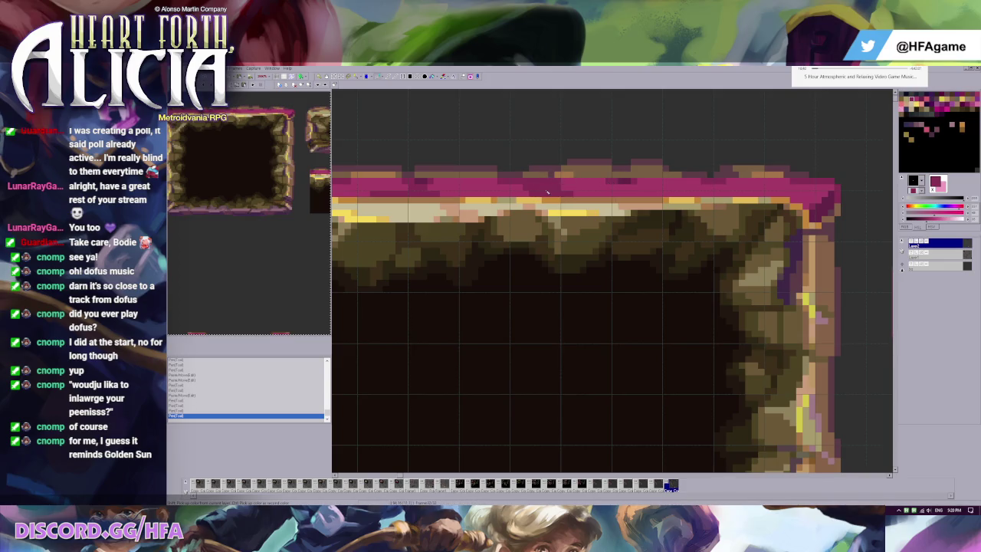
left_click(567, 187)
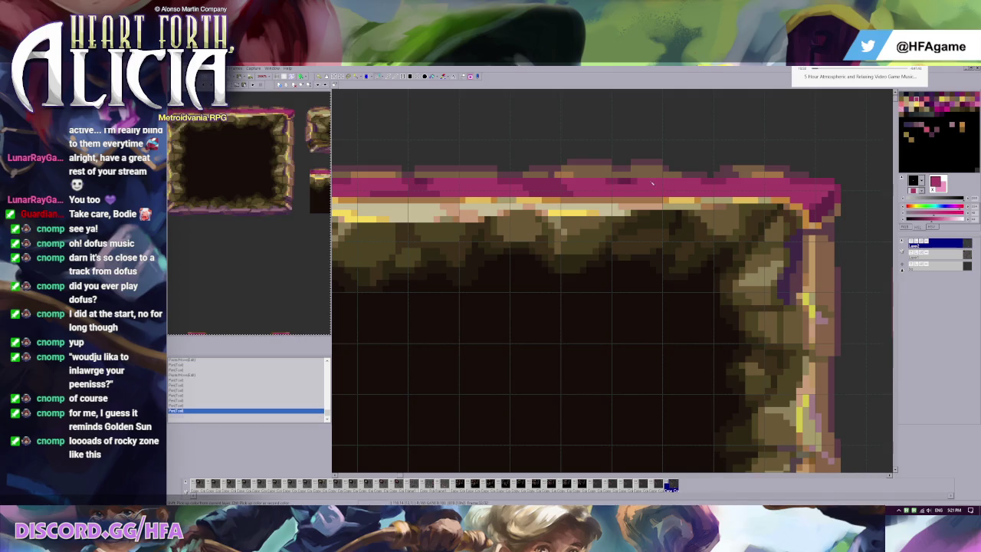
Add a short darker stroke on the magenta border, then undo it
left_click_drag(690, 188, 705, 188)
scroll(713, 194, "down", 1)
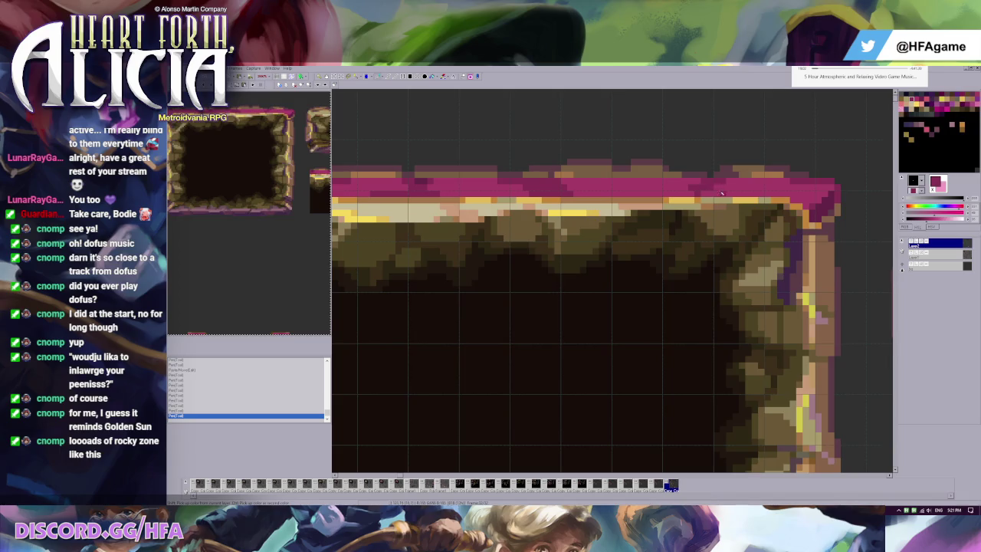
scroll(690, 176, "down", 1)
key("ctrl+z")
scroll(652, 153, "down", 1)
scroll(621, 128, "up", 2)
scroll(621, 128, "up", 1)
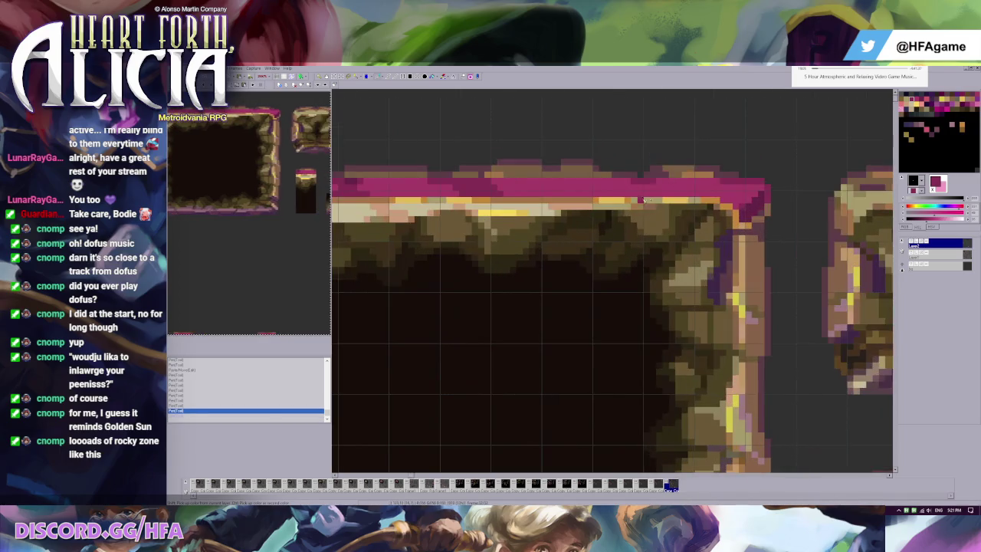
Paint a longer darker stroke along the magenta border, discarding a stray pixel edit
left_click_drag(585, 189, 645, 184)
key("ctrl+g")
scroll(644, 184, "down", 2)
scroll(624, 187, "up", 2)
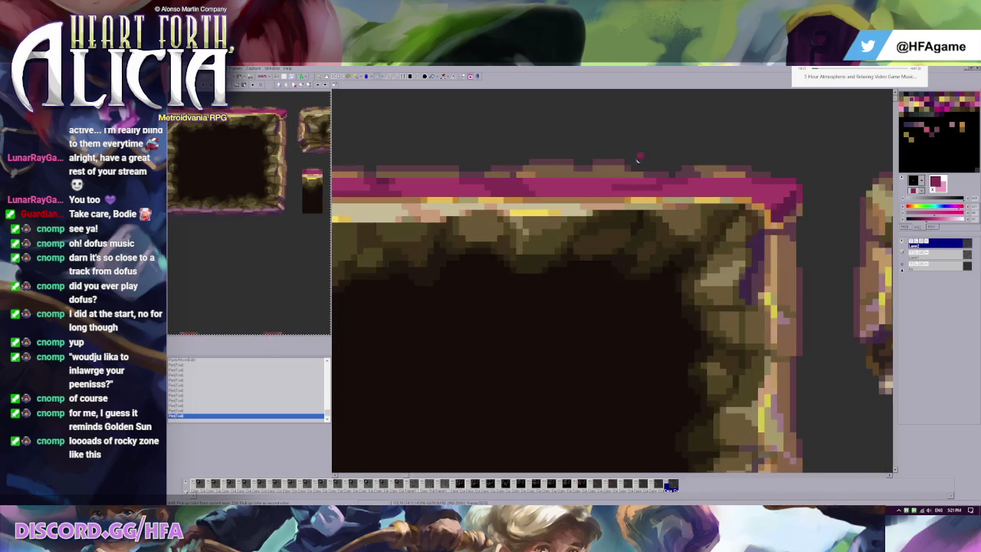
key("ctrl+z")
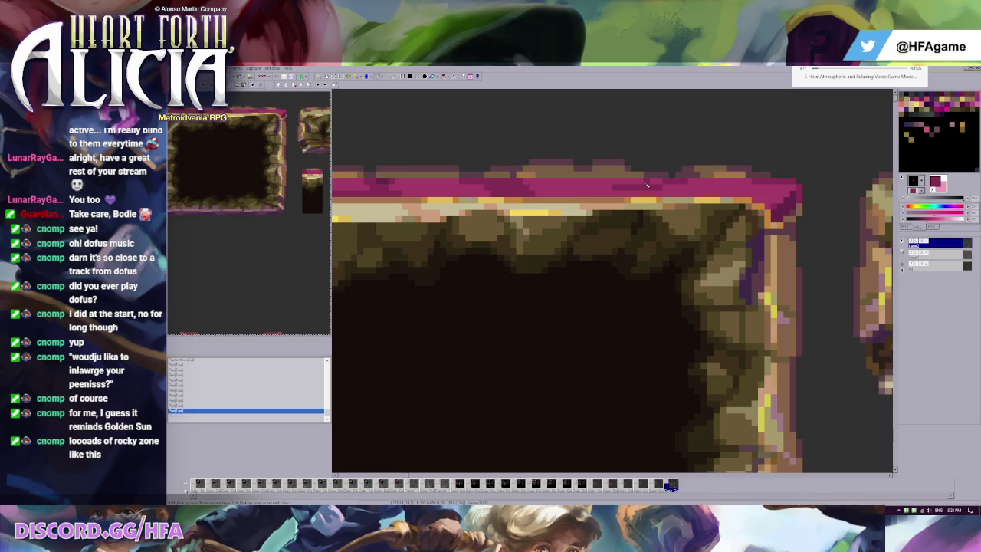
key("ctrl+y")
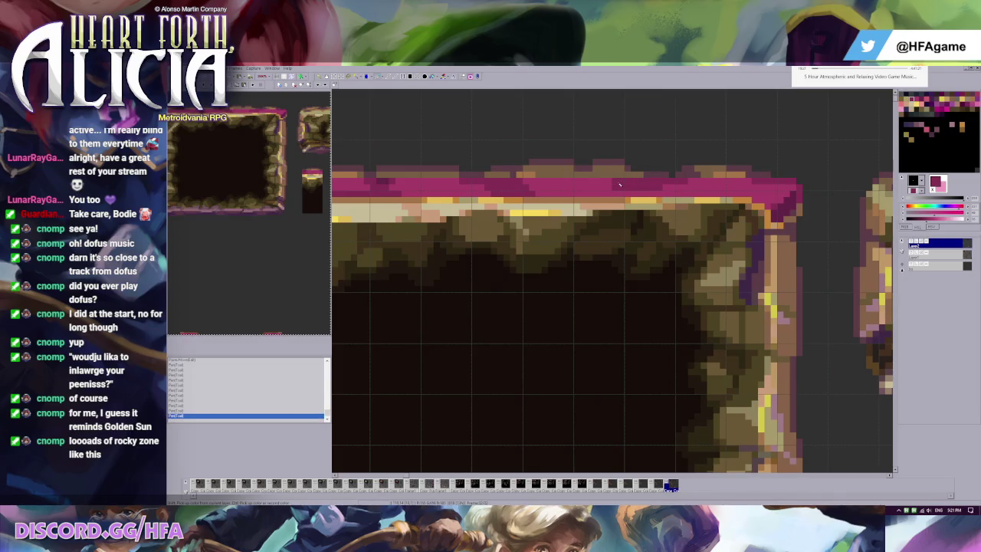
left_click(606, 184)
key("ctrl+z")
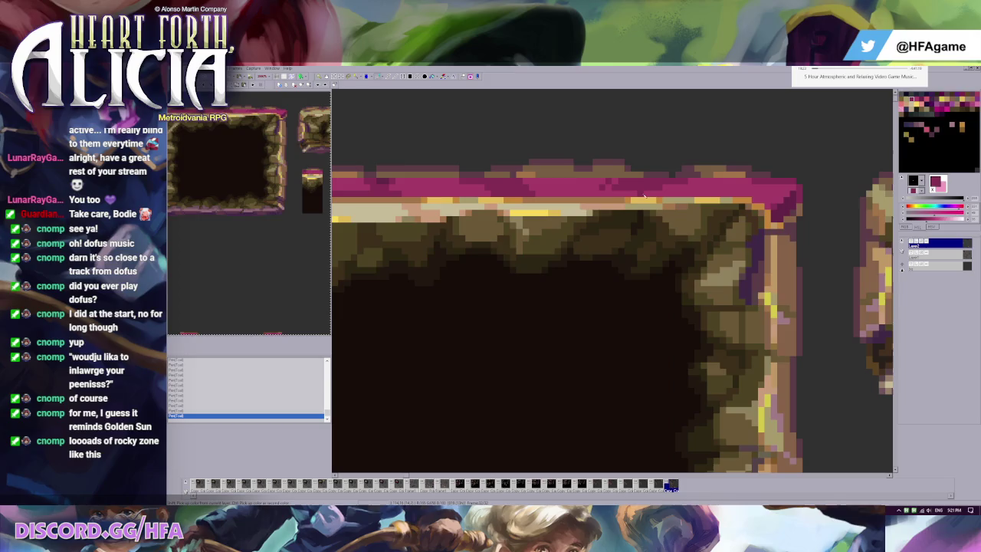
scroll(601, 187, "down", 2)
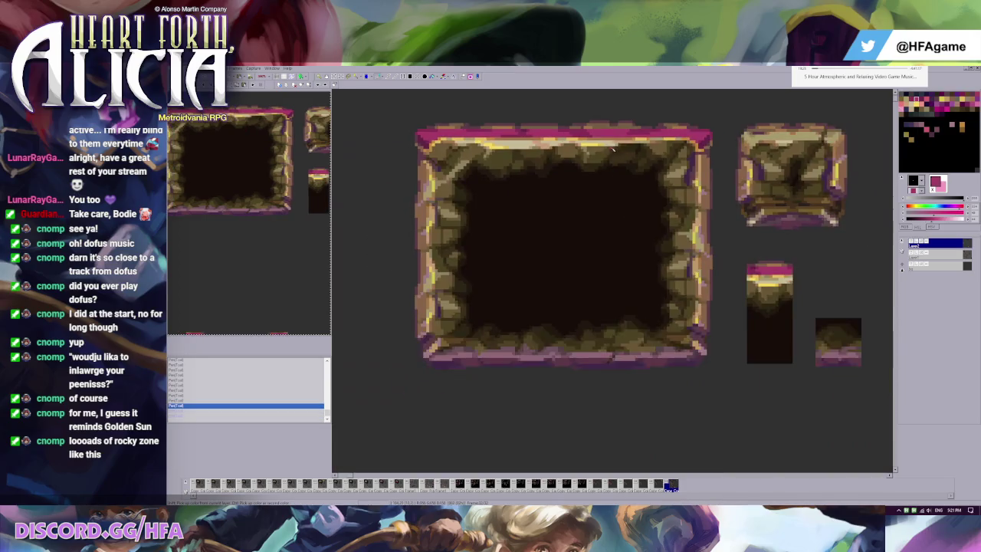
Select a strip of the pink top border, paste a copy beside the ledge, then undo it
scroll(581, 168, "up", 2)
left_click(568, 169)
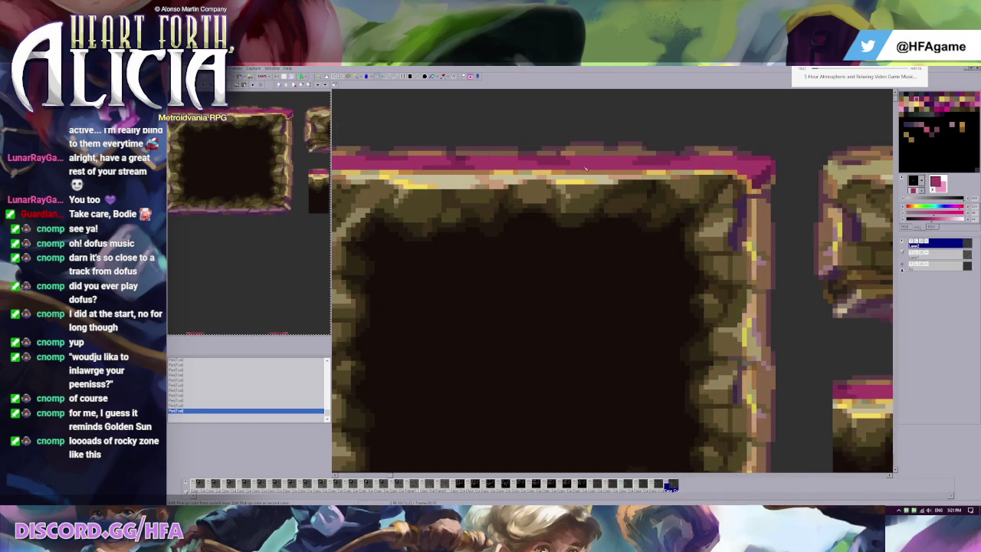
scroll(565, 153, "down", 3)
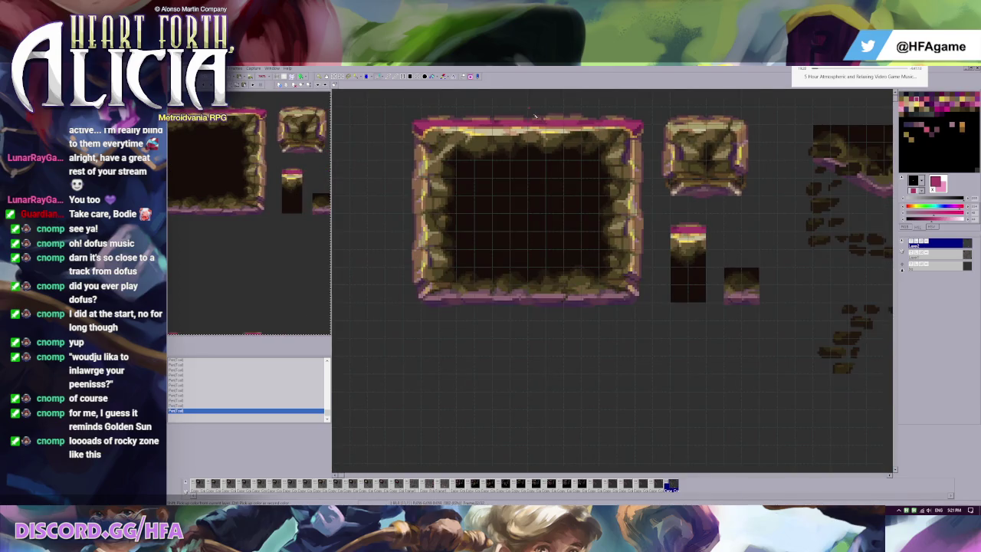
mouse_move(527, 107)
left_mouse_down()
mouse_move(594, 127)
mouse_move(501, 226)
left_mouse_up()
key("ctrl+v")
left_click_drag(570, 116, 569, 216)
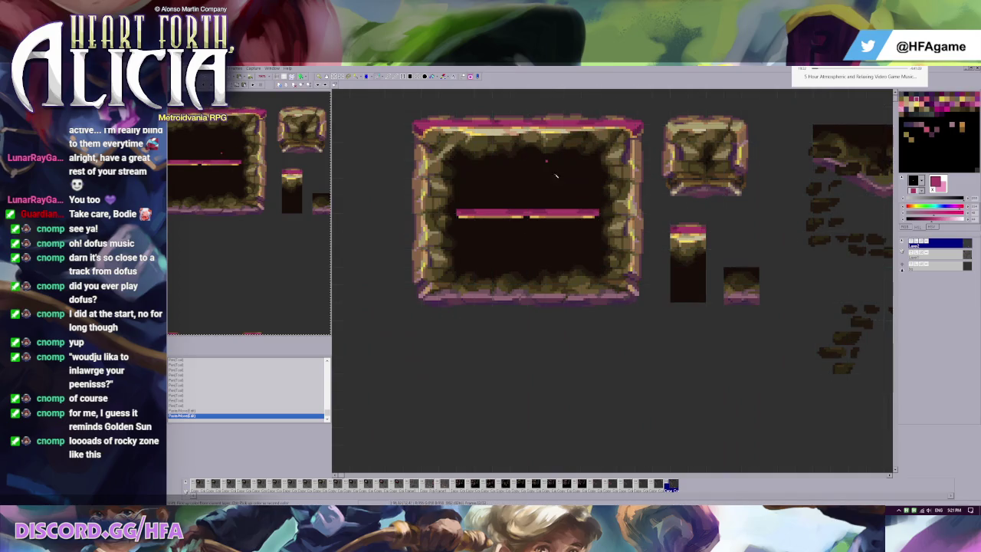
key("ctrl+z")
key("ctrl+z")
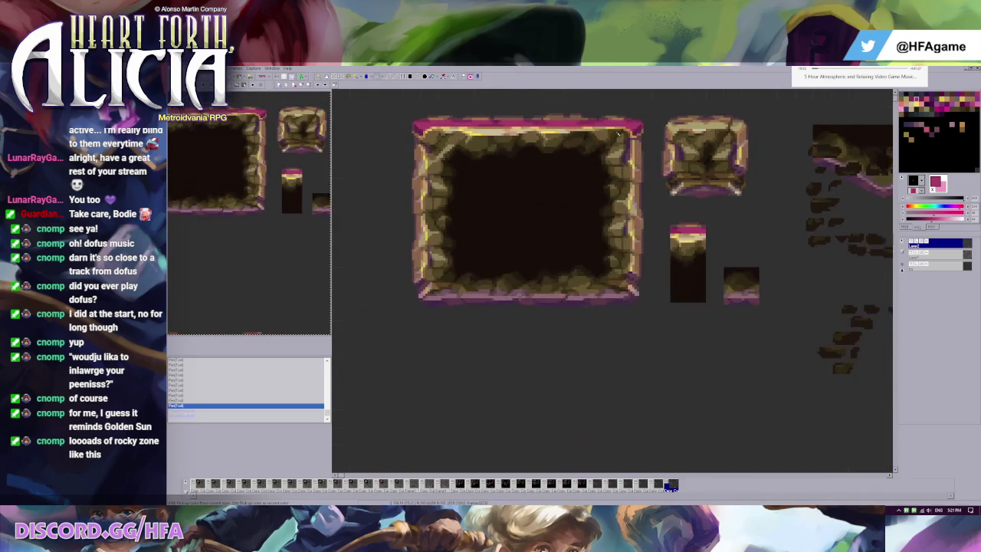
Paste two copies of the top-border piece and move them onto the right tile
scroll(603, 134, "up", 1)
key("g")
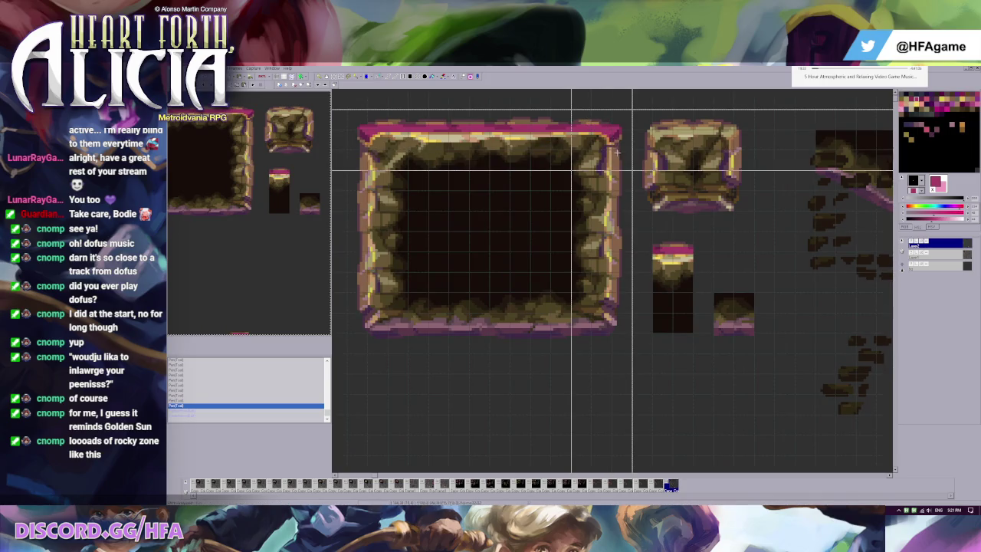
key("ctrl+v")
left_click_drag(618, 152, 694, 153)
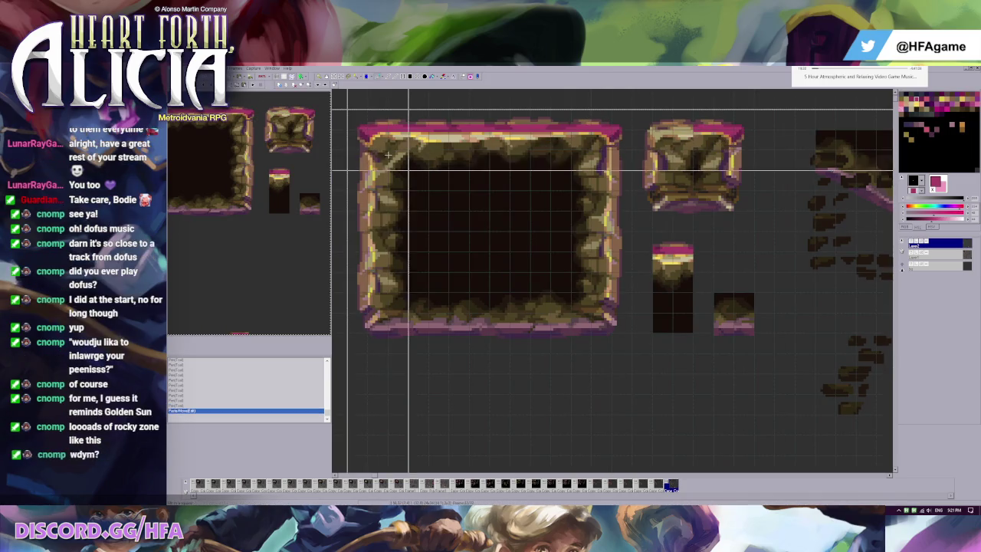
key("ctrl+v")
left_click_drag(388, 156, 659, 157)
Paste another border piece over the right tile's top border, then undo the last two pastes
key("g")
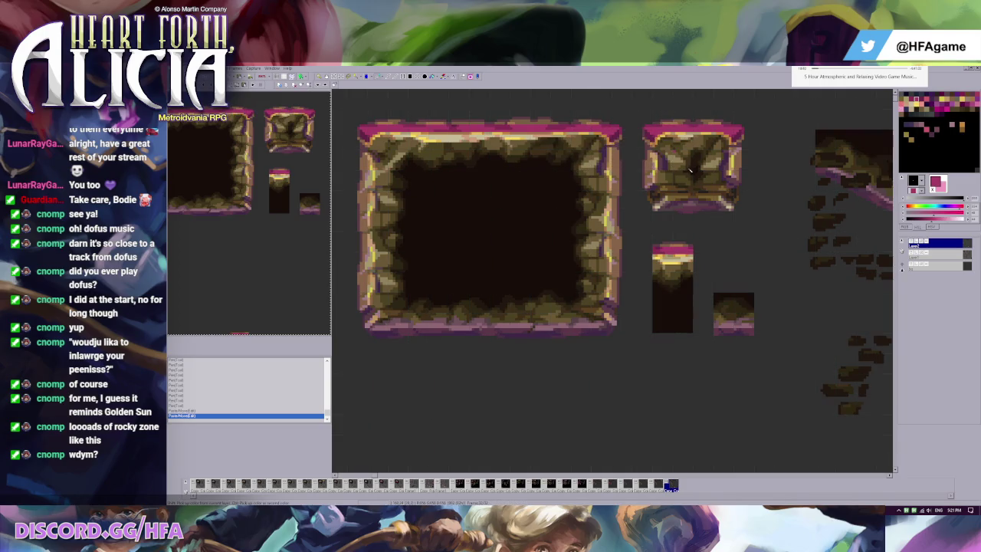
key("ctrl+v")
left_click_drag(697, 136, 727, 130)
key("ctrl+z")
key("ctrl+z")
scroll(582, 219, "up", 3)
Paint dark and tan pixels along the top border, then undo those strokes
key("g")
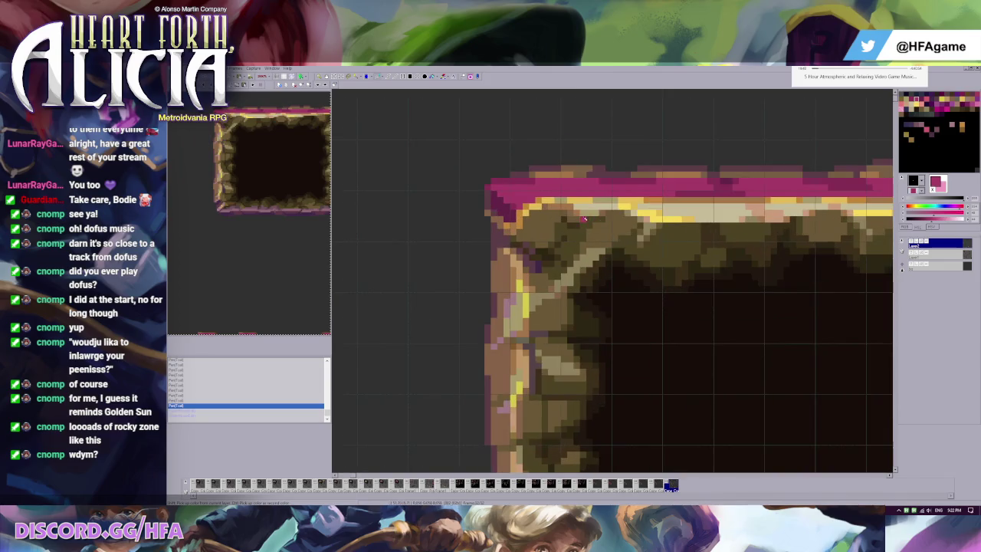
left_click_drag(571, 201, 601, 200)
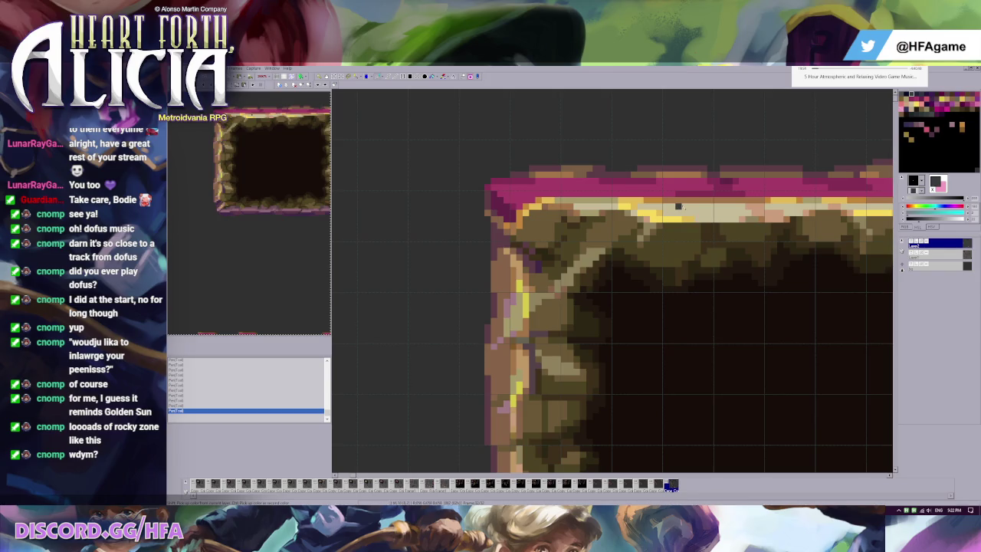
scroll(626, 200, "left", 2)
left_click(552, 205, "shift")
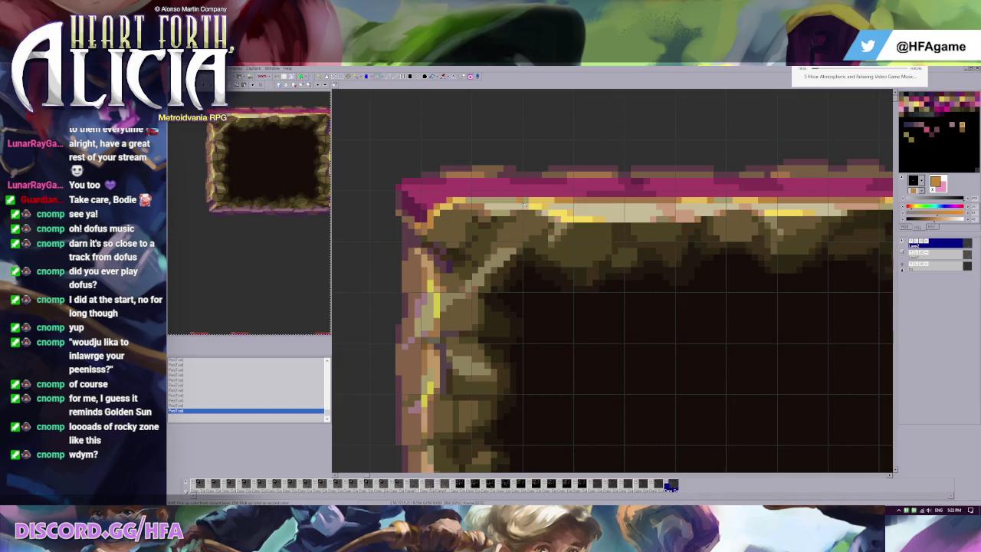
key("ctrl+z")
key("ctrl+z")
key("ctrl+z")
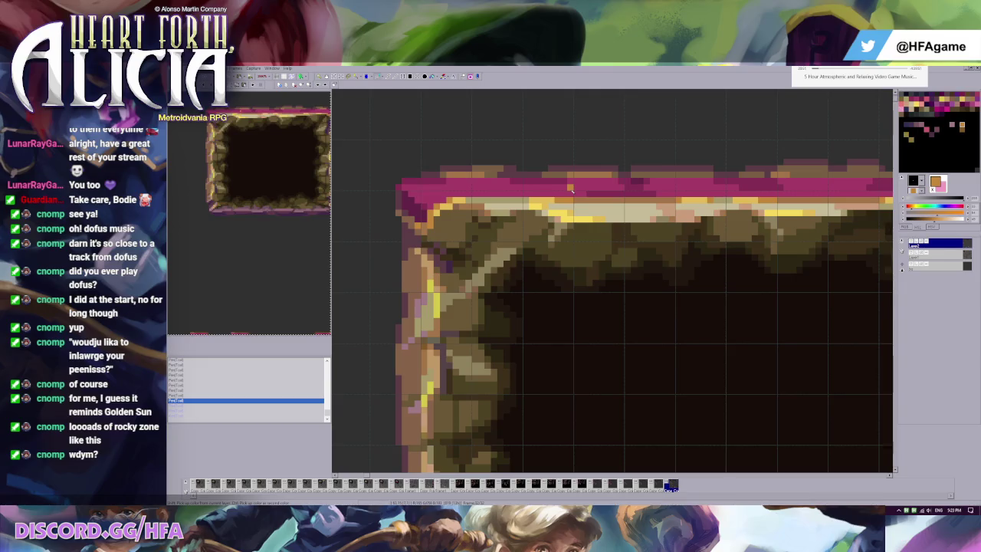
Select the frame's top-left corner area, drop the selection, and toggle layer visibility to compare
left_click_drag(394, 136, 649, 384)
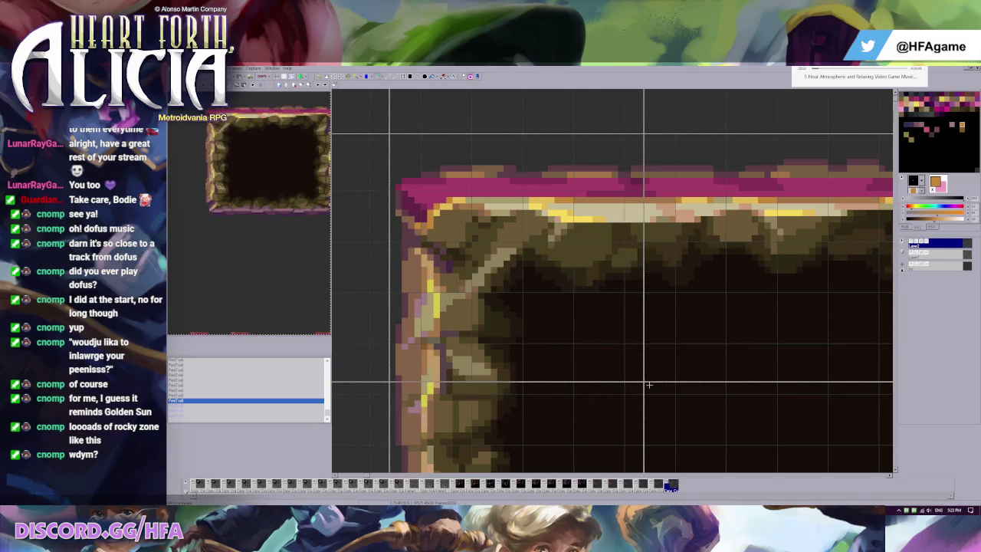
left_click_drag(408, 133, 606, 323)
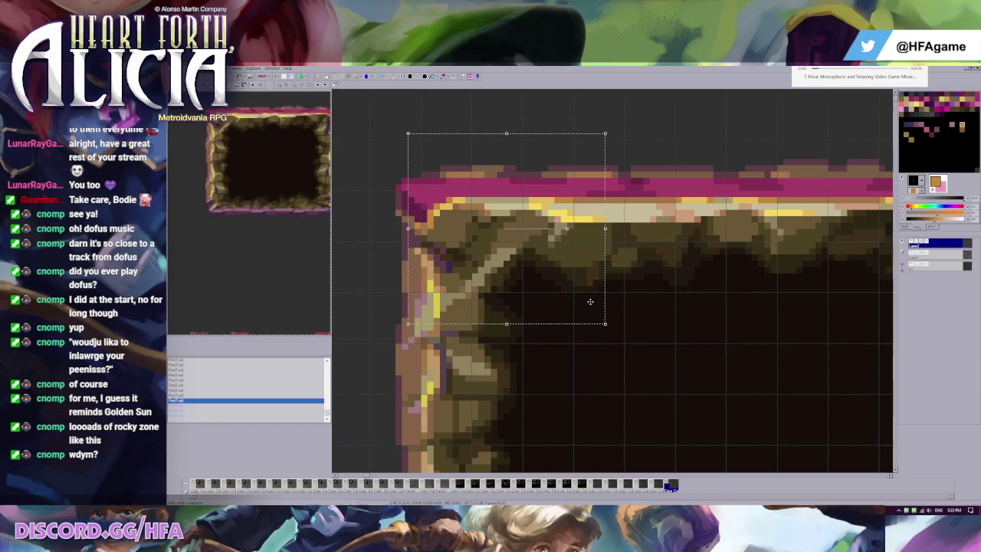
key("i")
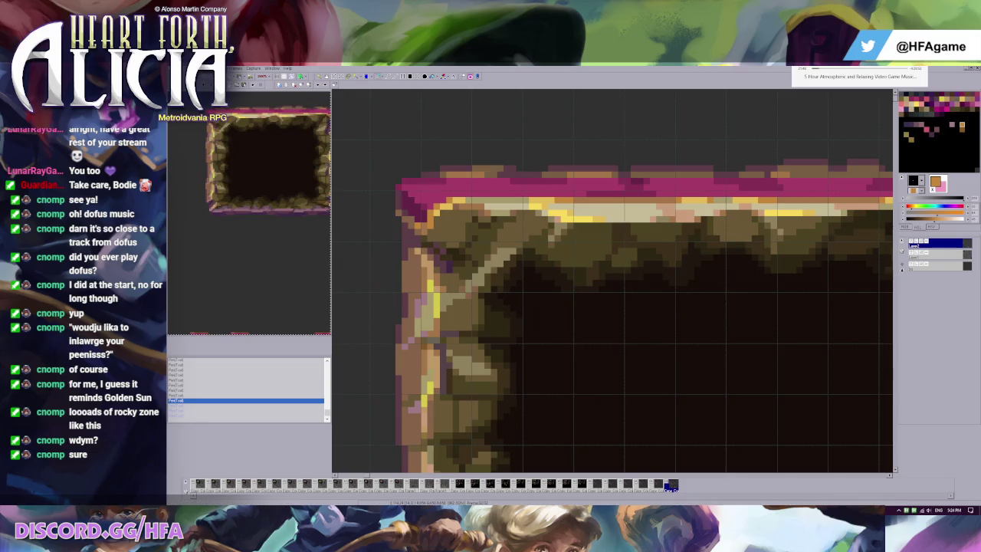
left_click(913, 244)
left_click(912, 244)
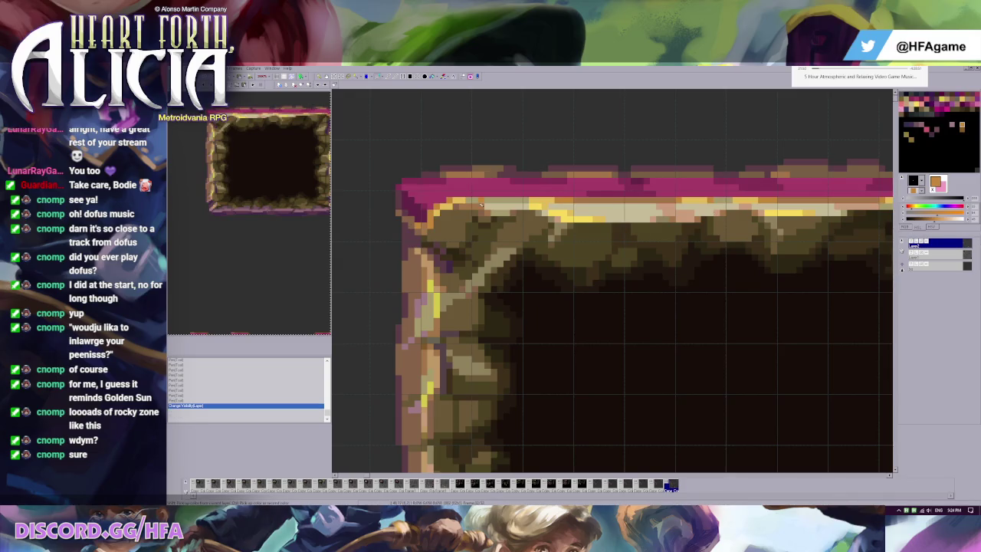
Repaint the top-left corner rock pixels with darker browns picked from the canvas
left_click(442, 207)
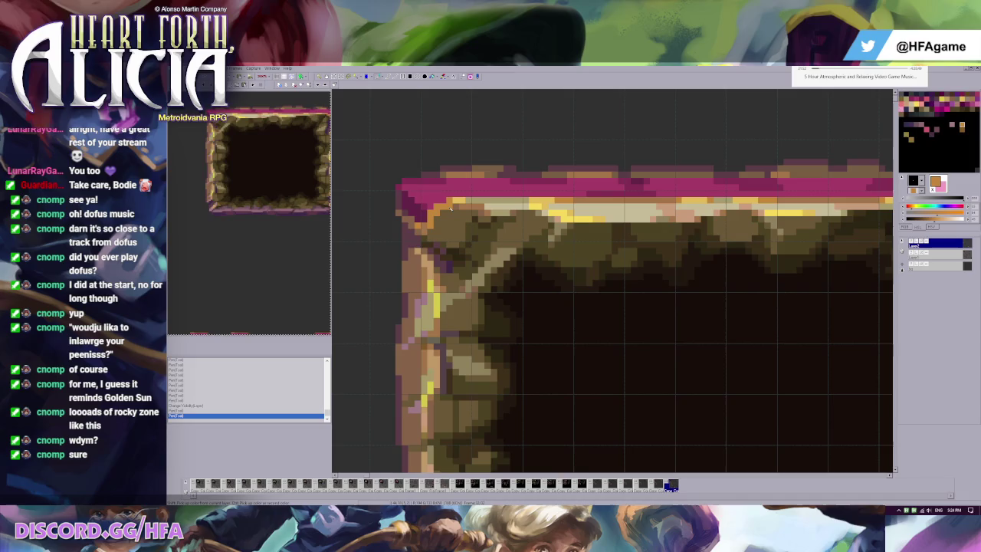
right_click(450, 208)
left_click(440, 213)
left_click(419, 228)
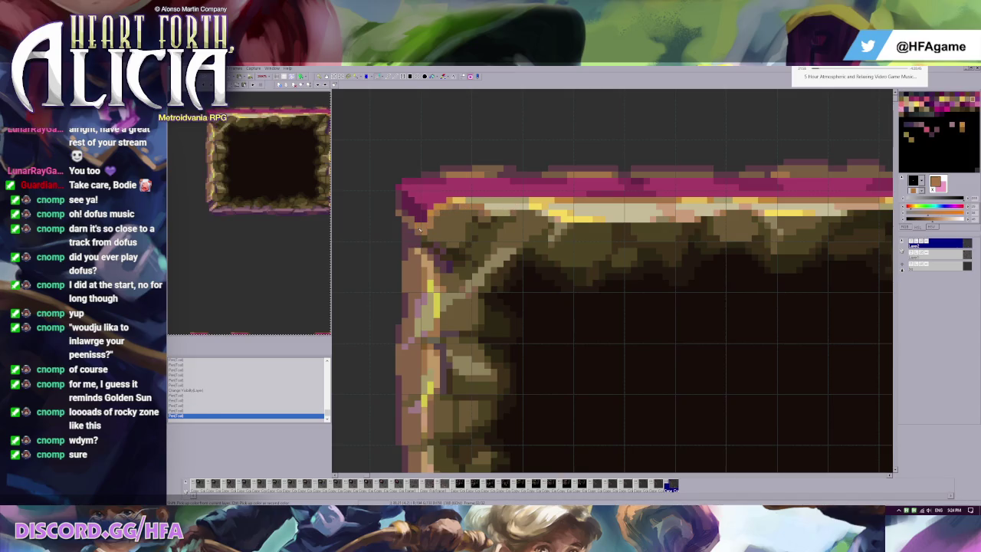
right_click(428, 227)
left_click(429, 226)
left_click(540, 219)
scroll(659, 207, "down", 1)
scroll(659, 207, "up", 1)
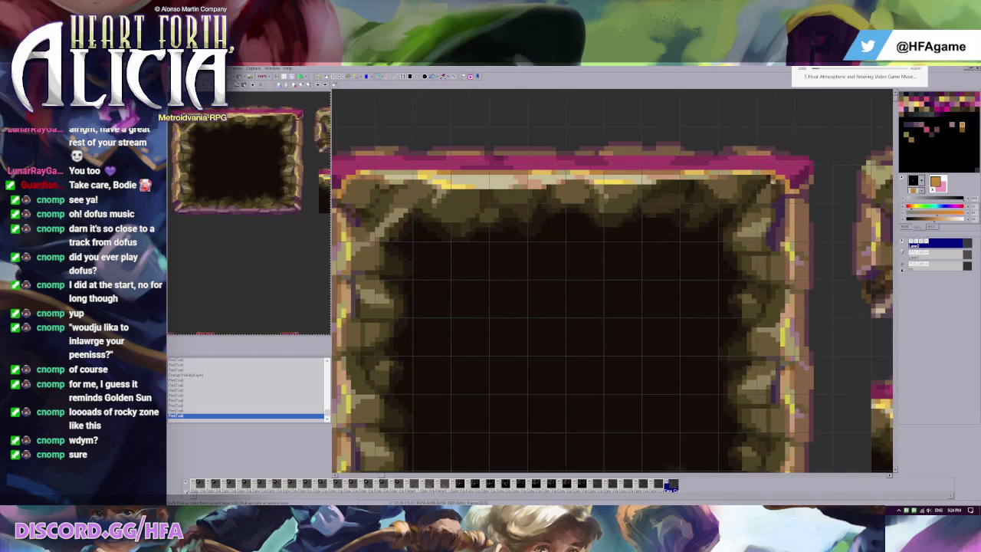
Paint a pixel near the frame's top-right corner, then bring up the Golden Sun speedrun video
left_click(790, 182)
scroll(791, 184, "up", 2)
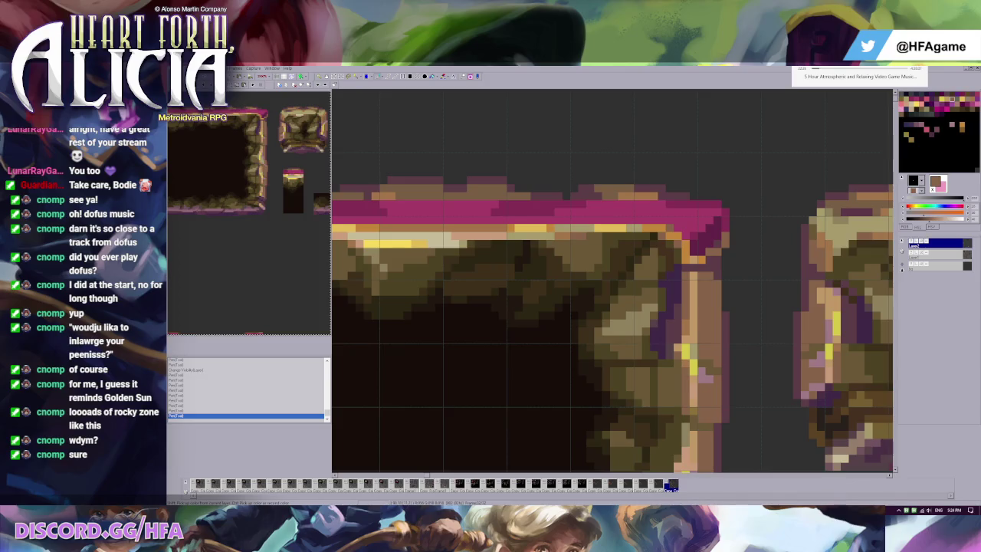
key("alt+Tab")
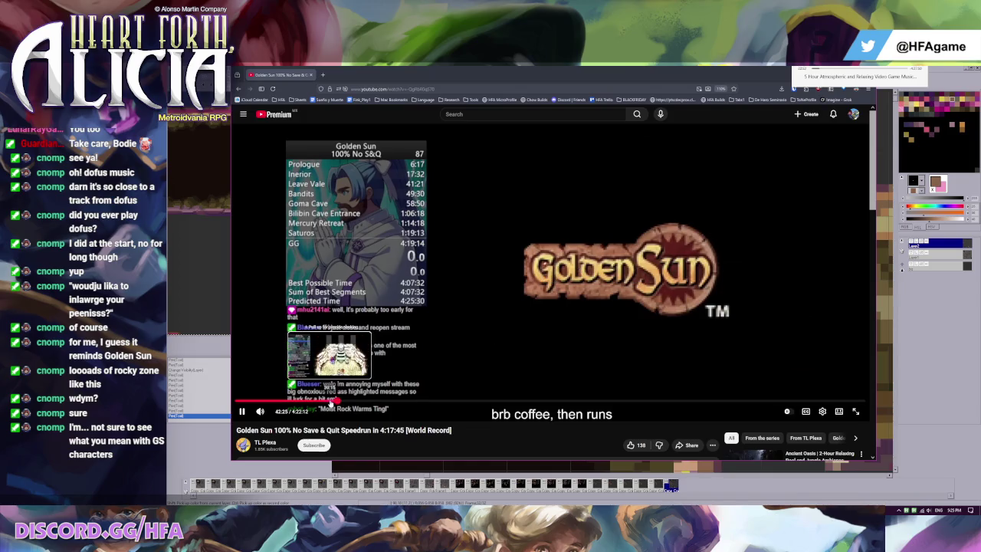
Jump the speedrun to 39:15, set video quality to 720p60, and reload the page
left_click(331, 400)
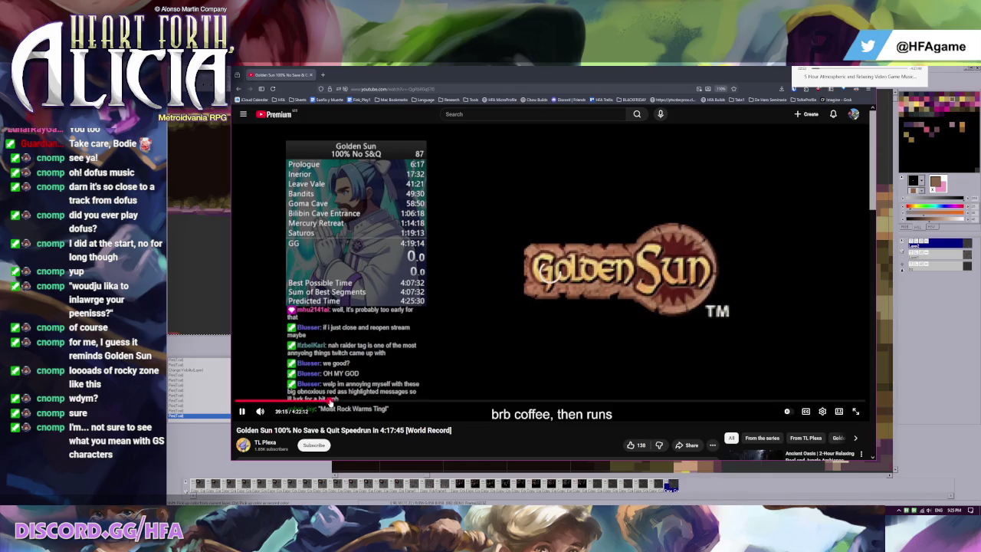
left_click(823, 412)
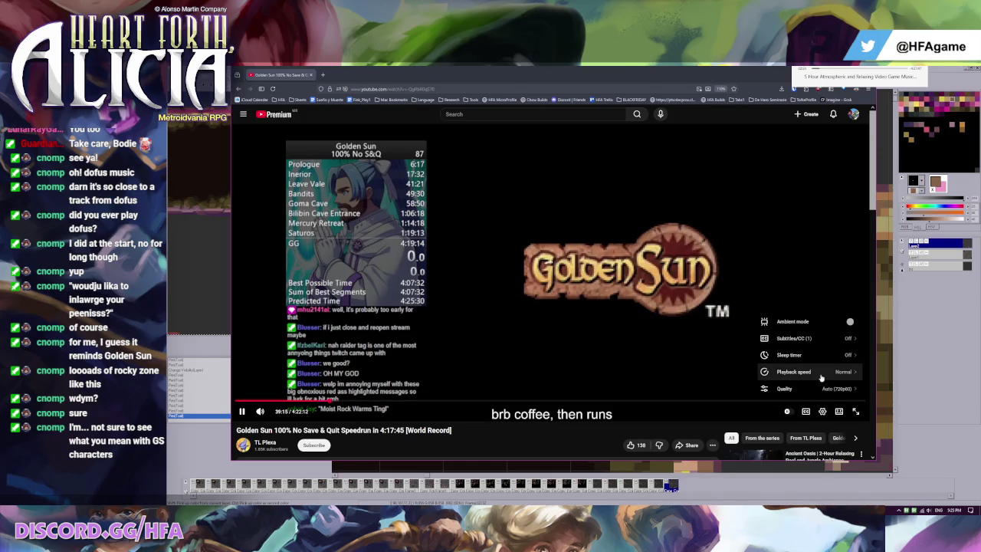
left_click(822, 388)
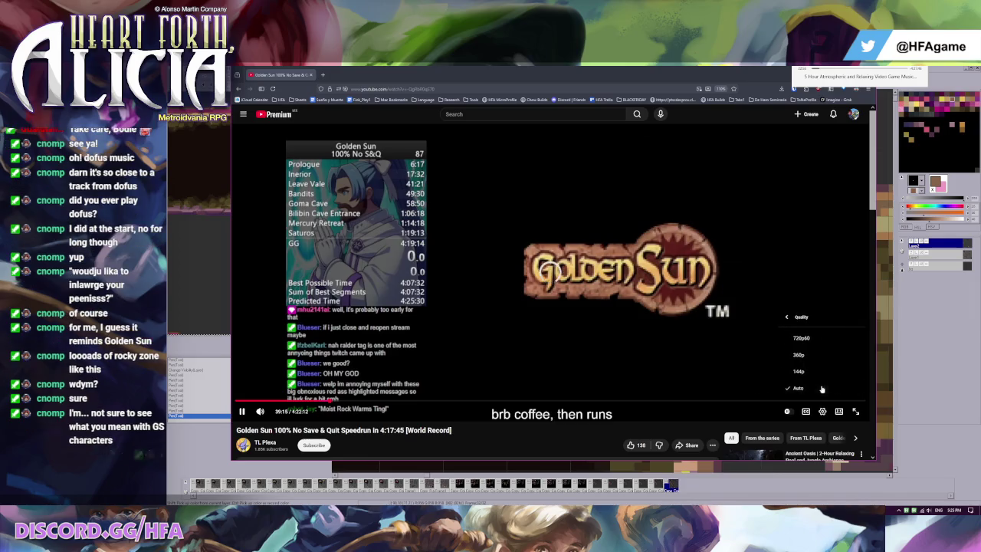
left_click(810, 345)
left_click(273, 89)
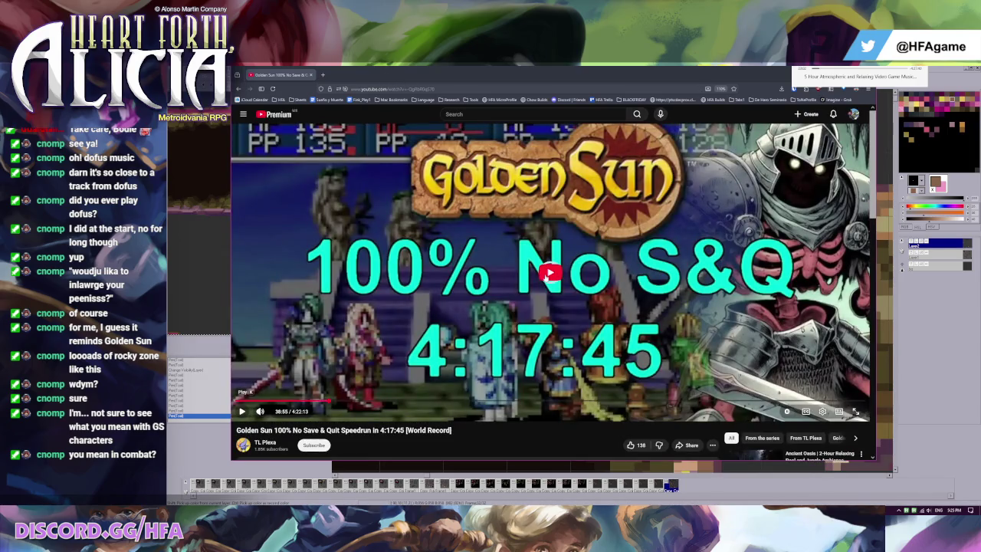
Play the video, jump to 11:24, and briefly switch to the tileset and back
left_click(551, 272)
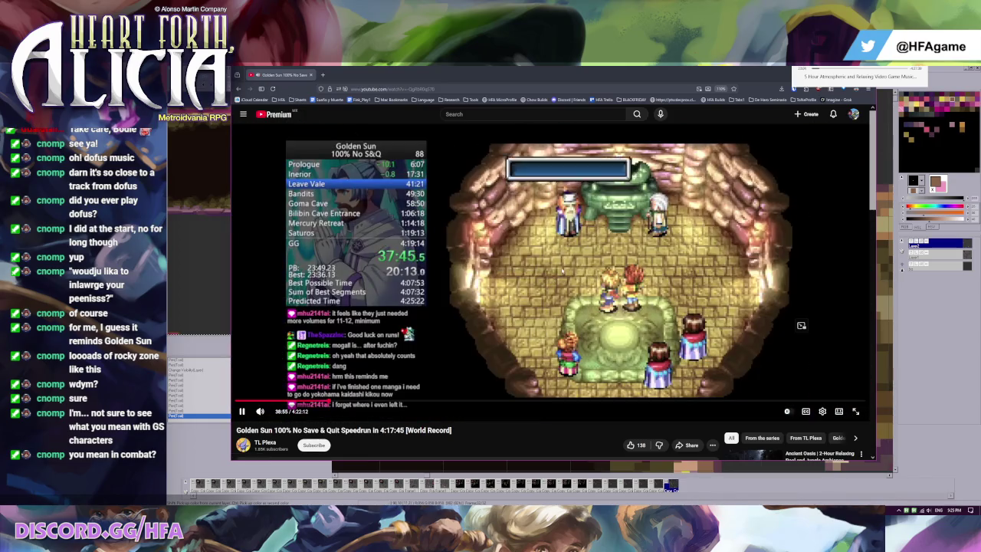
left_click(560, 294)
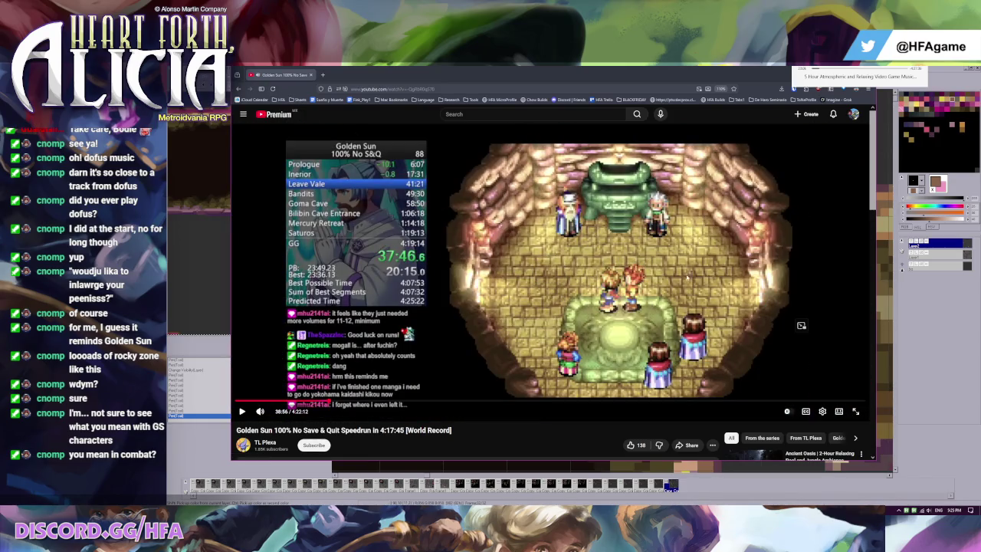
left_click(611, 254)
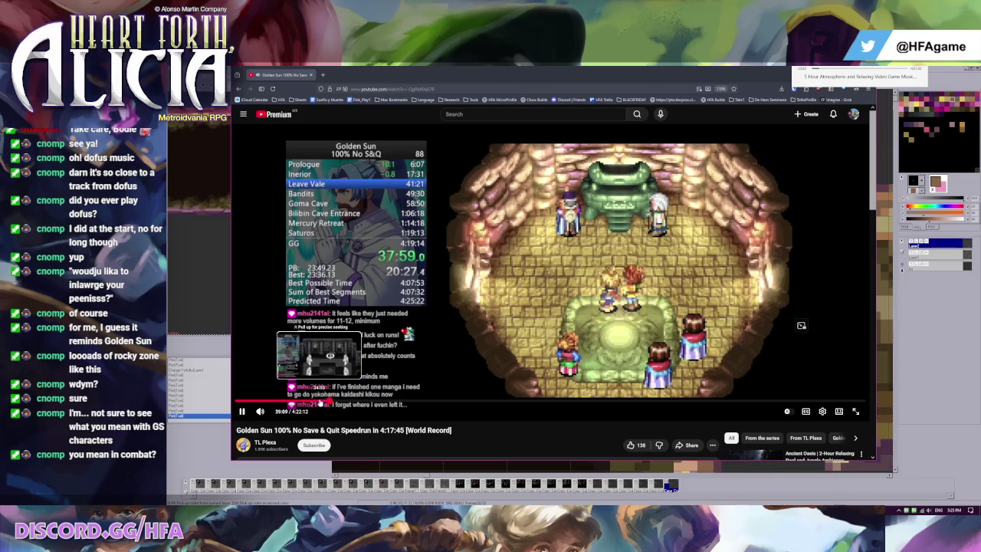
mouse_move(284, 401)
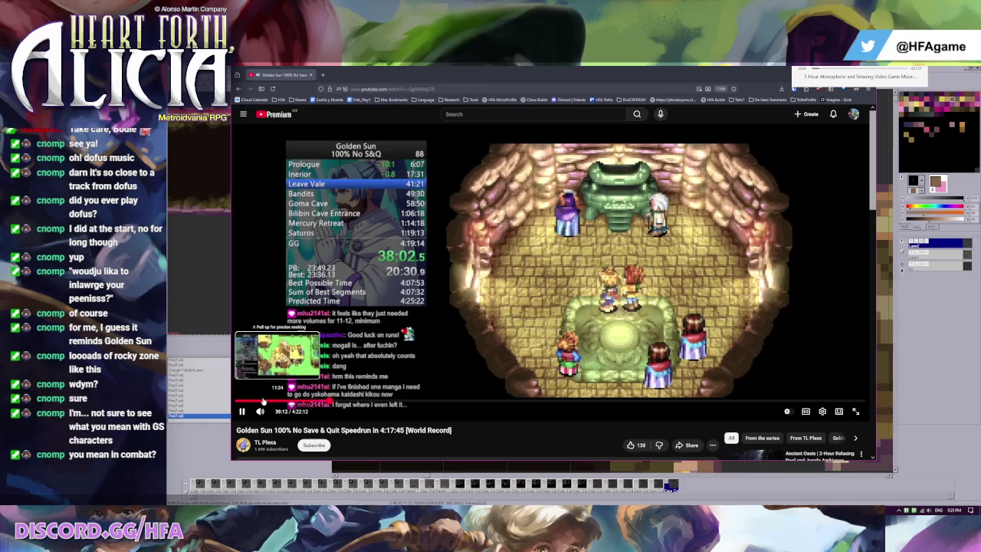
left_click(263, 400)
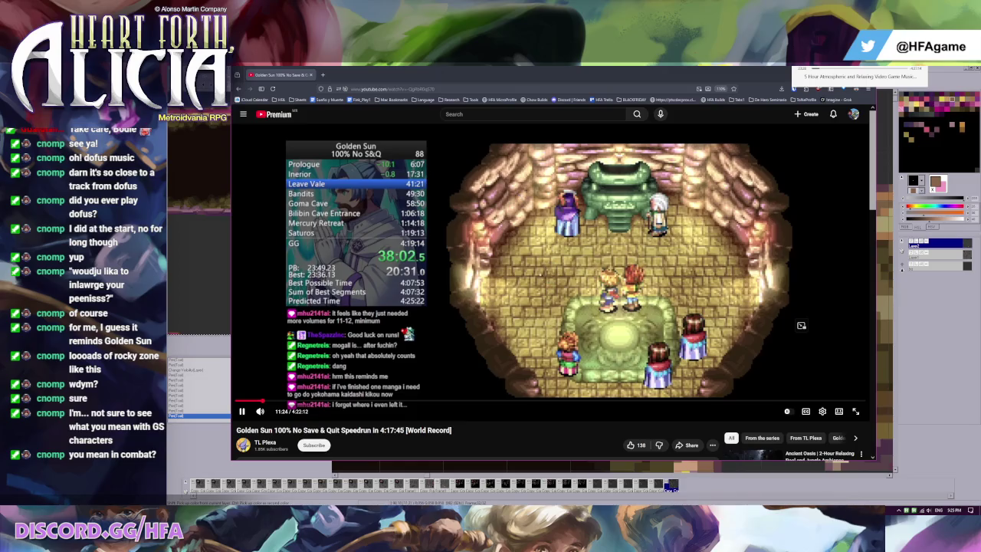
key("alt+Tab")
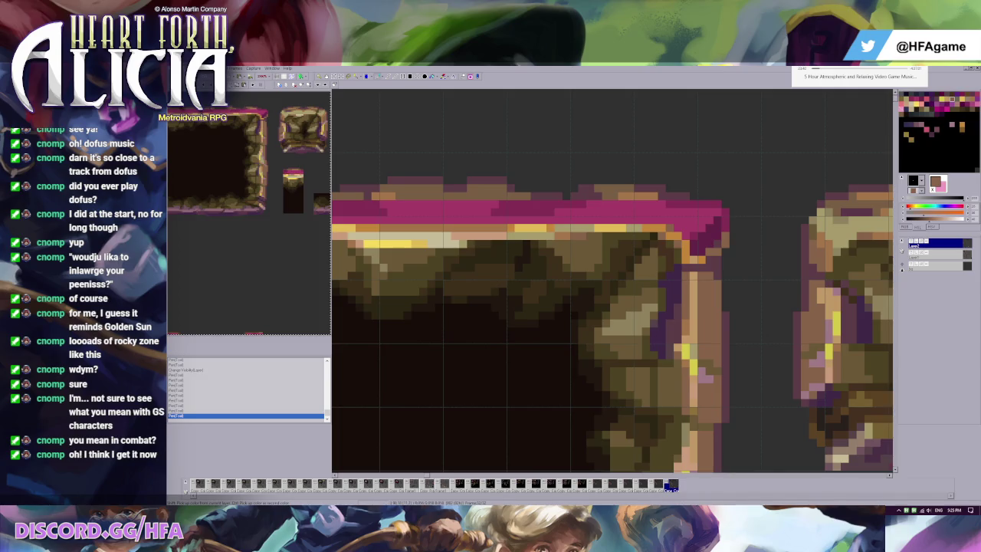
key("alt+Tab")
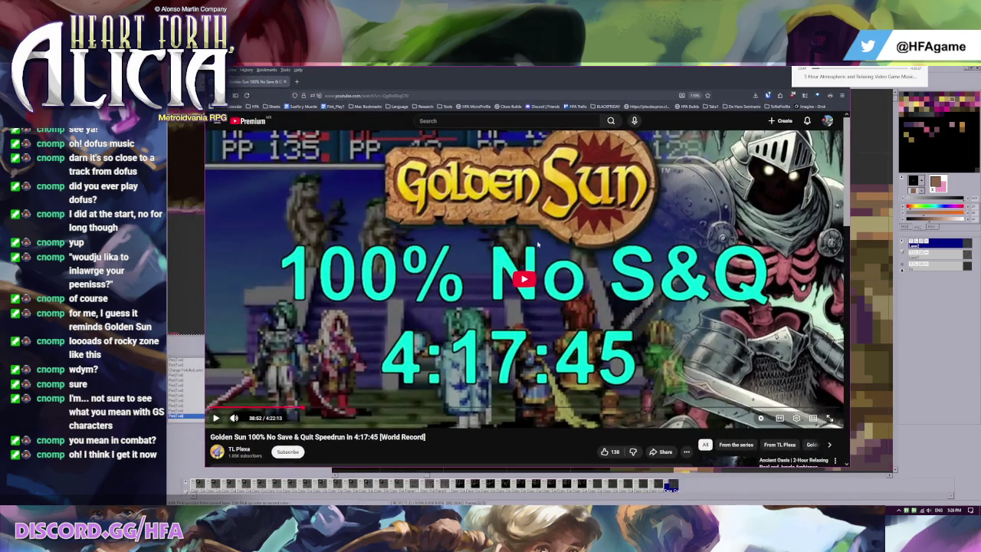
Seek through 10:06 and 9:14, reload, and settle the video at 6:55
left_click(524, 276)
left_click(235, 408)
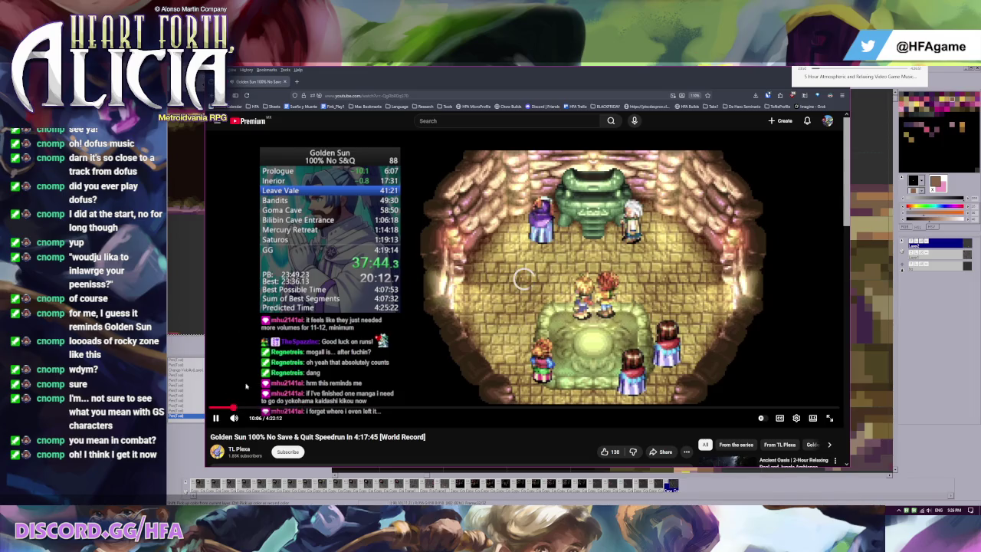
left_click(246, 95)
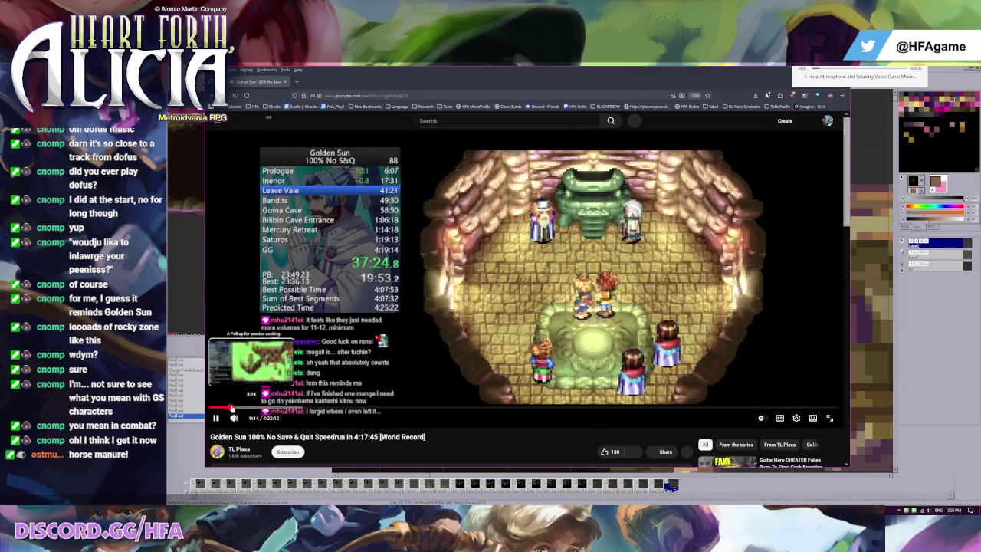
left_click(232, 408)
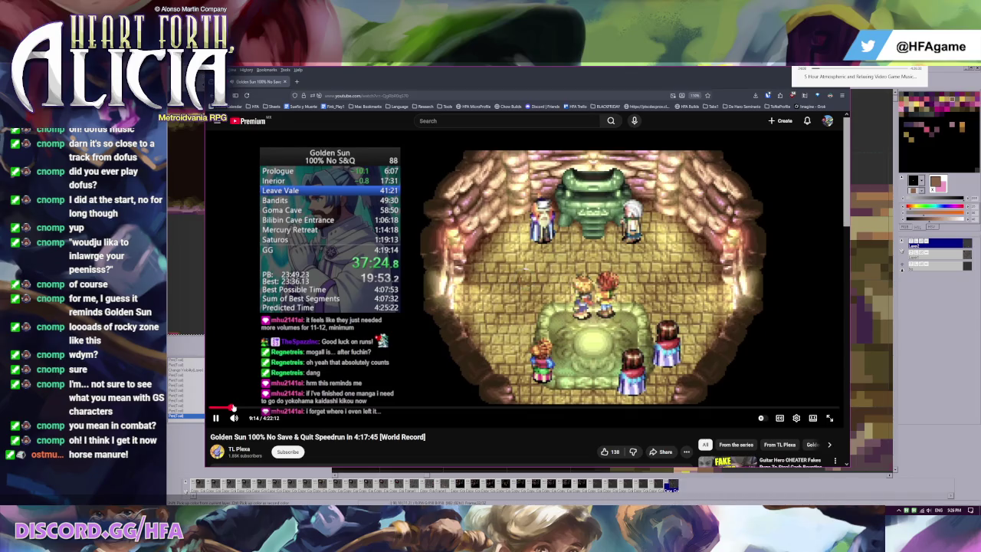
mouse_move(227, 407)
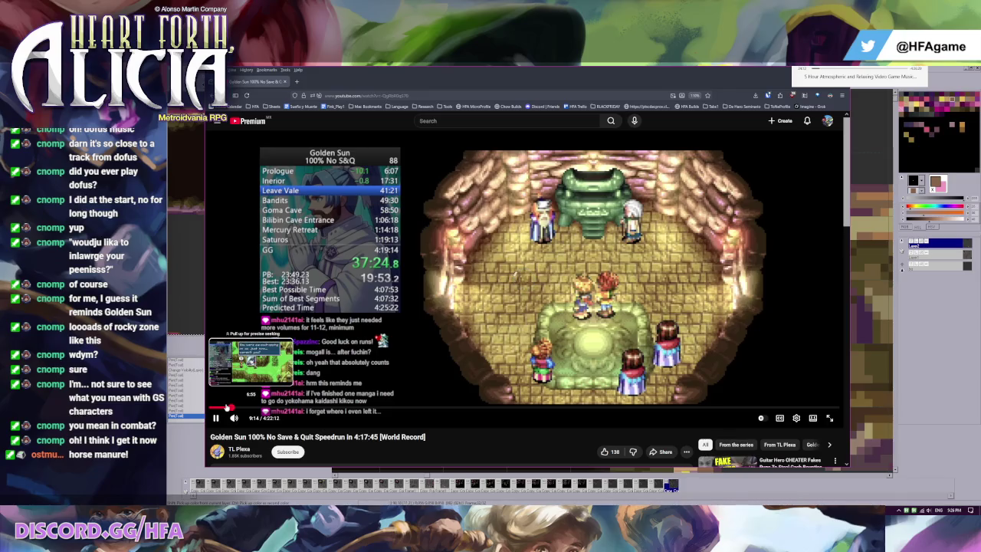
left_click(229, 407)
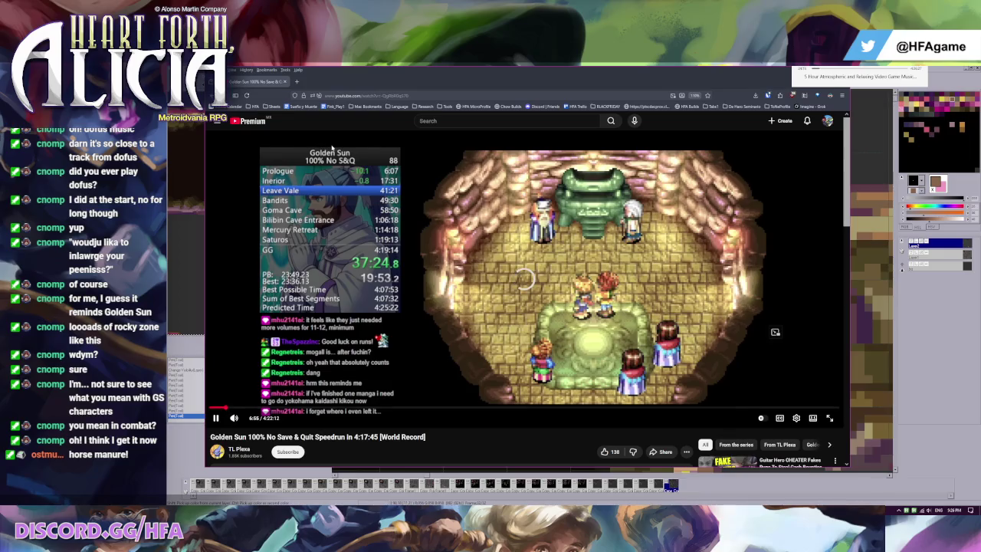
Copy the video URL at 6:55, nudge the browser window left, and toggle back to it
right_click(290, 319)
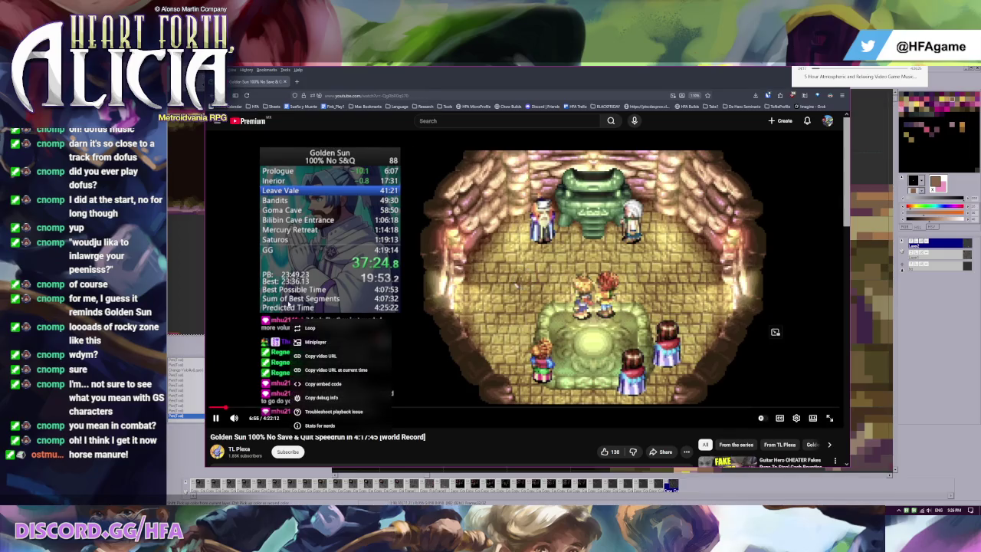
left_click(337, 370)
left_click_drag(367, 85, 310, 86)
key("alt+Tab")
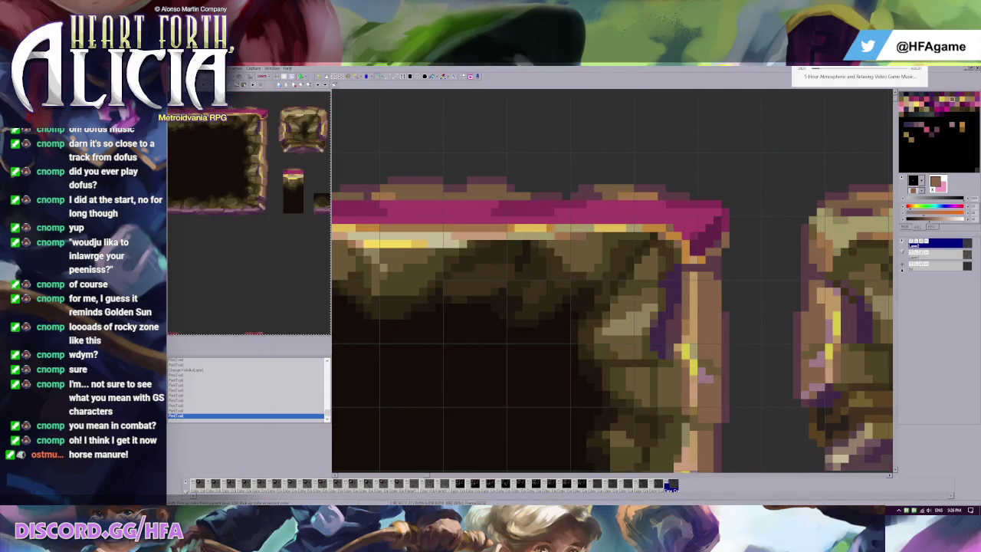
key("alt+Tab")
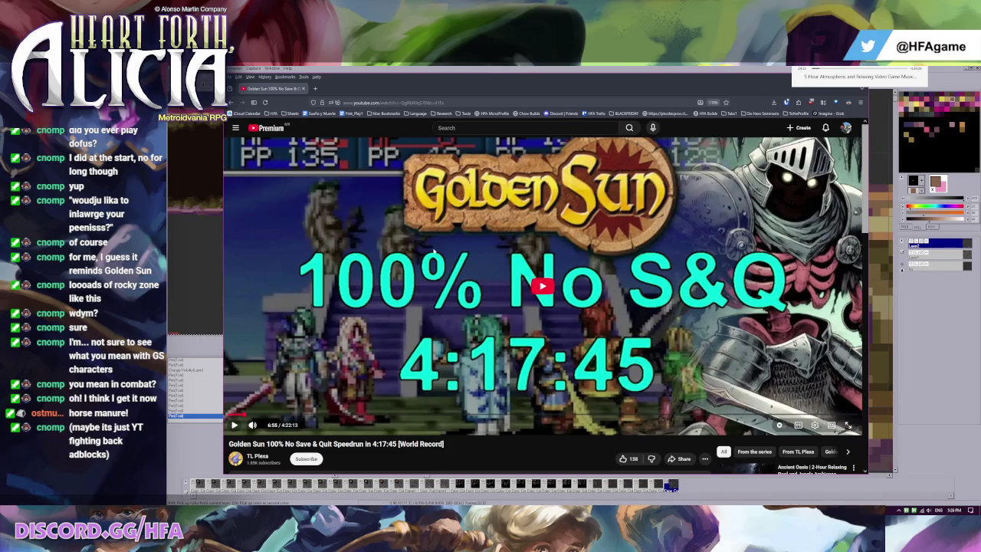
left_click(266, 103)
key("alt+Tab")
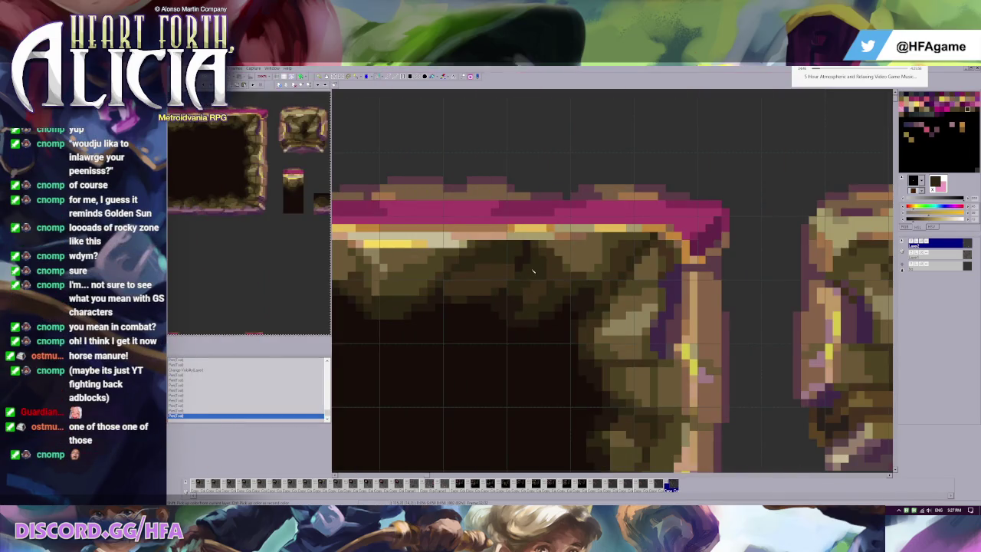
scroll(621, 212, "down", 2)
Zoom out over the whole cave frame and tiles, then bring the speedrun video forward
scroll(621, 211, "down", 2)
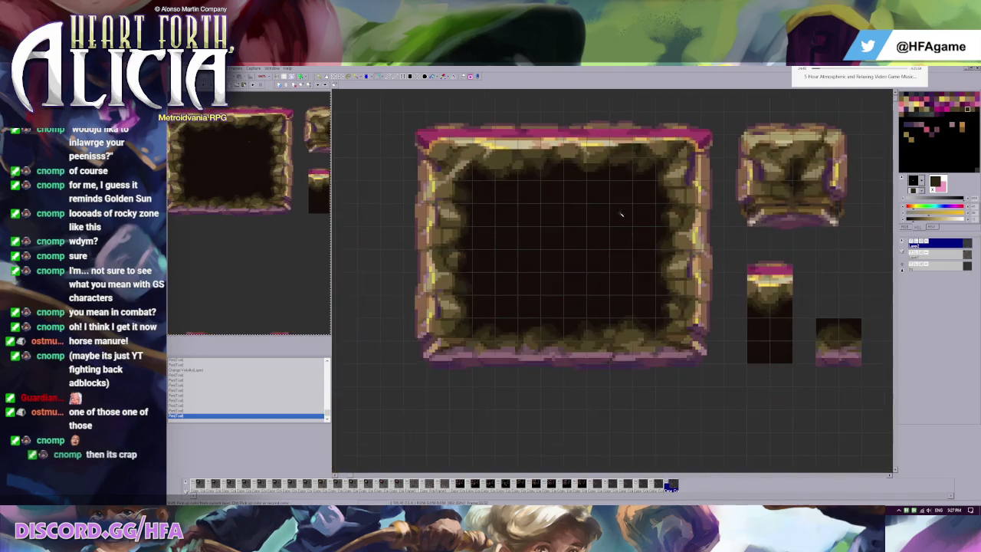
scroll(369, 283, "down", 1)
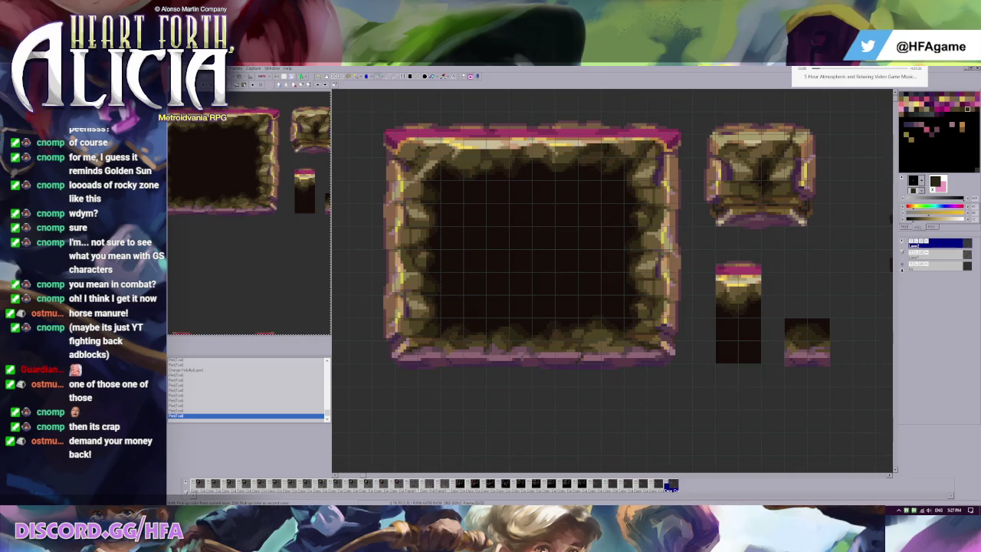
key("alt+Tab")
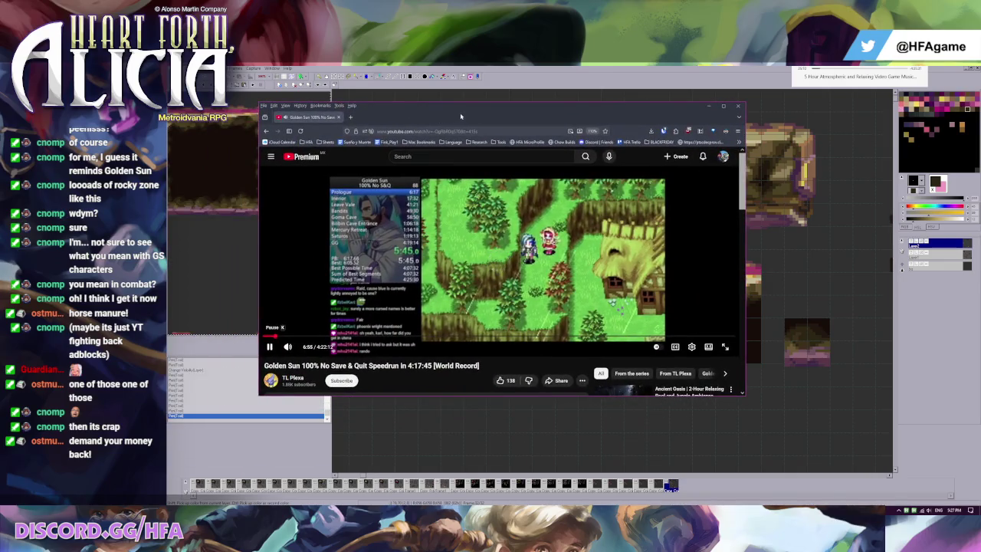
Maximise the browser, pause the speedrun, and change its video quality
double_click(461, 104)
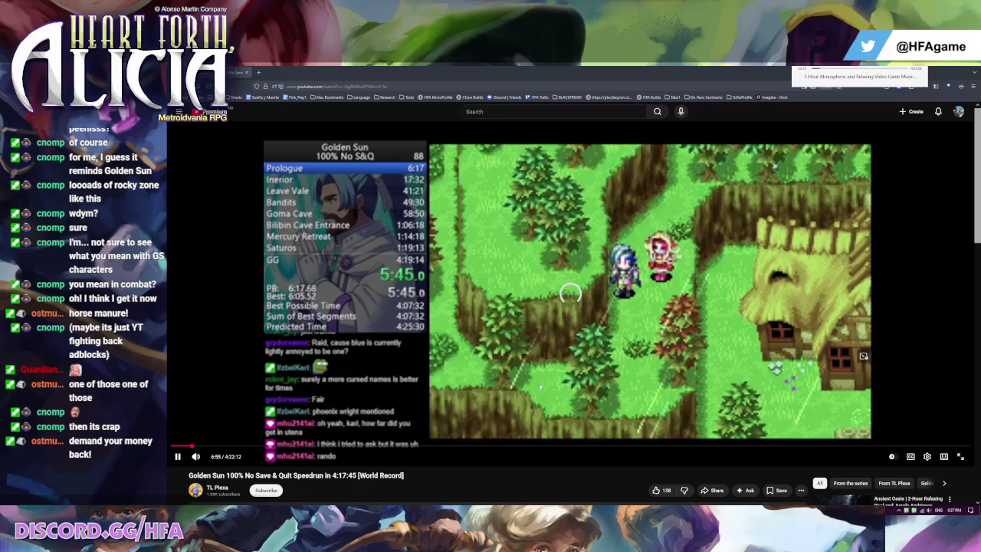
left_click(613, 326)
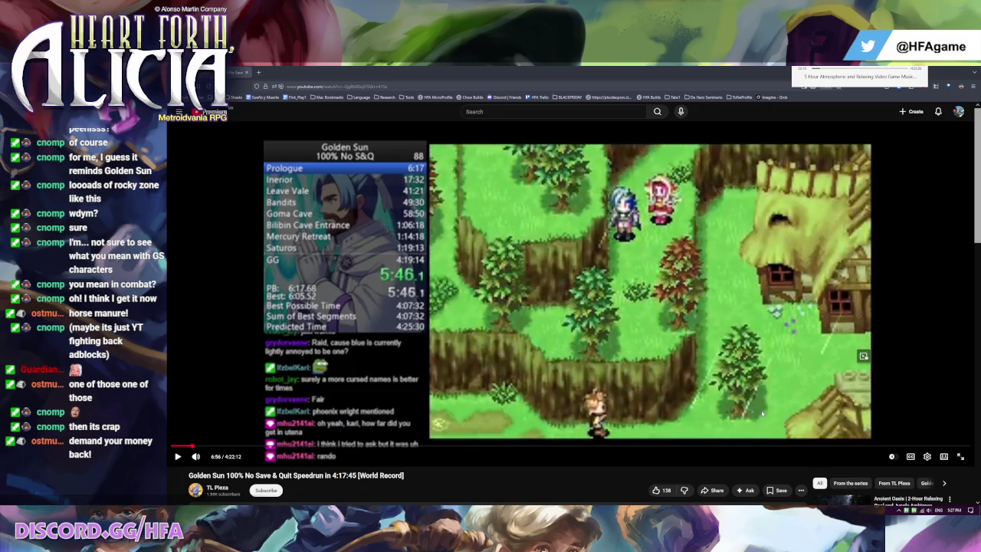
left_click(927, 456)
left_click(920, 434)
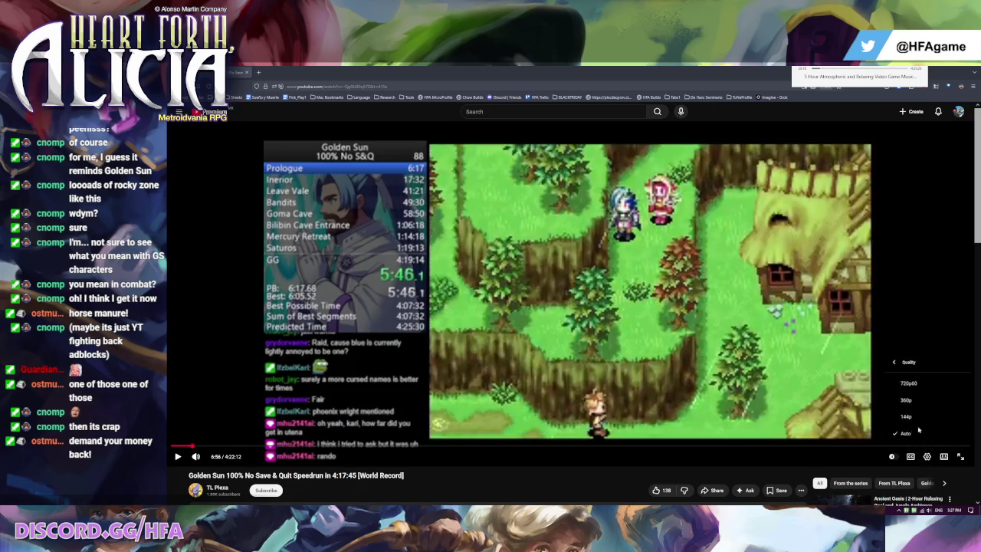
left_click(911, 391)
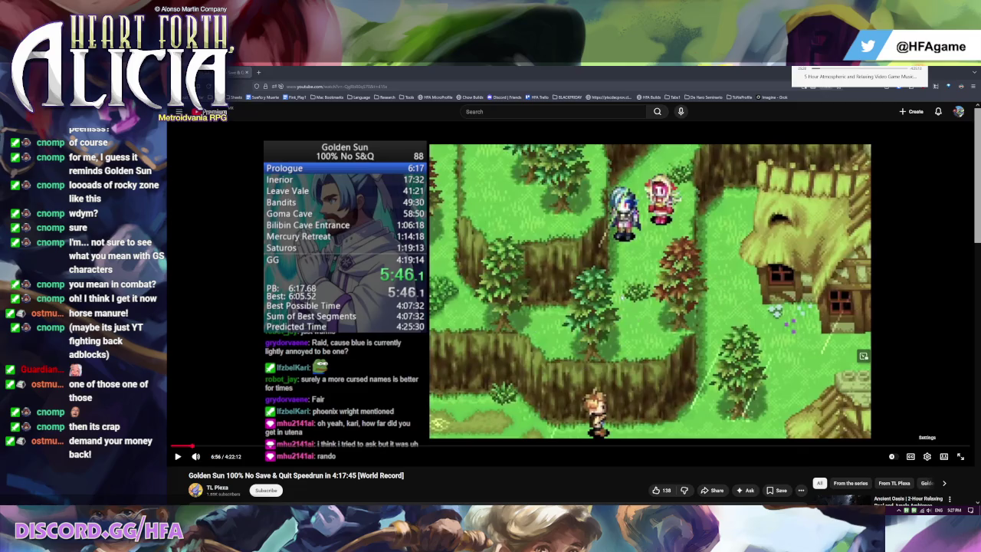
Play the Golden Sun speedrun on, skip ahead a few seconds, then return to GraphicsGale
key("space")
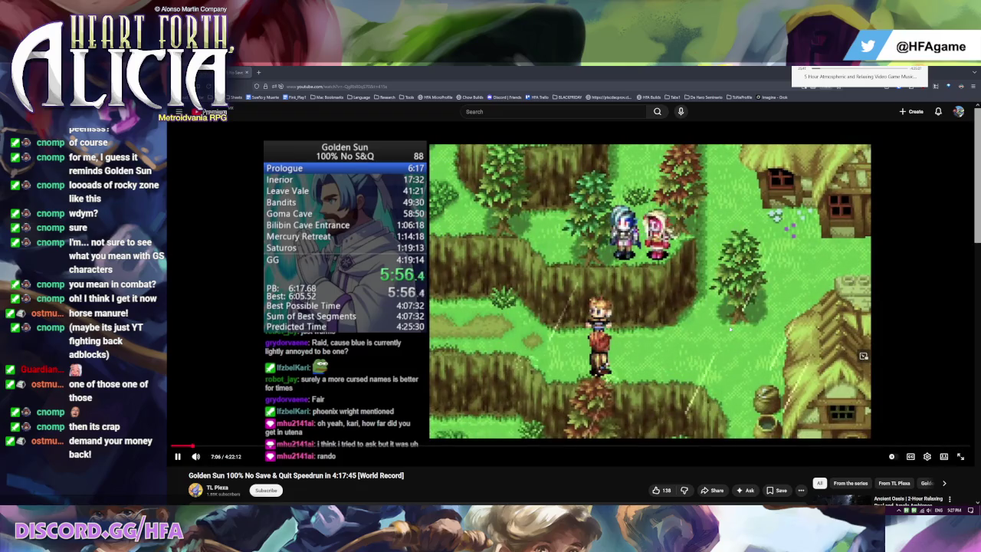
left_click(598, 307)
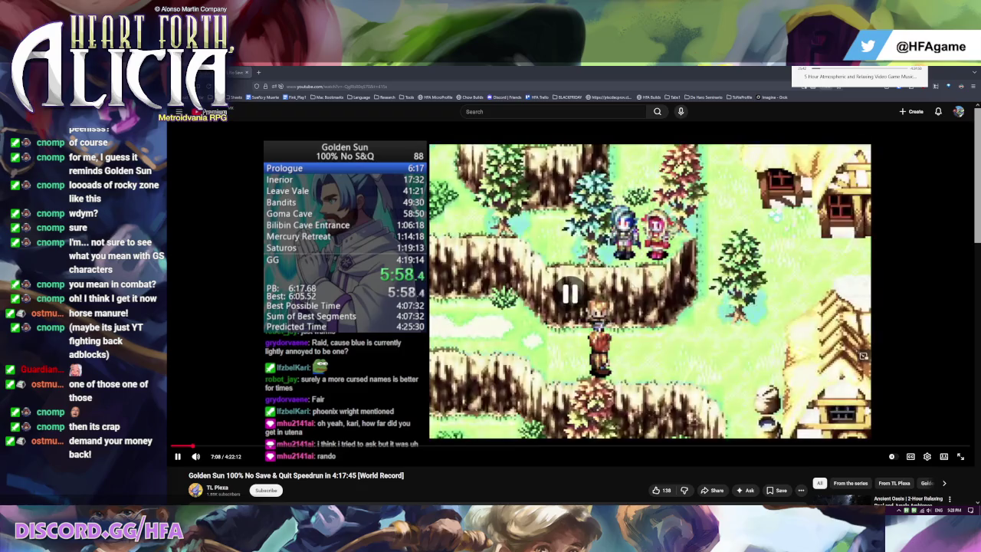
left_click(648, 299)
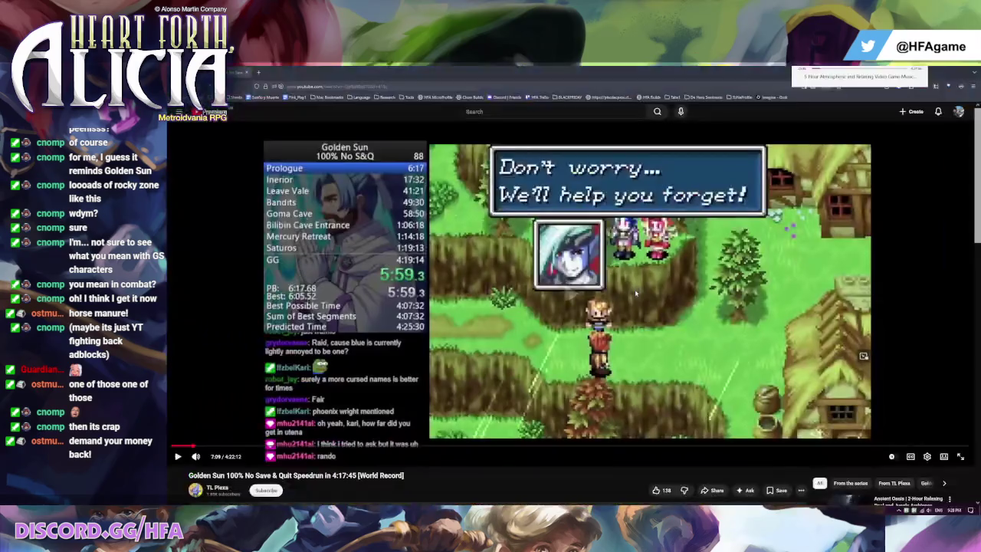
left_click(535, 399)
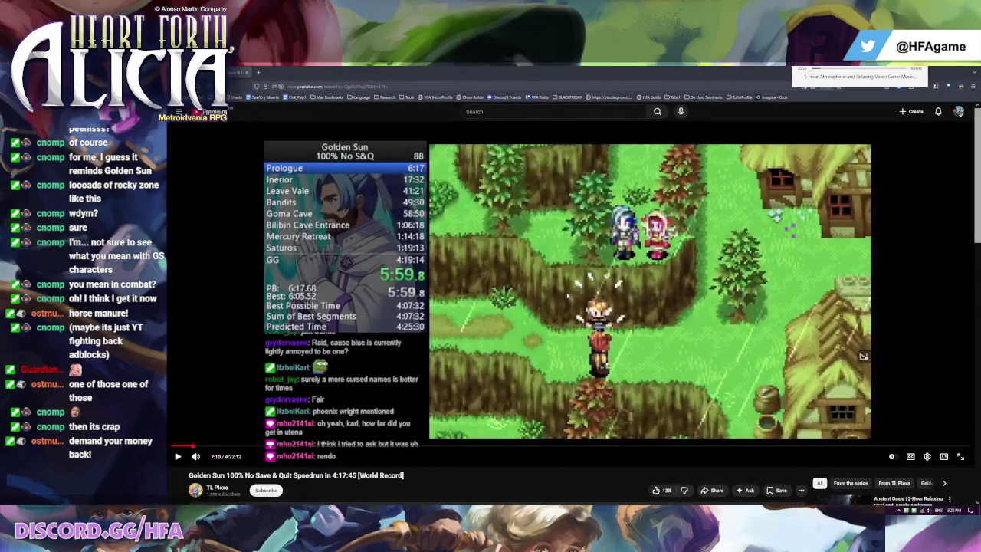
left_click(553, 298)
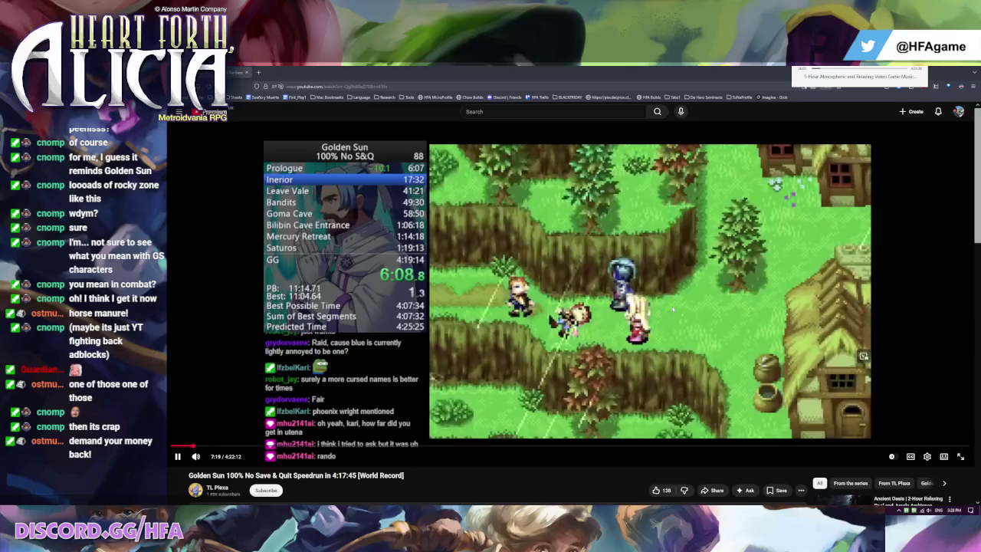
key("Right")
key("space")
key("alt+Tab")
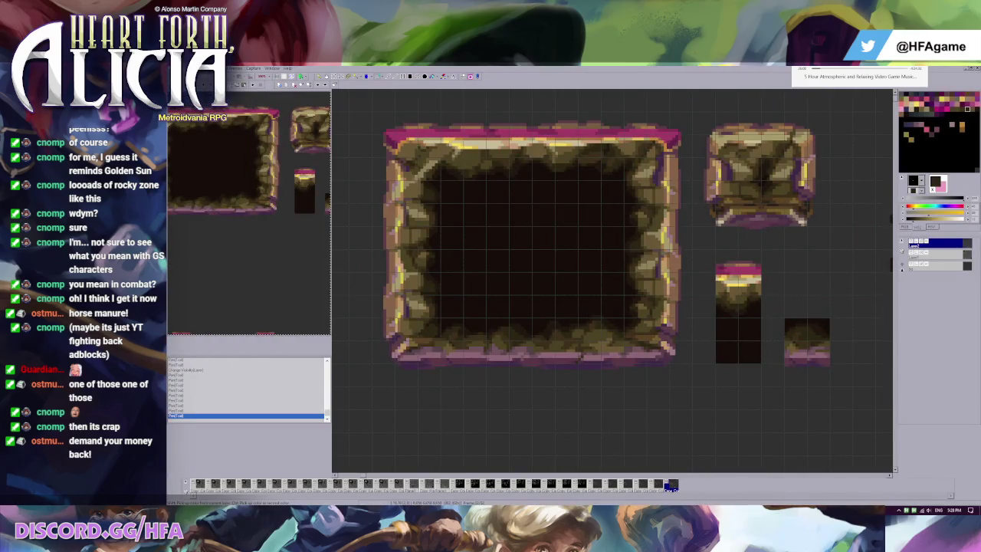
Sample golden and orange-brown tones along the frame's top edge, undoing stray pen strokes
left_click(499, 219, "alt")
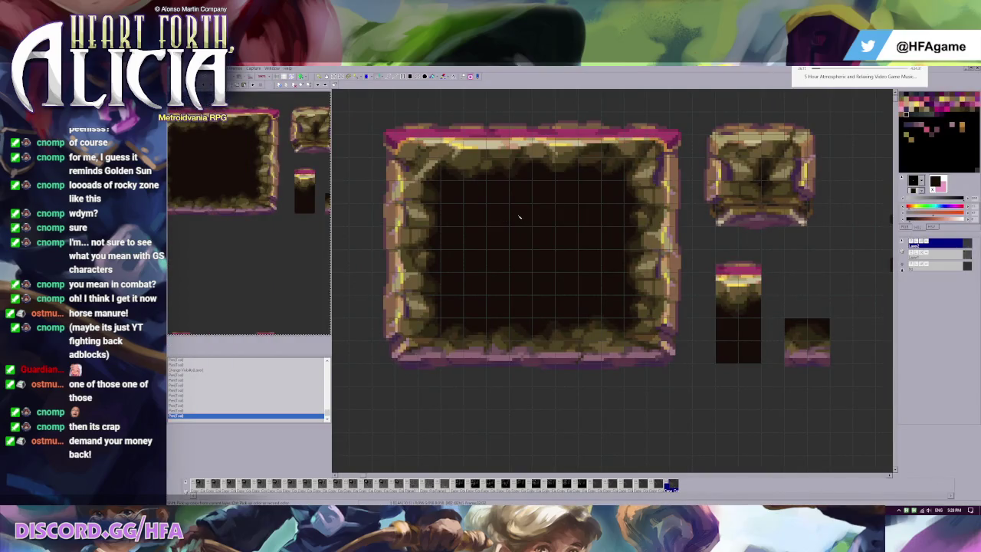
scroll(510, 201, "up", 3)
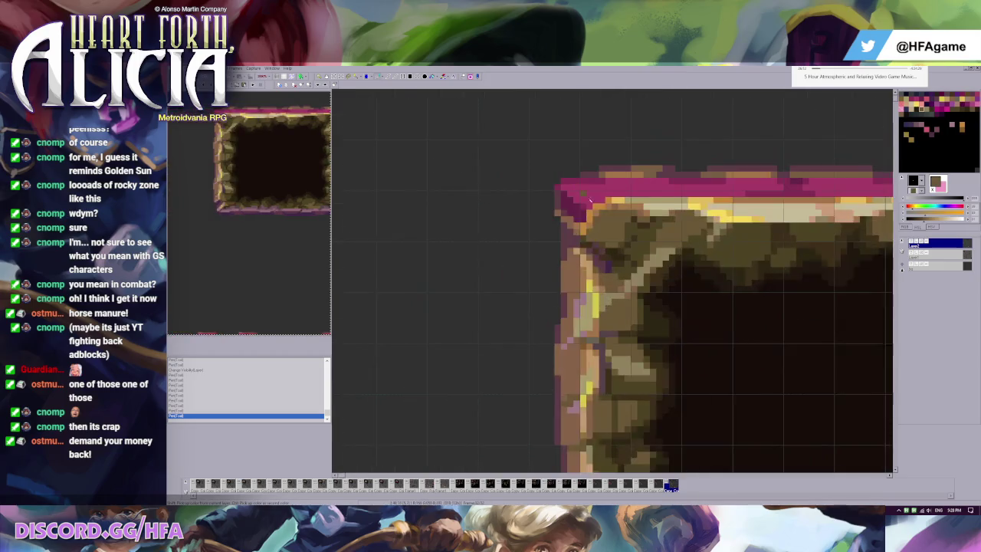
left_click(654, 230, "alt")
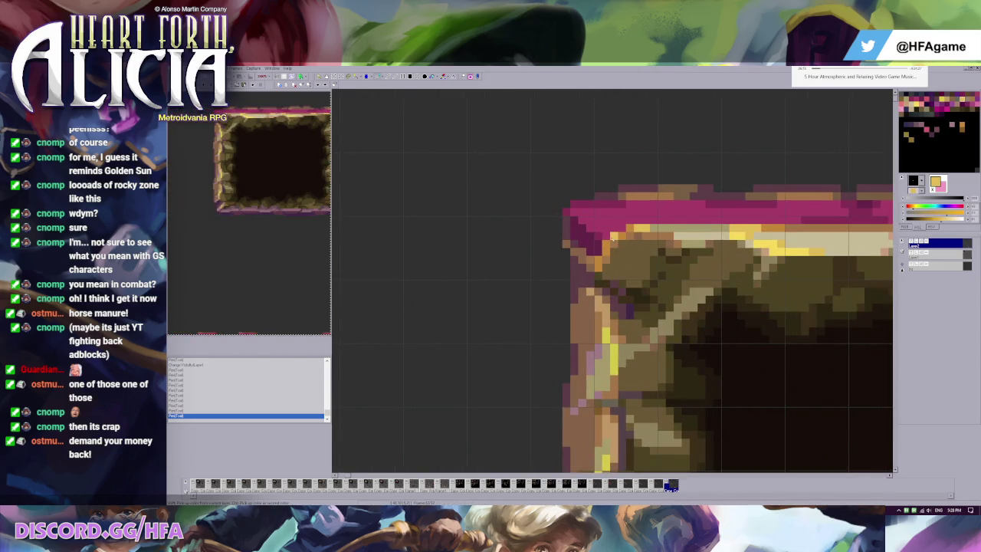
left_click(644, 229, "alt")
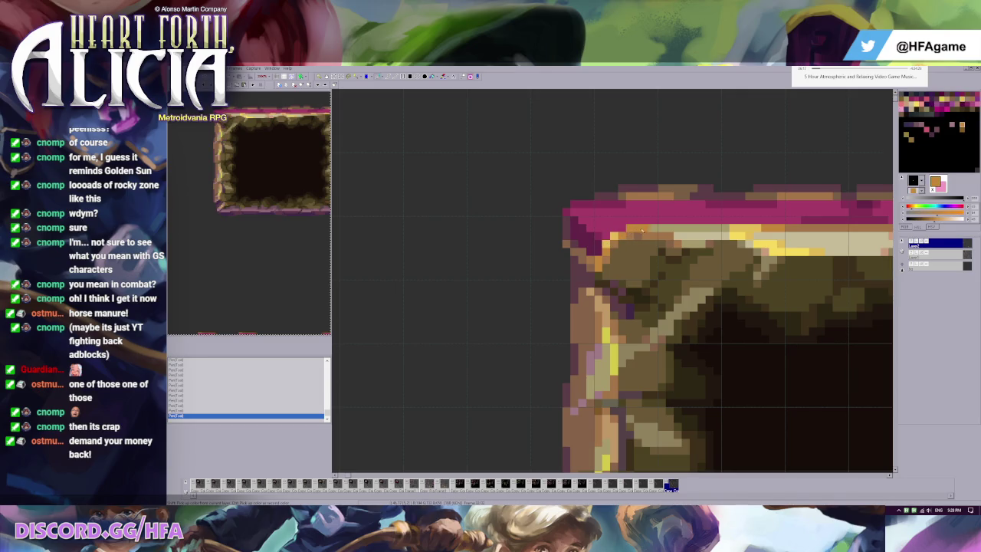
left_click(619, 238, "alt")
left_click(607, 237, "alt")
left_click(606, 244, "alt")
key("ctrl+z")
key("ctrl+z")
key("ctrl+z")
key("ctrl+z")
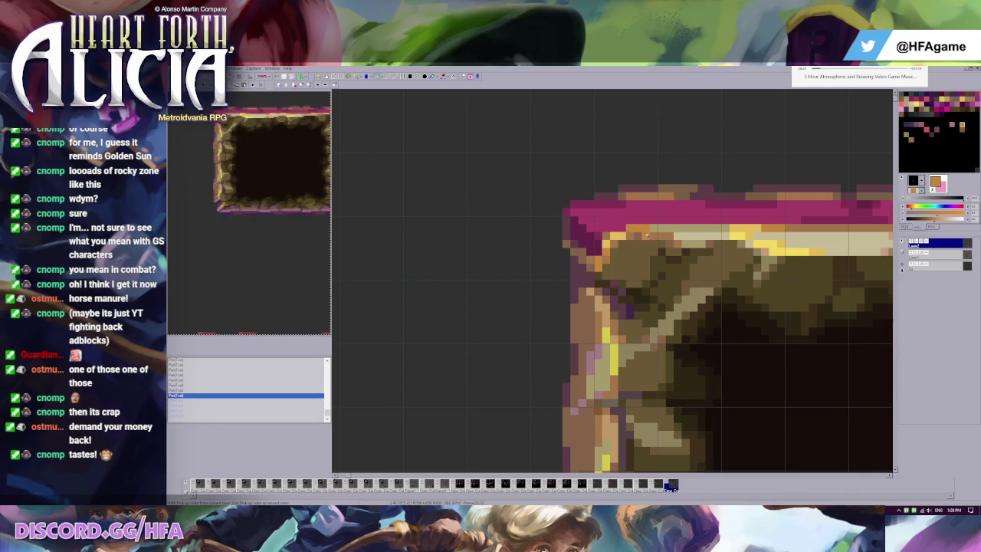
key("ctrl+z")
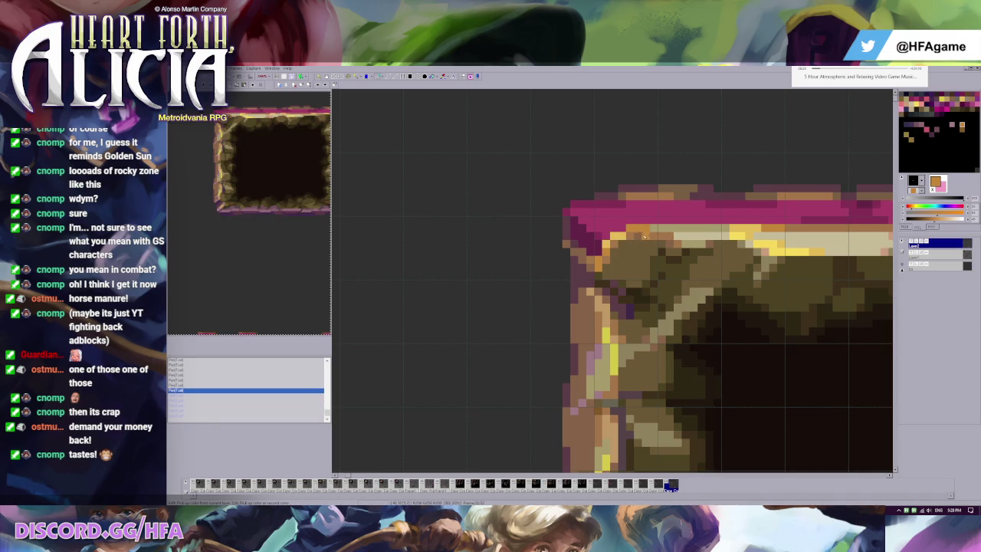
key("ctrl+z")
key("ctrl+z")
key("ctrl+z")
key("ctrl+y")
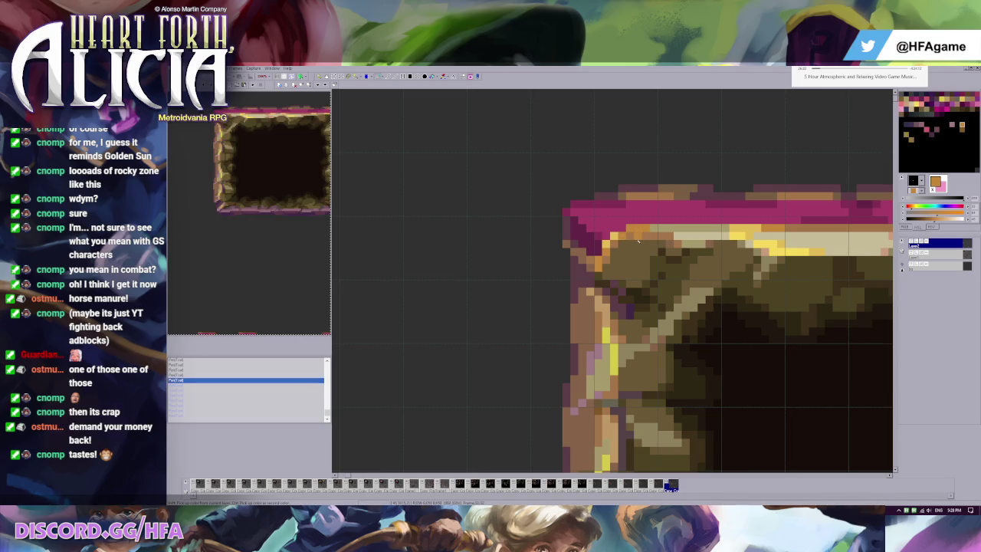
key("ctrl+z")
Paint yellow and brown pixels at the frame's top-left corner
left_click(636, 229, "alt")
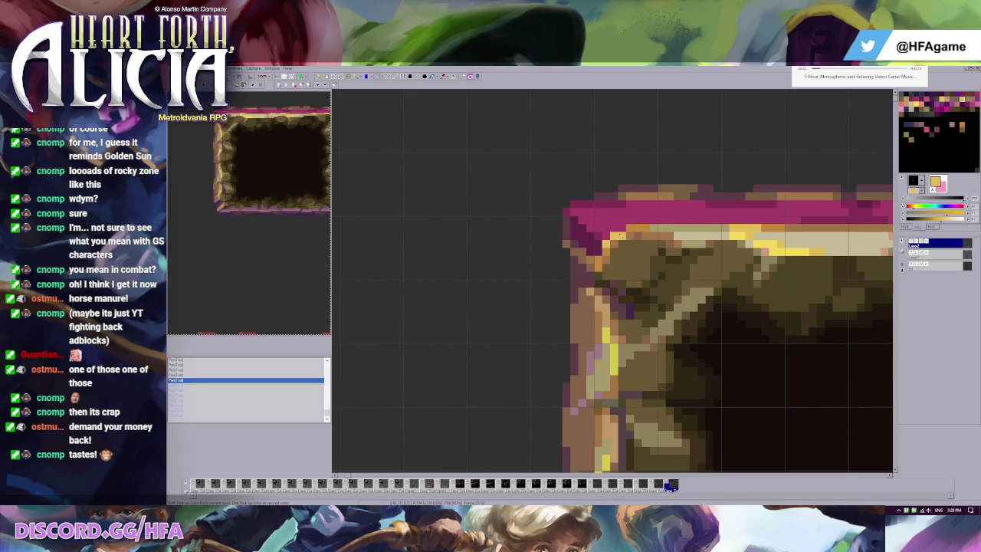
left_click(606, 243)
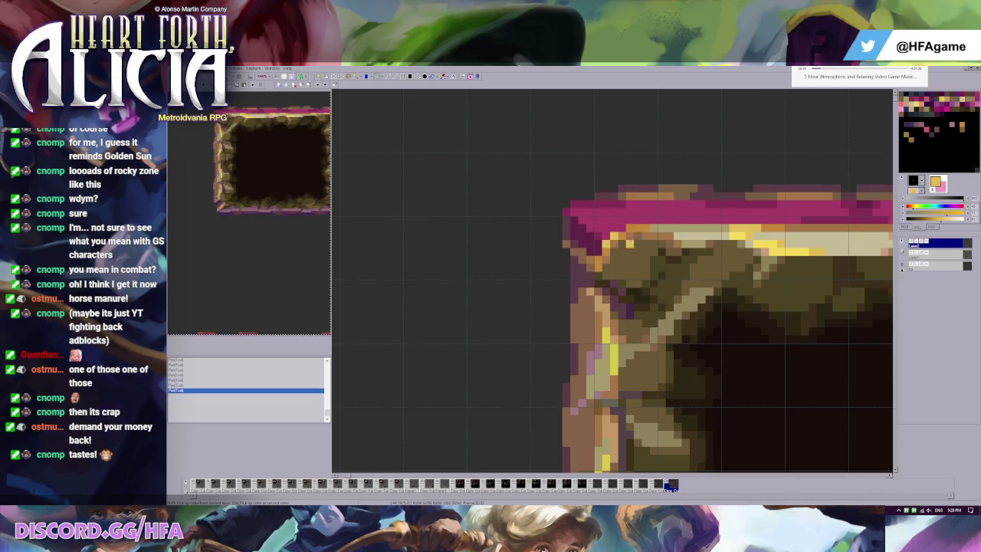
left_click(615, 244, "alt")
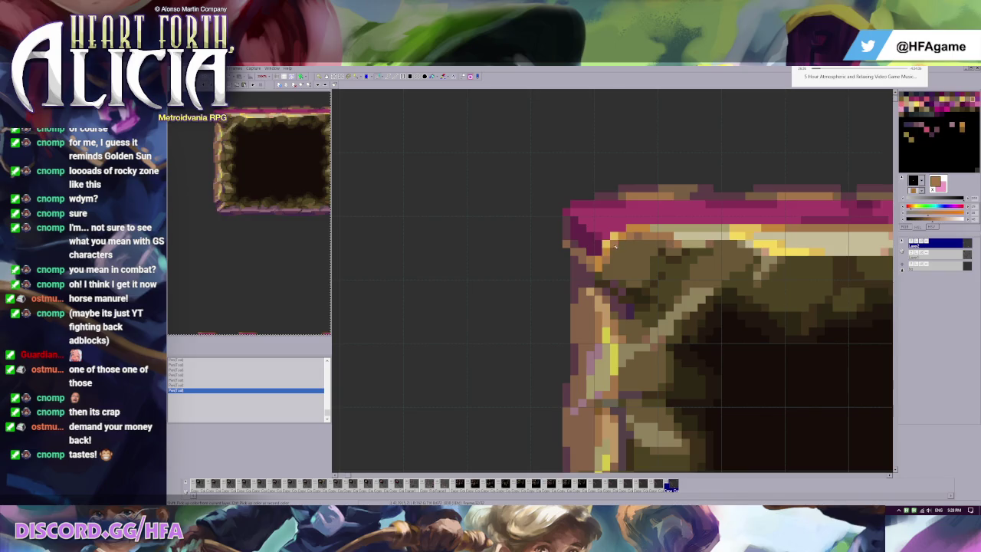
left_click(611, 244)
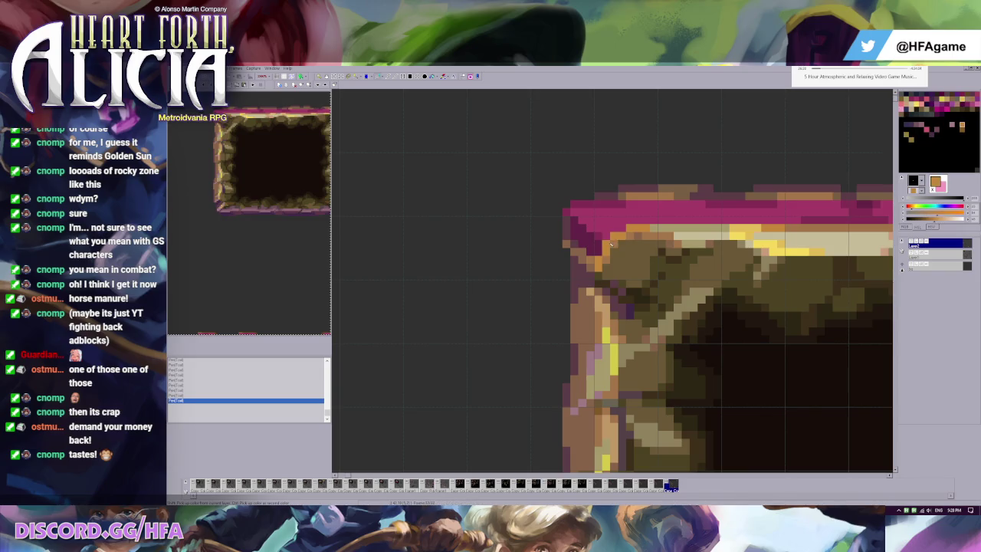
scroll(725, 230, "down", 1)
scroll(724, 230, "down", 2)
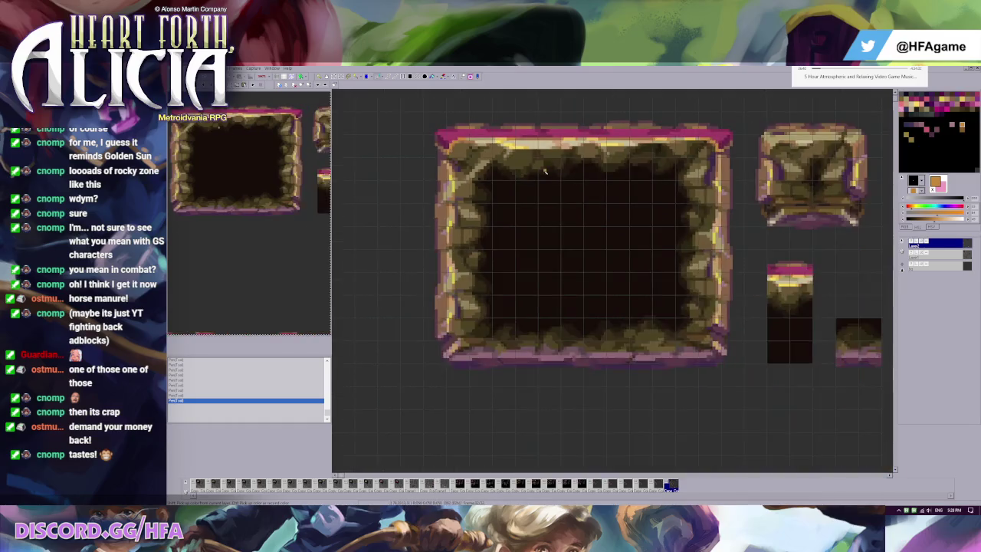
scroll(746, 150, "up", 1)
scroll(763, 150, "up", 1)
scroll(617, 187, "up", 1)
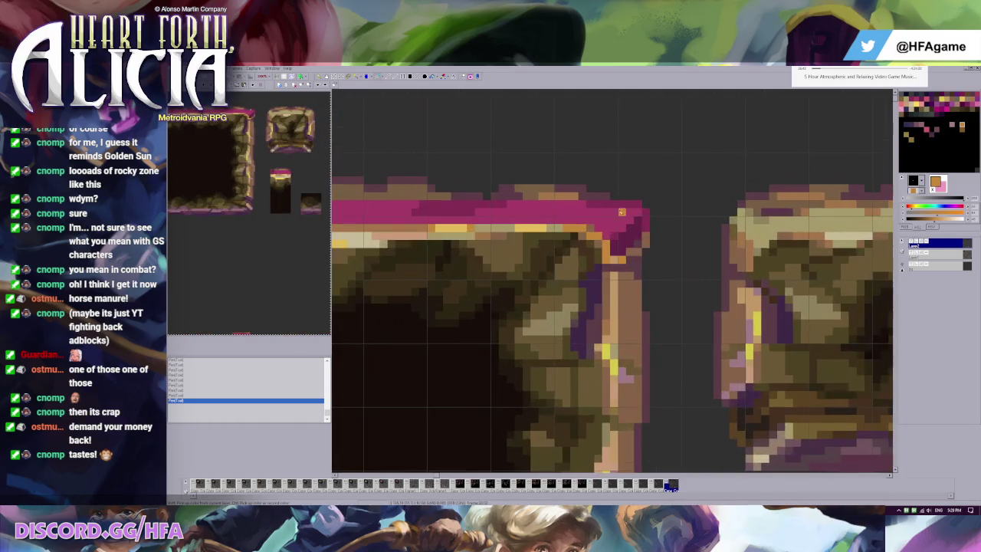
Repaint the top-right corner with yellow, orange-brown and orange-yellow pixels
left_click(540, 230, "alt")
left_click(598, 237)
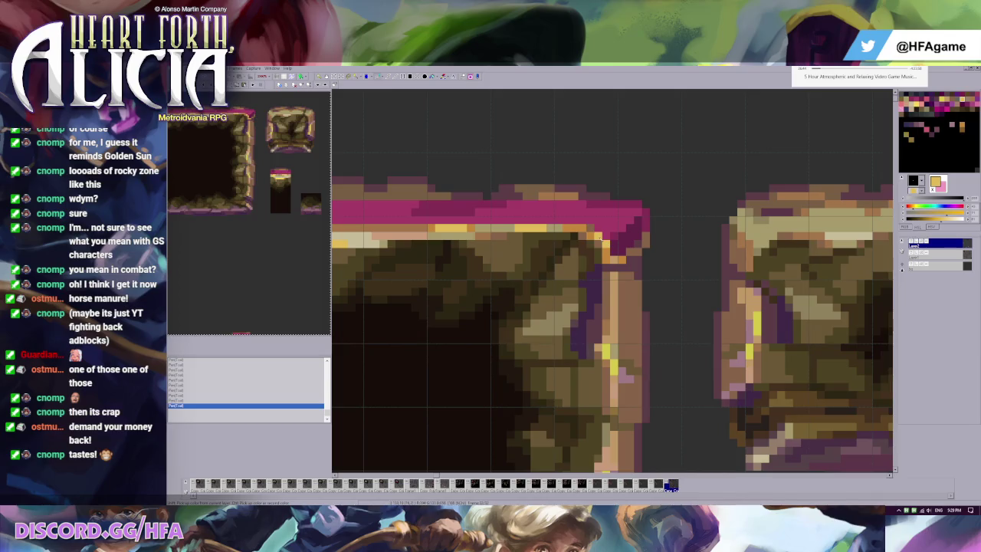
left_click(593, 233)
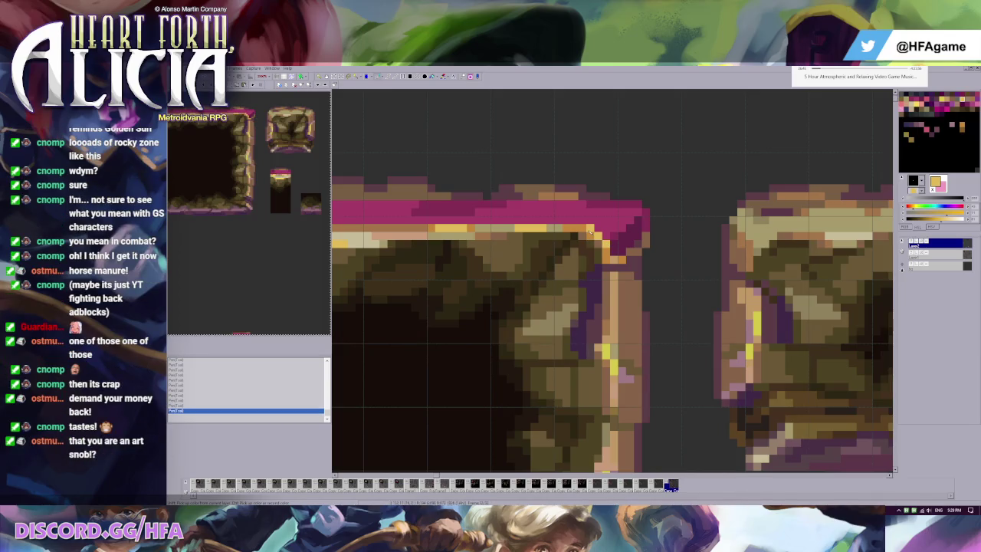
left_click(590, 231)
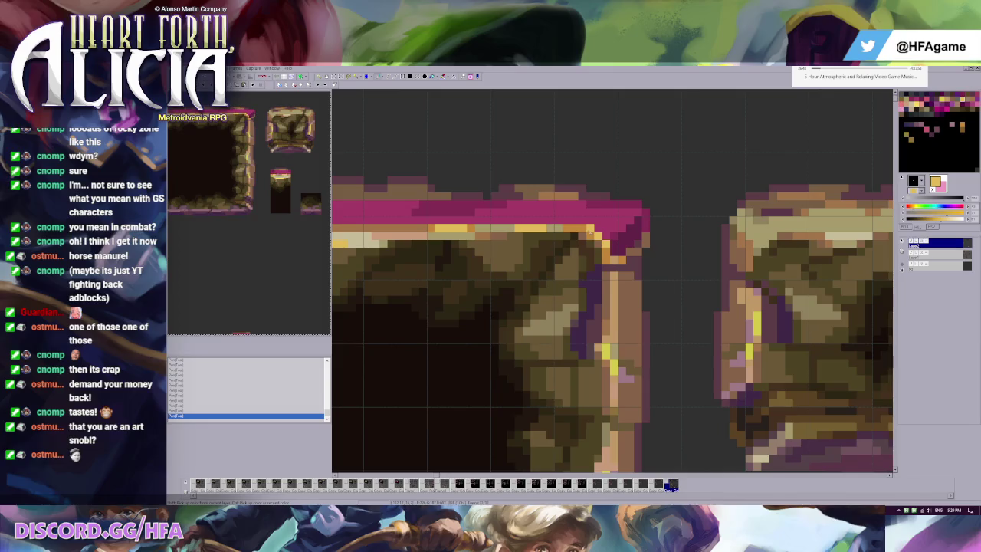
left_click(595, 229)
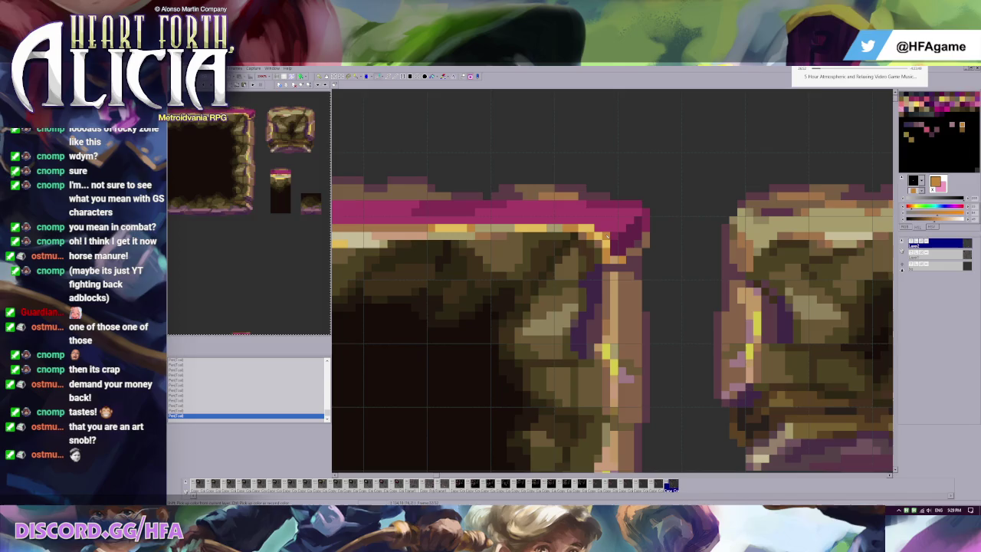
scroll(629, 212, "down", 1)
scroll(629, 212, "down", 2)
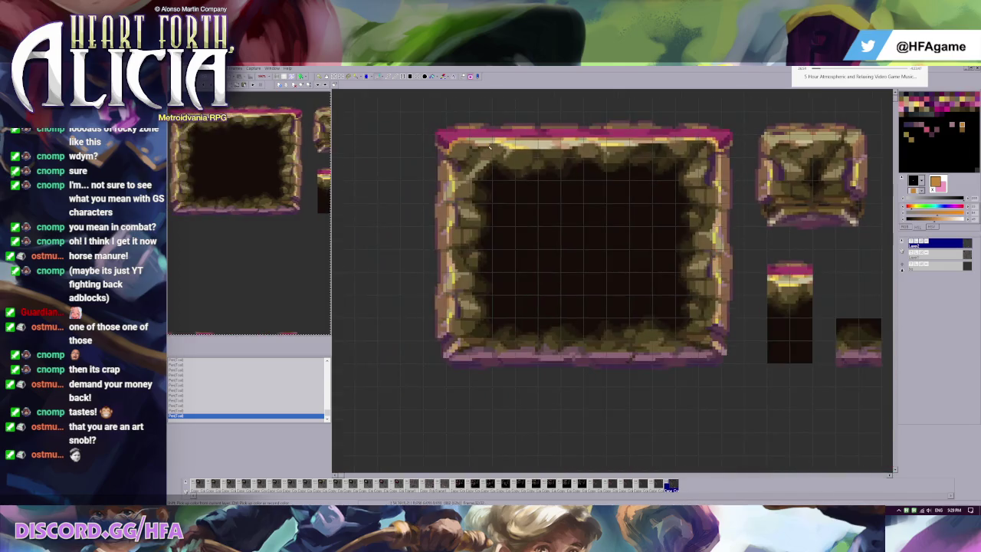
scroll(552, 147, "down", 1)
scroll(554, 144, "up", 1)
Toggle the corner edits with undo and redo to compare, leaving them undone
key("ctrl+z")
key("ctrl+z")
key("ctrl+z")
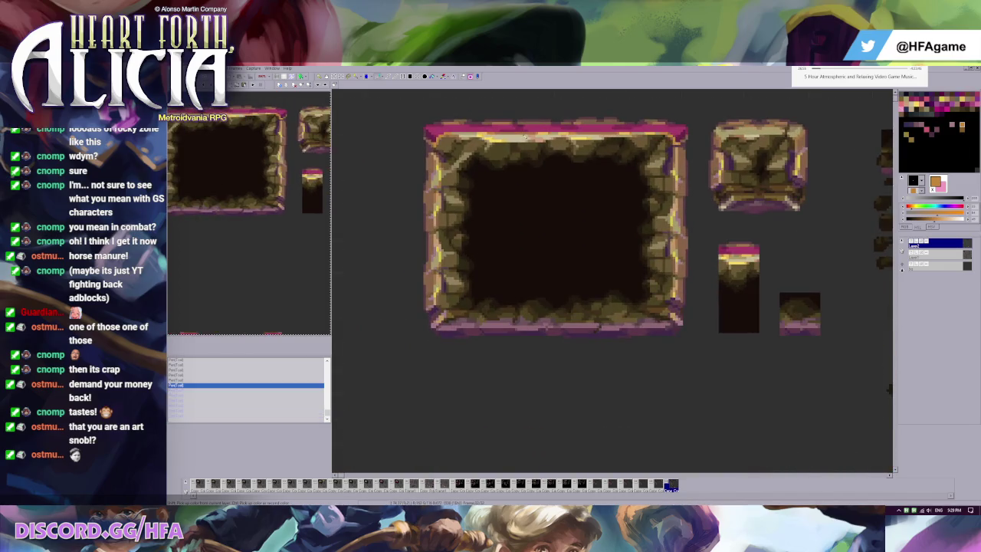
scroll(405, 147, "down", 1)
key("ctrl+y")
key("ctrl+y")
key("ctrl+y")
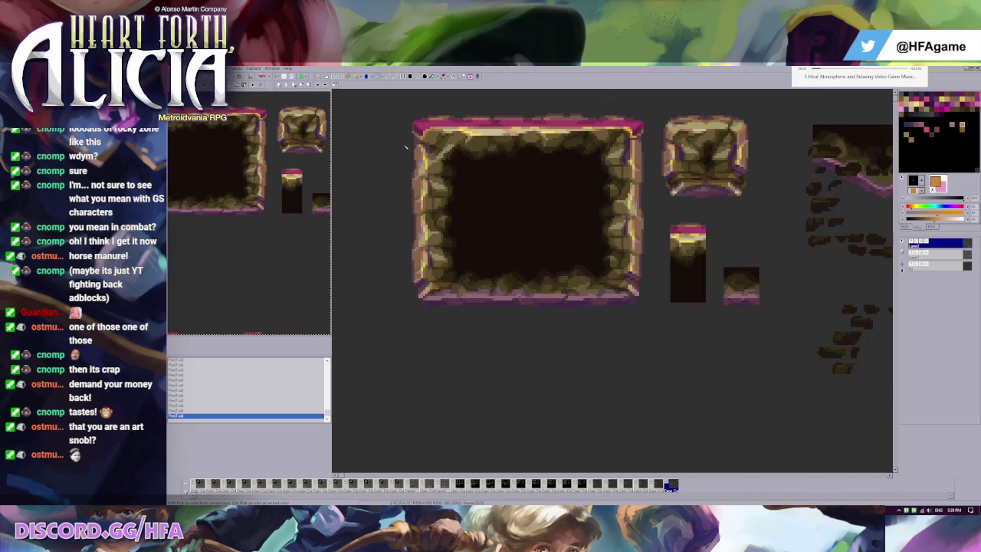
scroll(405, 147, "down", 1)
key("ctrl+z")
key("ctrl+z")
key("ctrl+z")
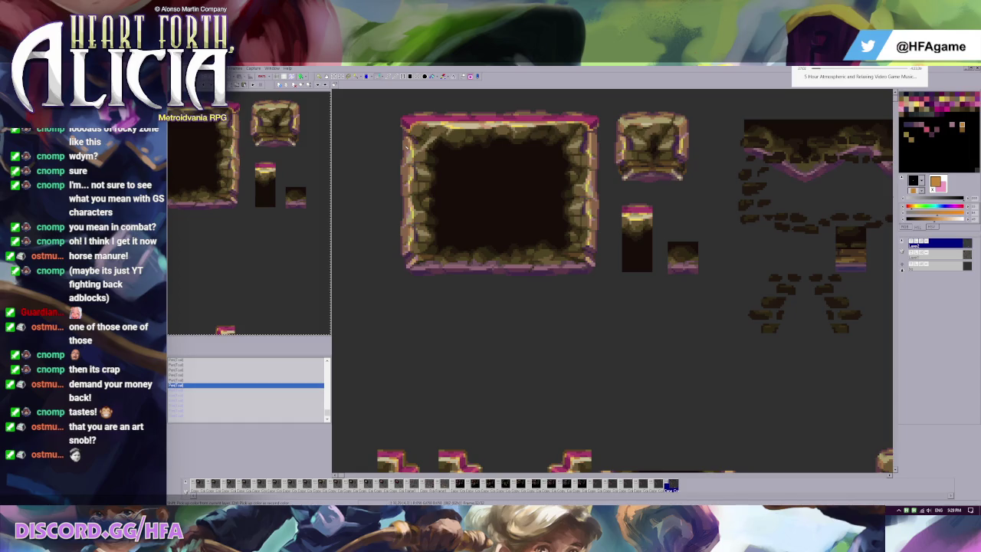
scroll(499, 147, "up", 1)
key("ctrl+z")
scroll(499, 148, "up", 1)
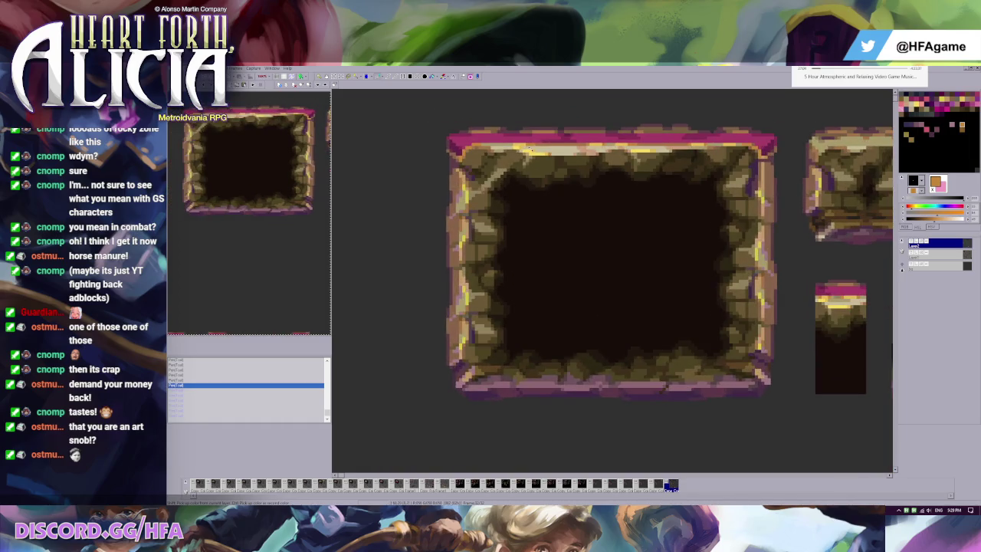
scroll(499, 148, "up", 1)
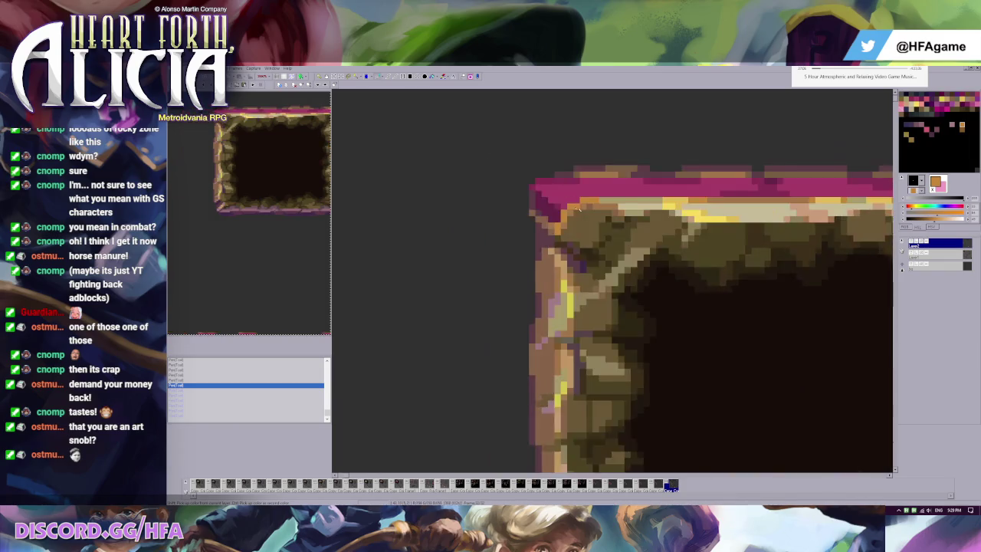
scroll(499, 148, "up", 1)
Darken the top-left corner pixels with dark magenta, undoing one misplaced stroke
left_click(510, 253)
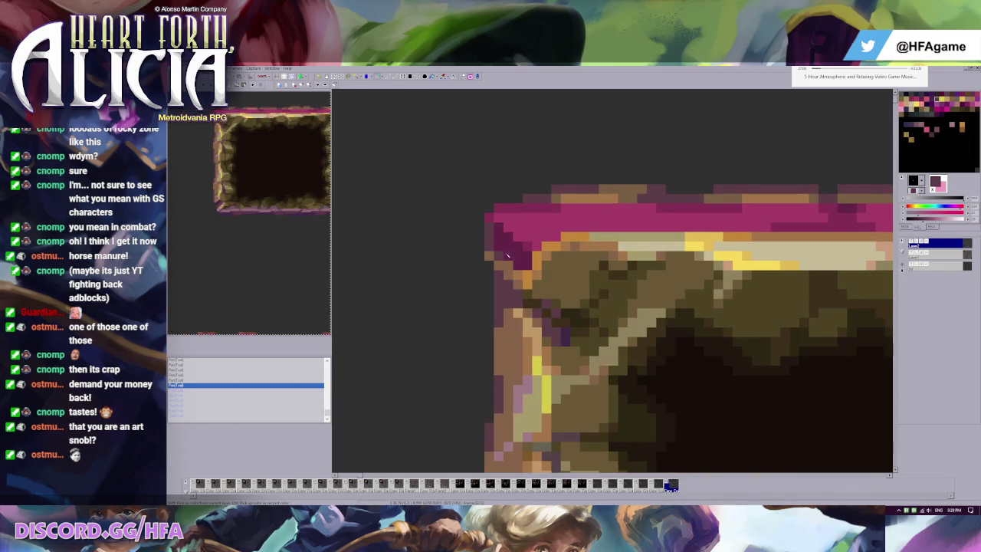
left_click(538, 284)
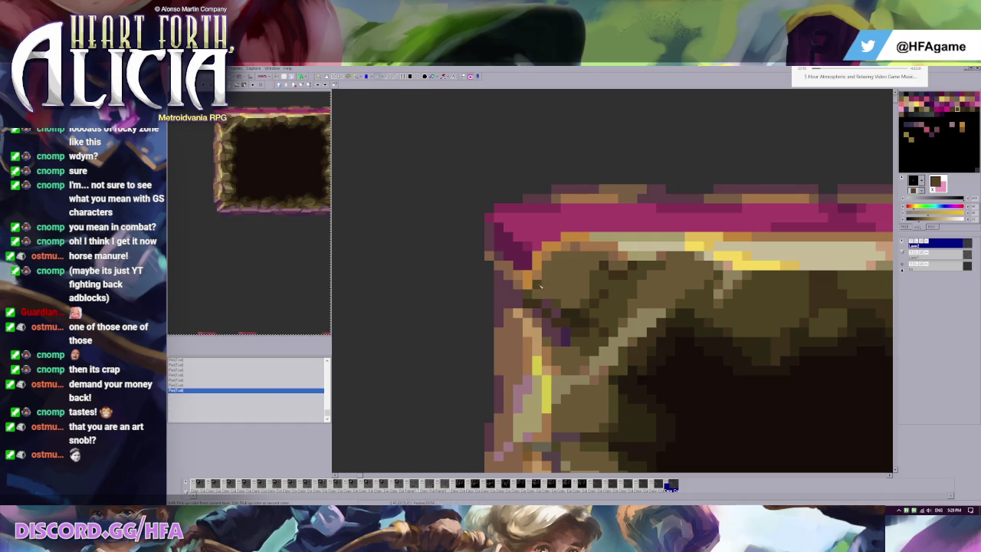
left_click(550, 272)
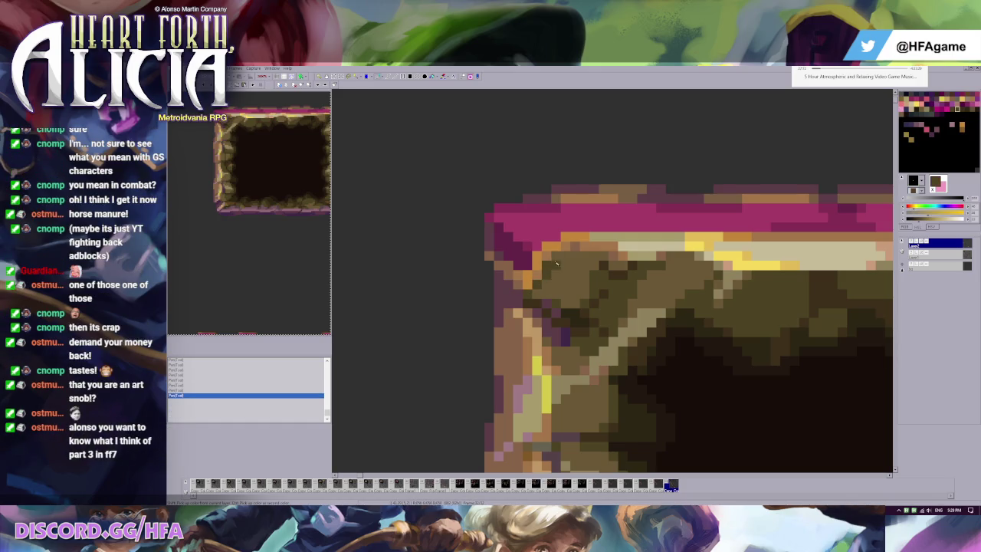
key("ctrl+z")
key("ctrl+z")
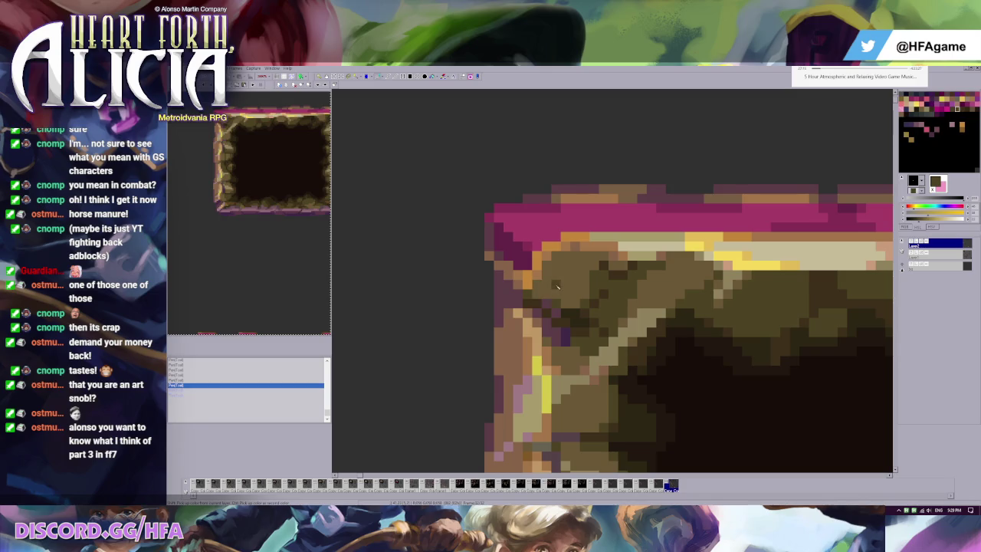
left_click(508, 264, "ctrl")
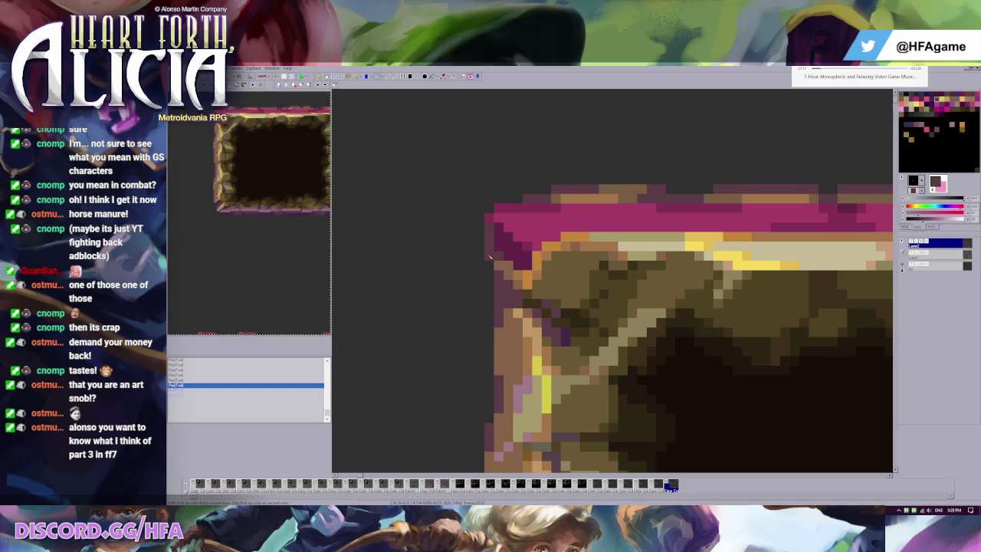
scroll(499, 265, "down", 3)
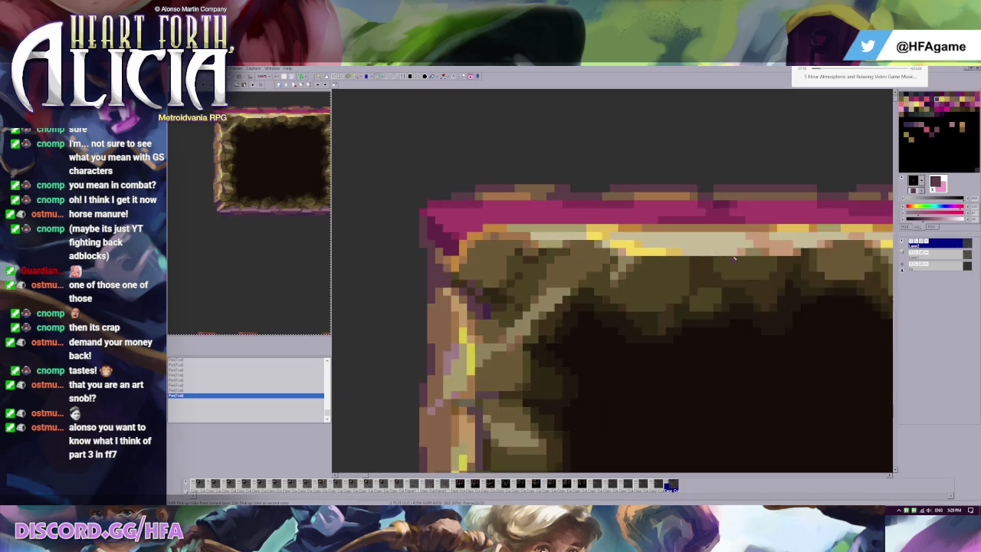
scroll(500, 265, "down", 3)
scroll(494, 262, "up", 3)
scroll(490, 260, "up", 3)
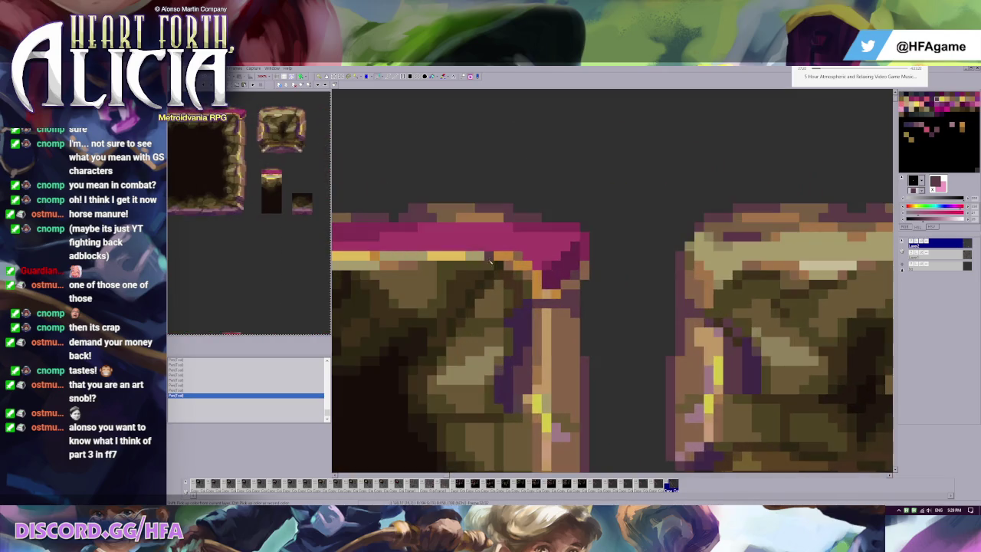
Darken stray magenta pixels on the top frame edge, then undo the last two edits
left_click(584, 273)
left_click(578, 283)
scroll(578, 283, "down", 3)
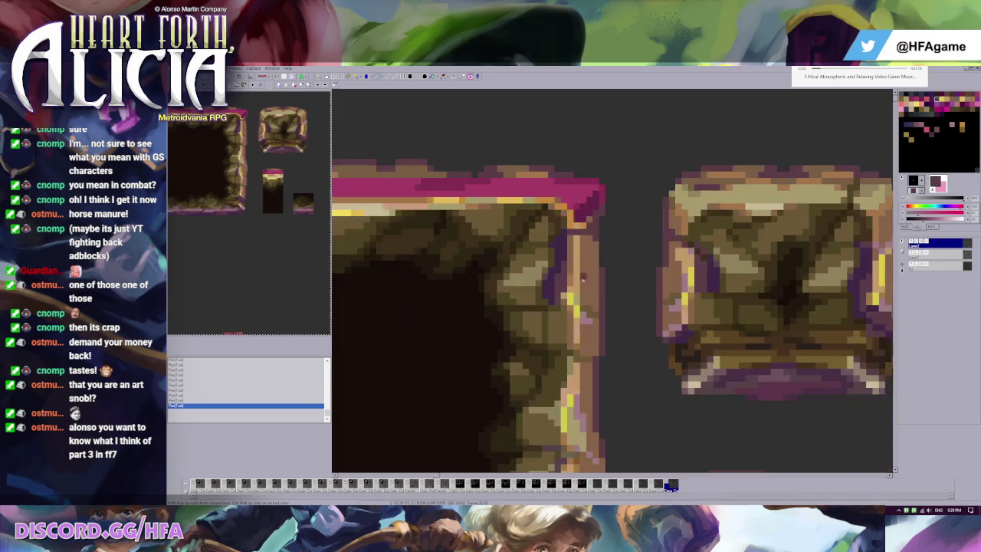
scroll(578, 282, "down", 2)
scroll(688, 168, "up", 2)
scroll(688, 168, "up", 3)
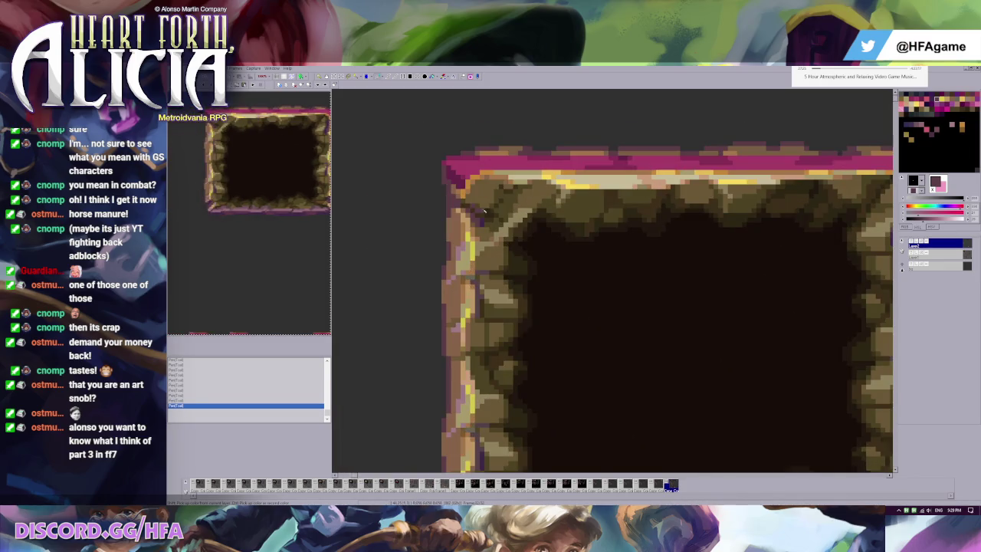
left_click(486, 198)
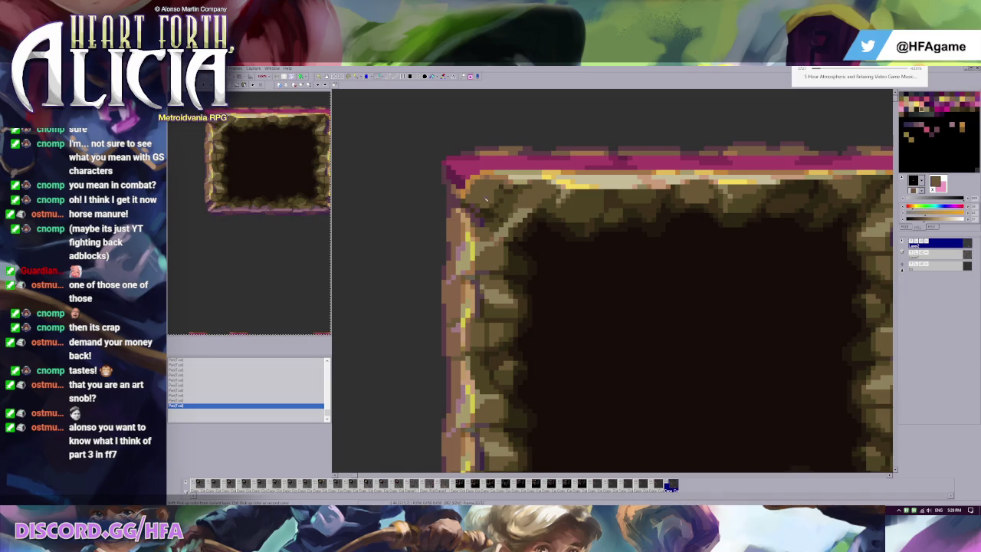
scroll(456, 185, "down", 3)
scroll(675, 258, "up", 3)
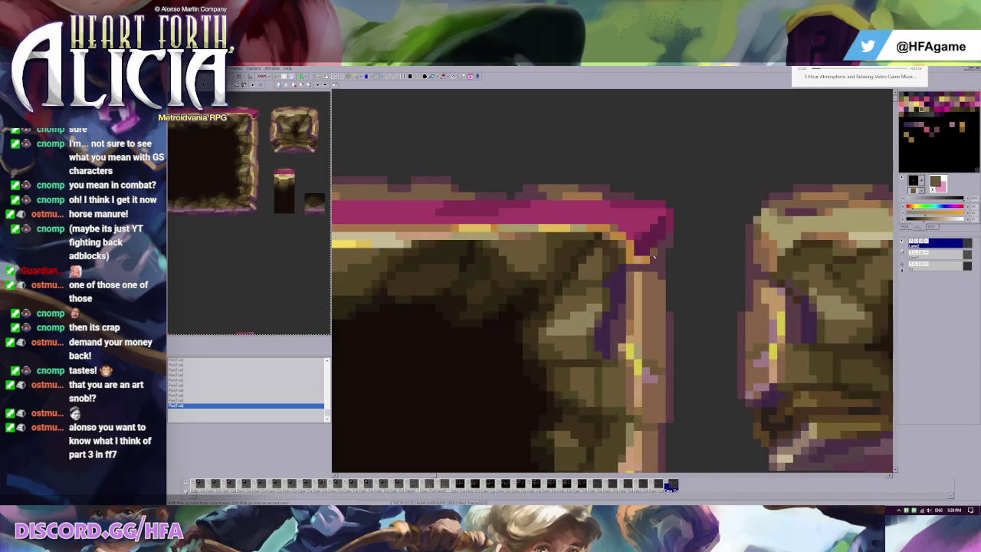
key("ctrl+z")
key("ctrl+z")
Darken the pixel at the frame's top-right corner
left_click(673, 243)
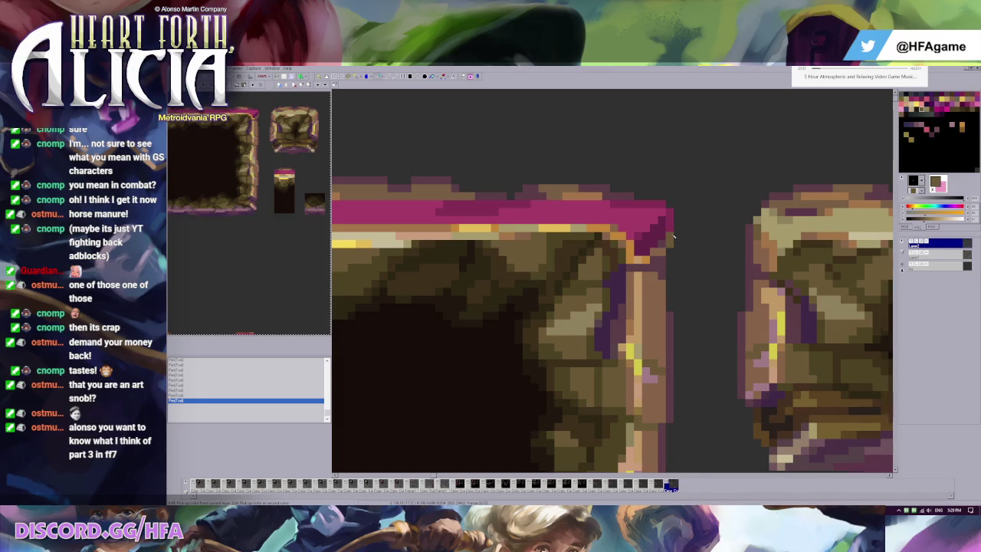
scroll(471, 243, "down", 3)
scroll(471, 243, "up", 2)
scroll(471, 243, "up", 1)
Repaint the right frame's top-left corner pixels and shade its left edge darker purple
left_click(524, 280)
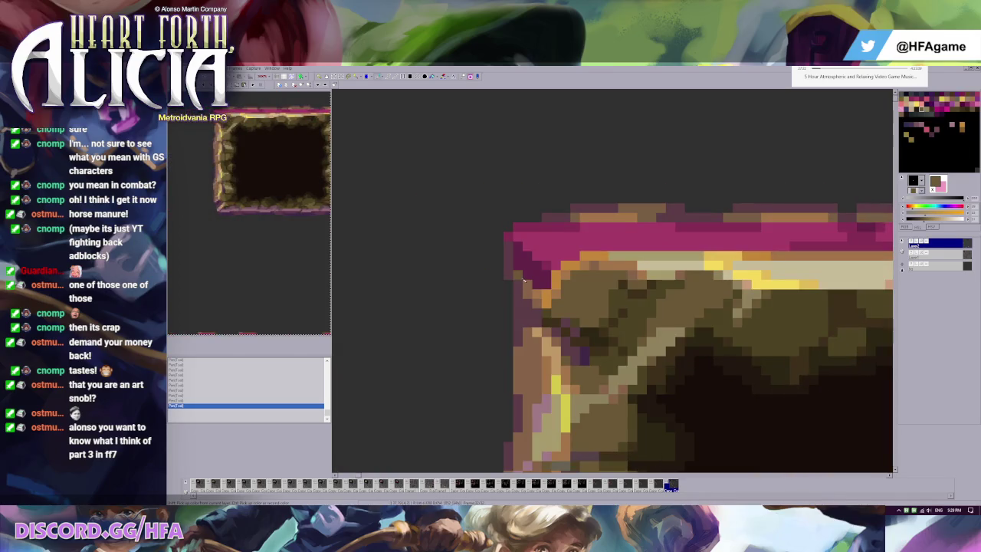
left_click(510, 268)
left_click(512, 277)
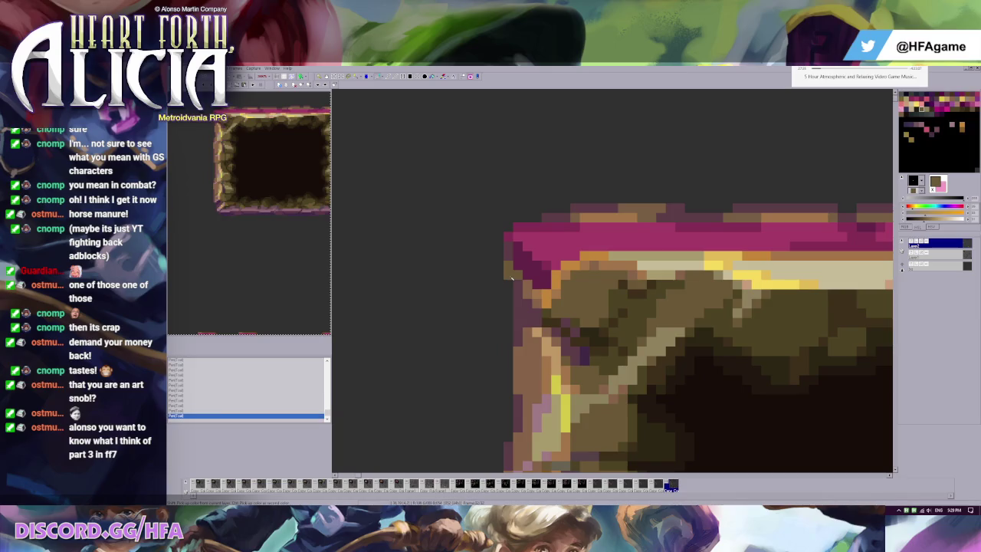
left_click(515, 267)
left_click_drag(515, 267, 519, 277)
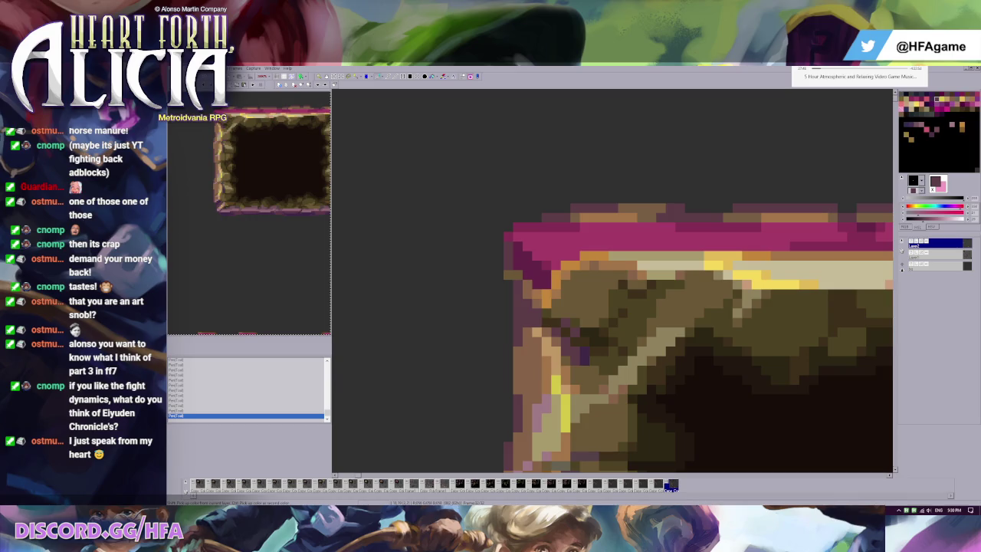
key("alt+Tab")
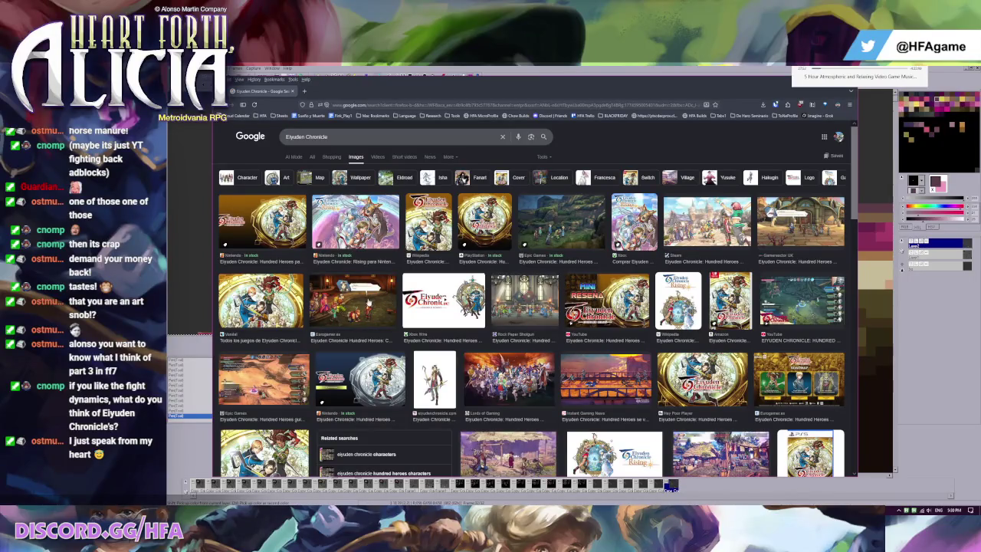
Preview the Gamereactor UK, Epic Games and Eurogamer screenshots, then close the full-size view
left_click(801, 221)
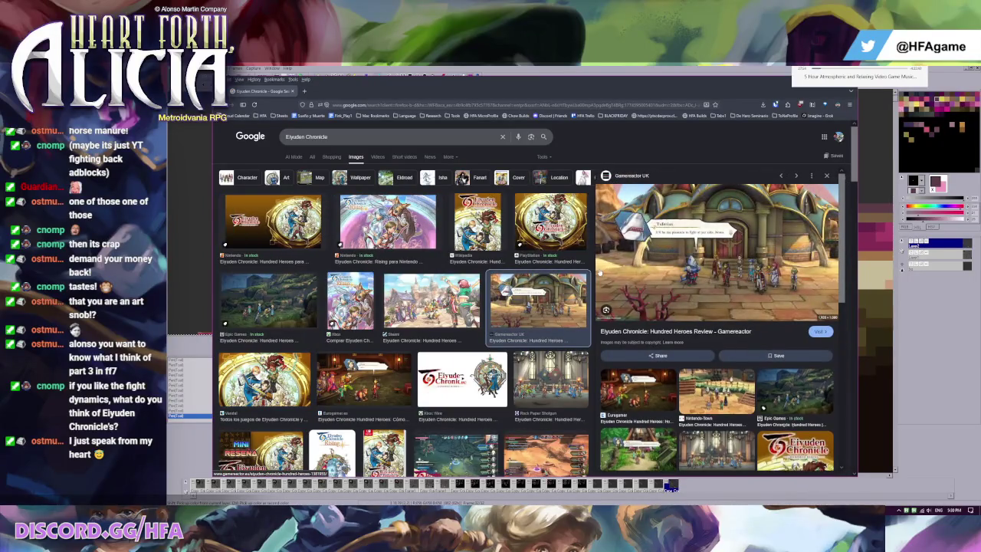
left_click(291, 312)
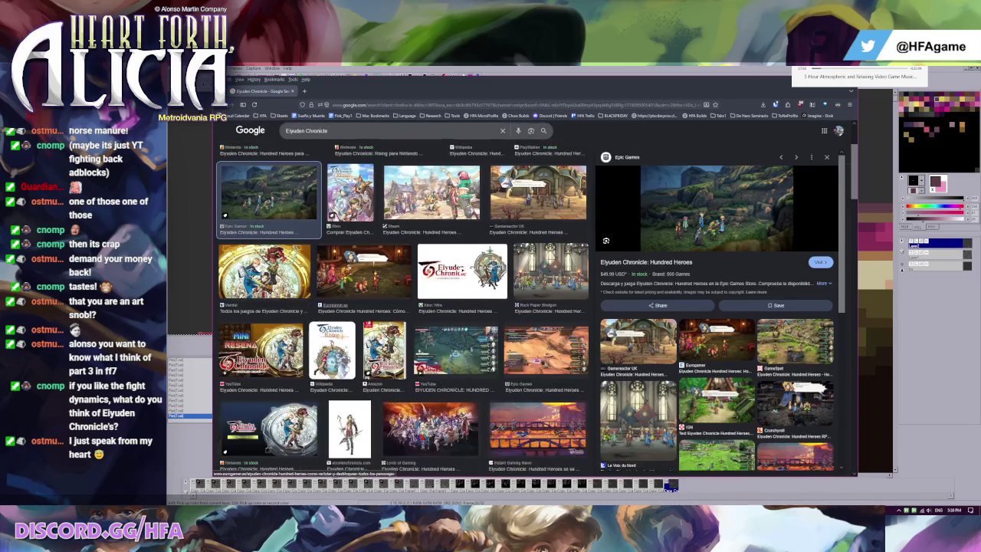
scroll(345, 361, "down", 2)
left_click(372, 289)
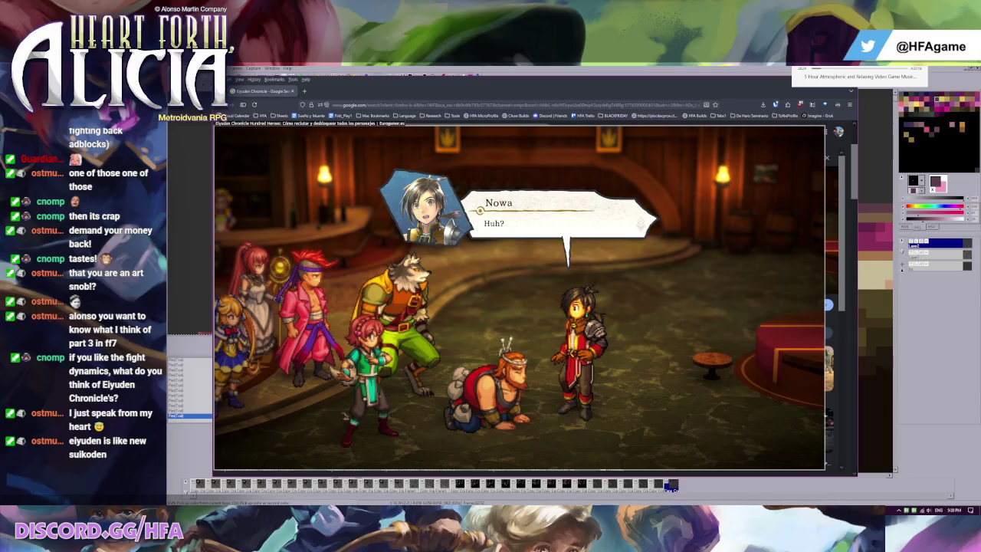
key("Escape")
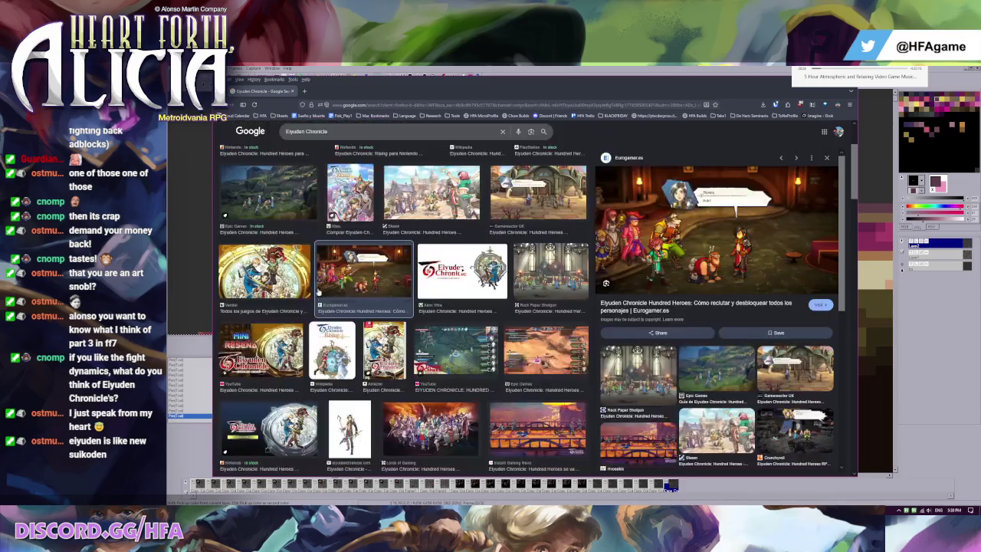
Preview the Rock Paper Shotgun and Instant Gaming News bridge screenshots, then minimize the browser
left_click(582, 256)
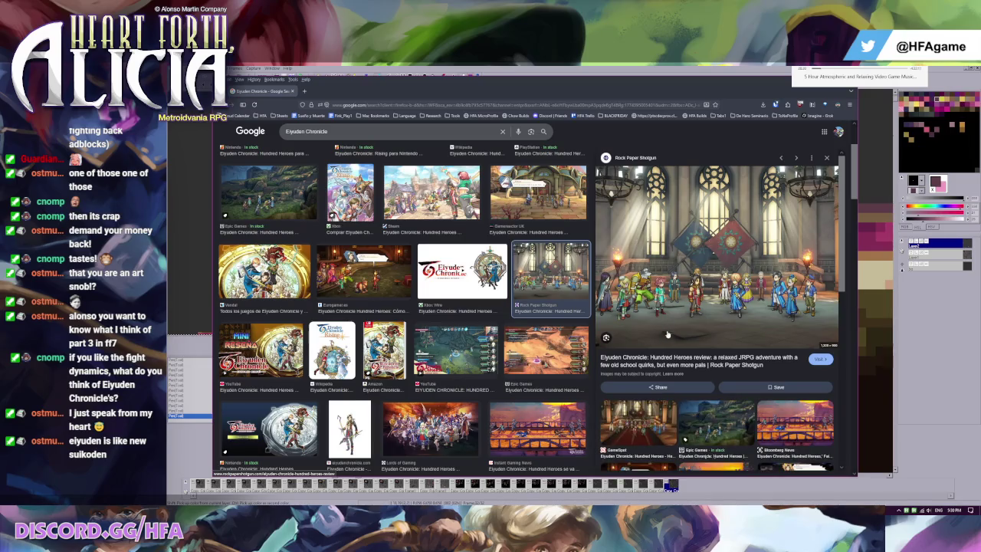
left_click(537, 430)
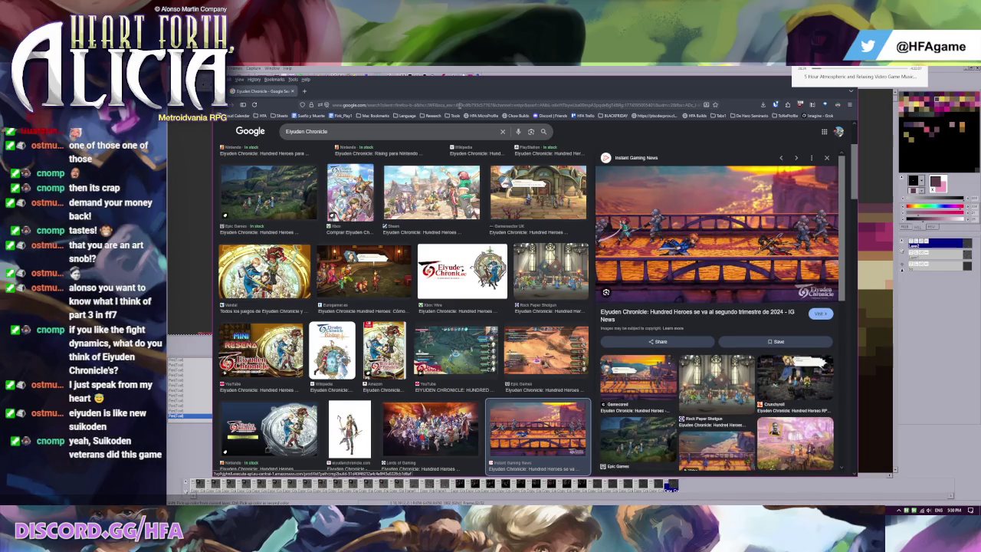
key("super+Down")
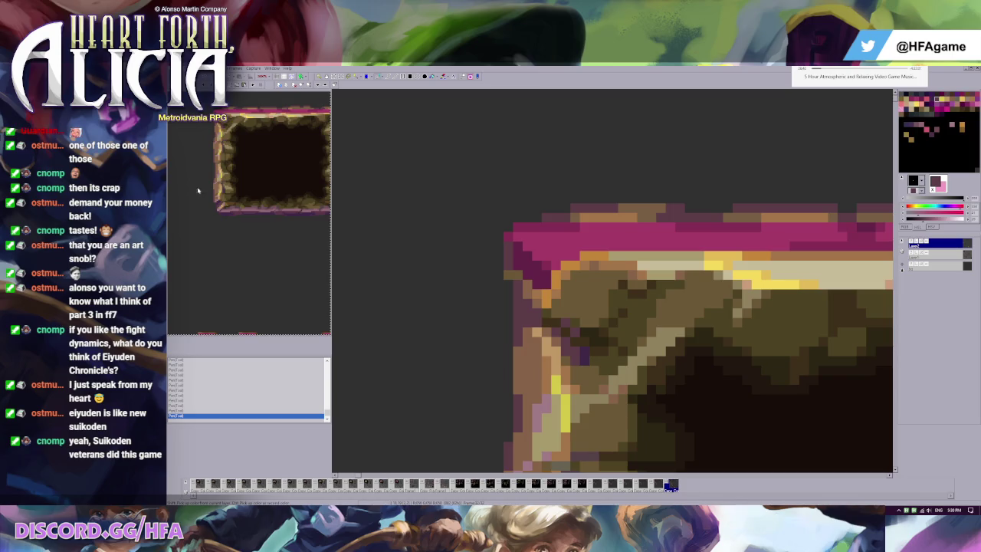
Zoom out and drag the frame's magenta top strip to just below the tile, then deselect
scroll(723, 234, "down", 1)
scroll(723, 235, "down", 1)
scroll(564, 146, "down", 1)
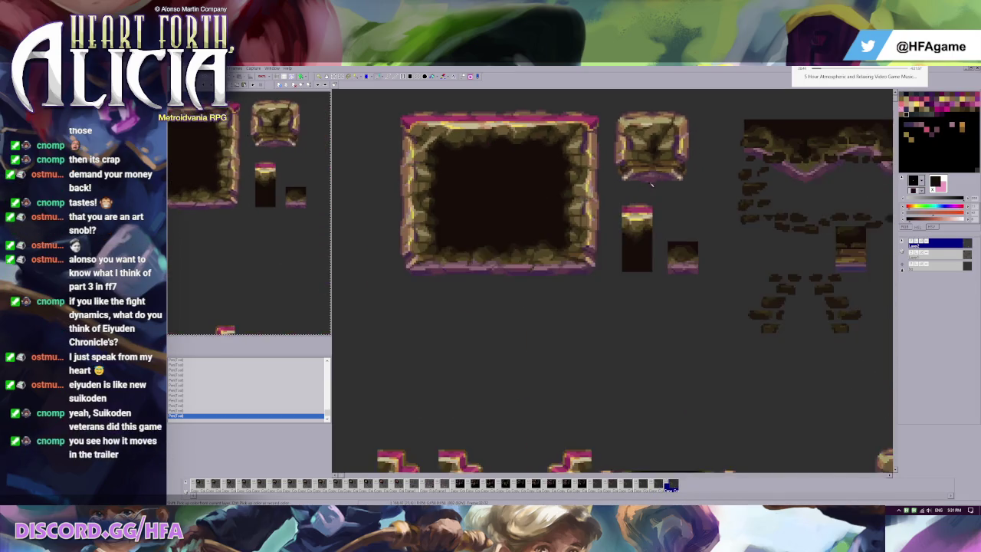
scroll(654, 182, "down", 1)
scroll(544, 360, "up", 2)
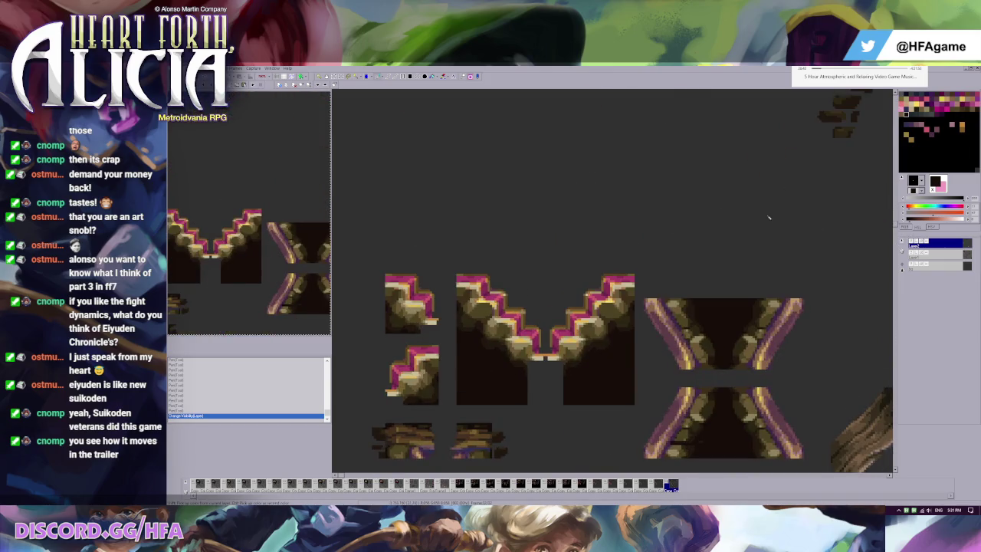
scroll(514, 151, "down", 1)
scroll(396, 109, "up", 1)
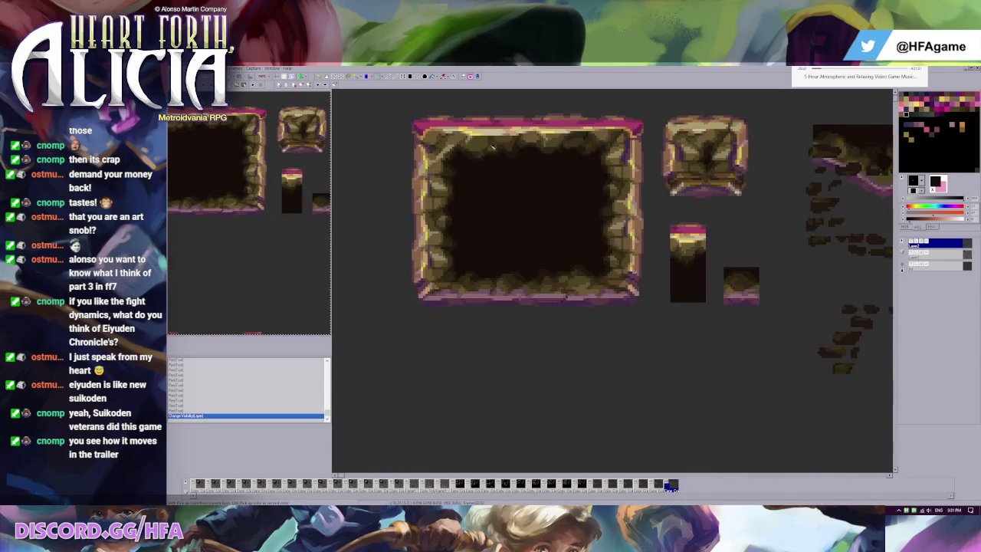
scroll(460, 138, "down", 1)
mouse_move(362, 89)
left_mouse_down()
mouse_move(607, 144)
mouse_move(581, 312)
left_mouse_up()
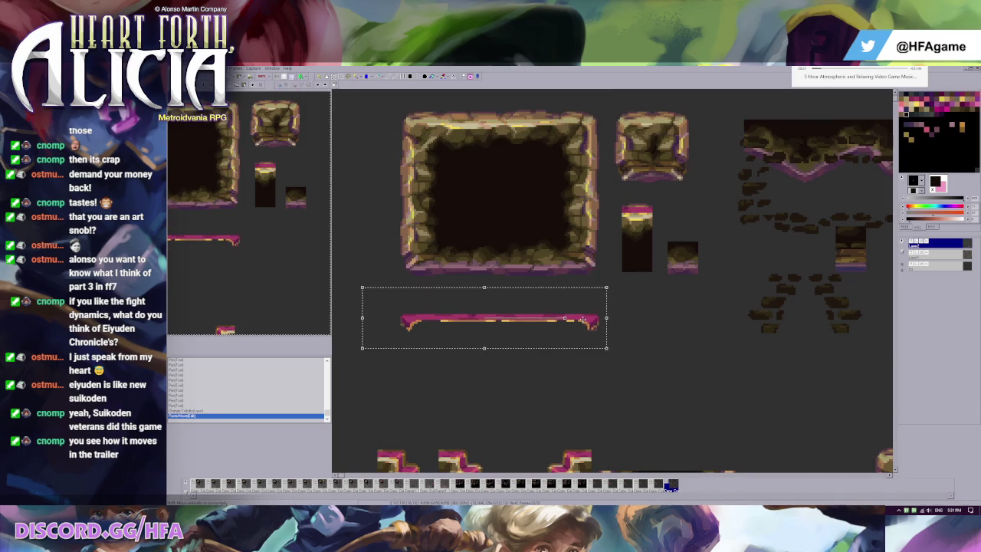
scroll(680, 175, "down", 1)
scroll(680, 175, "down", 1)
key("Escape")
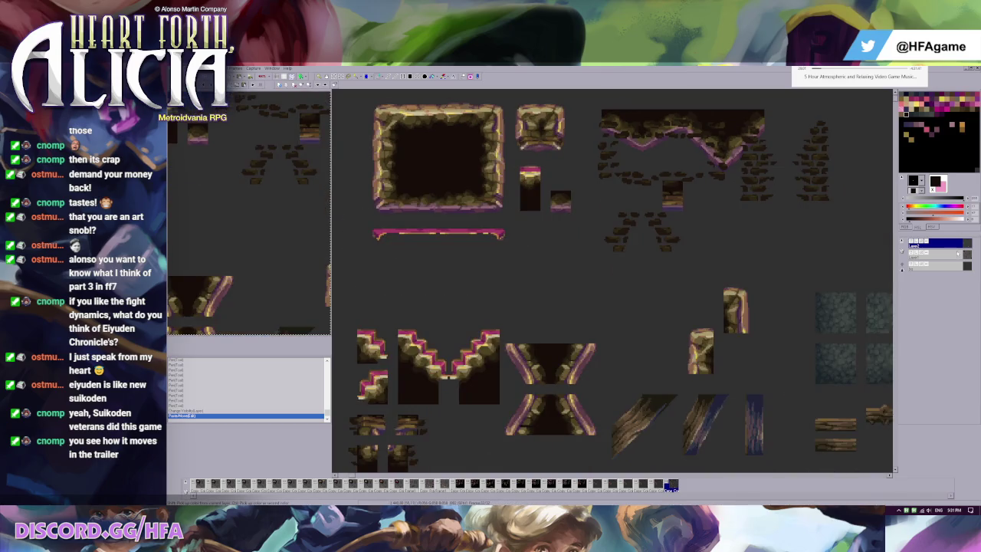
Delete the loose magenta strip below the frame, settling it through undo and redo
left_click_drag(345, 219, 519, 260)
key("Delete")
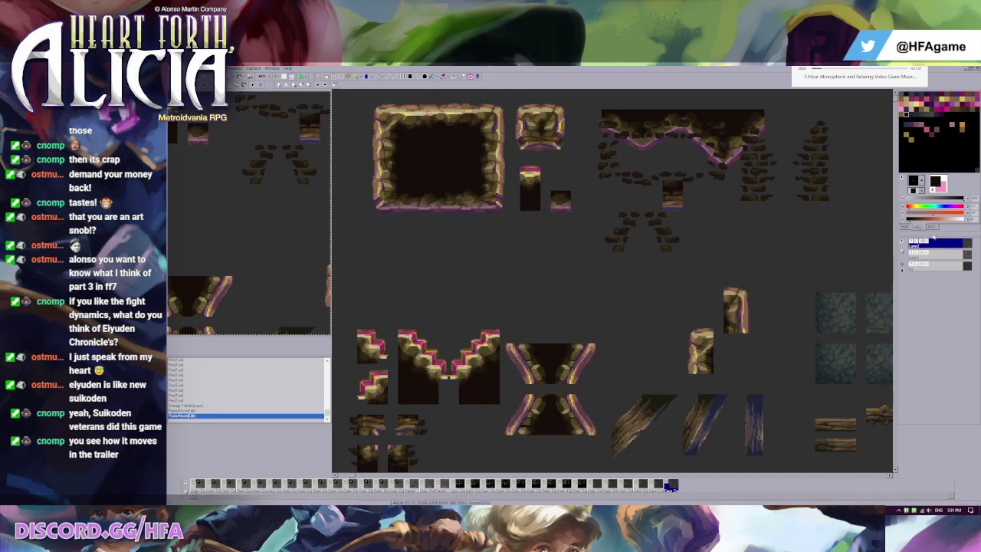
left_click_drag(724, 201, 893, 258)
key("ctrl+v")
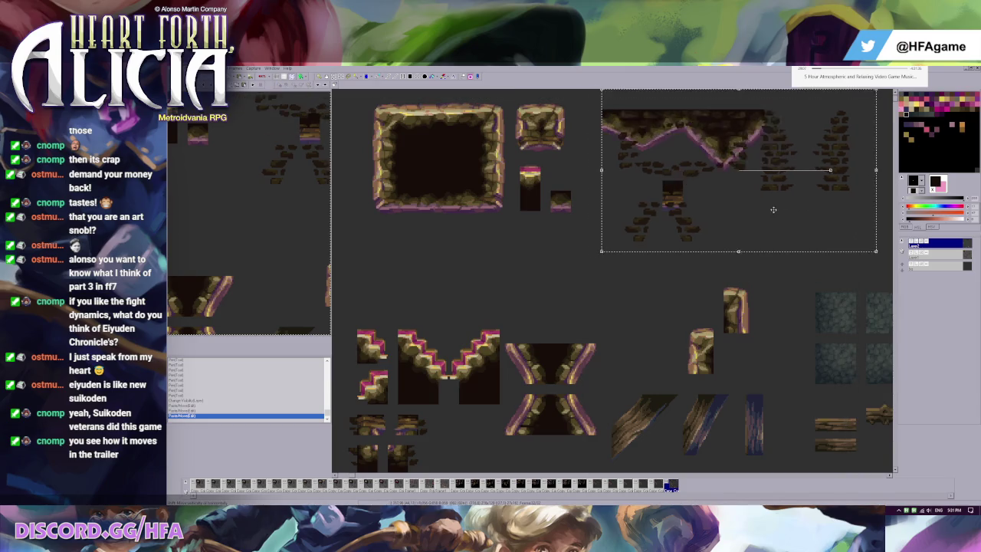
key("ctrl+z")
key("ctrl+y")
key("ctrl+z")
key("ctrl+z")
key("ctrl+y")
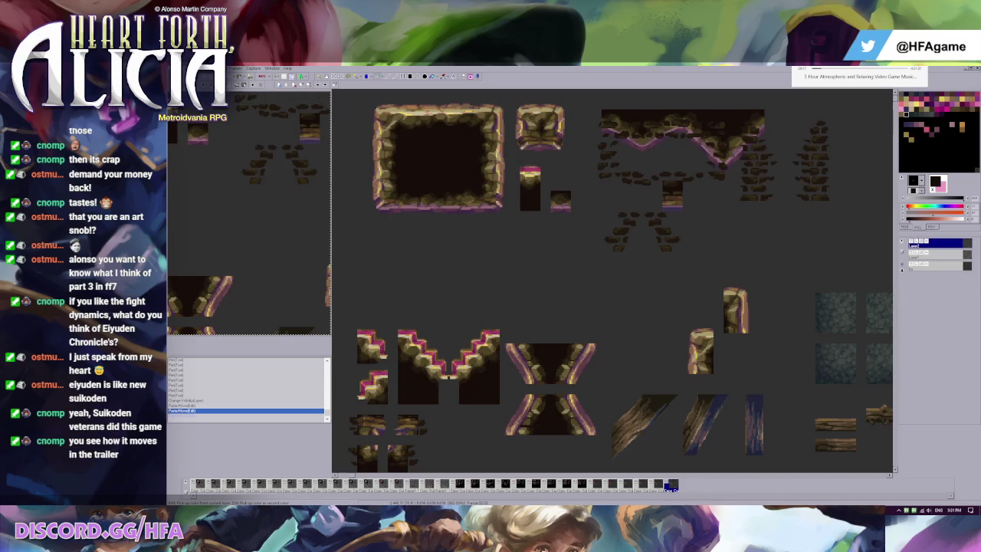
On the middle layer, move the V-shaped ceiling piece from the upper right below the large frame
left_click(939, 265)
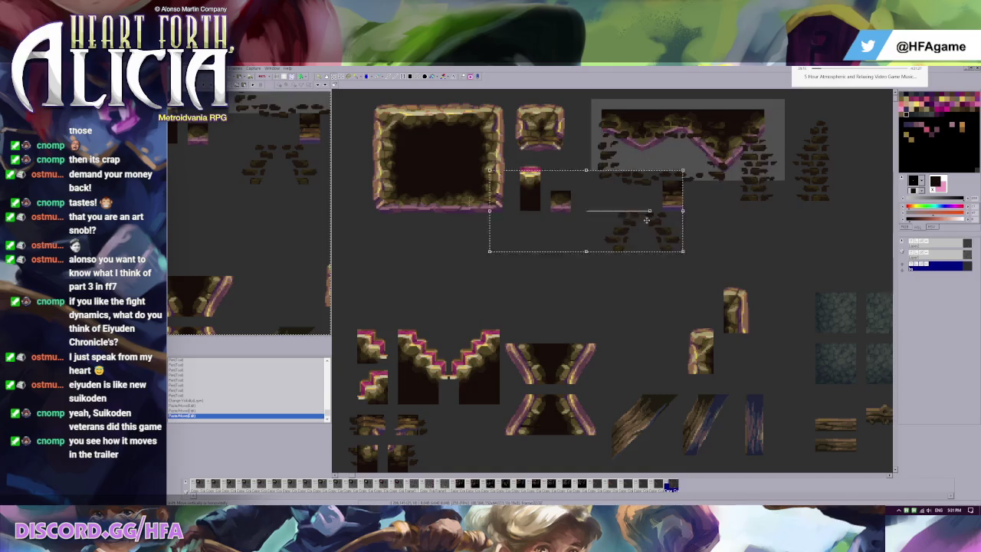
left_click(935, 253)
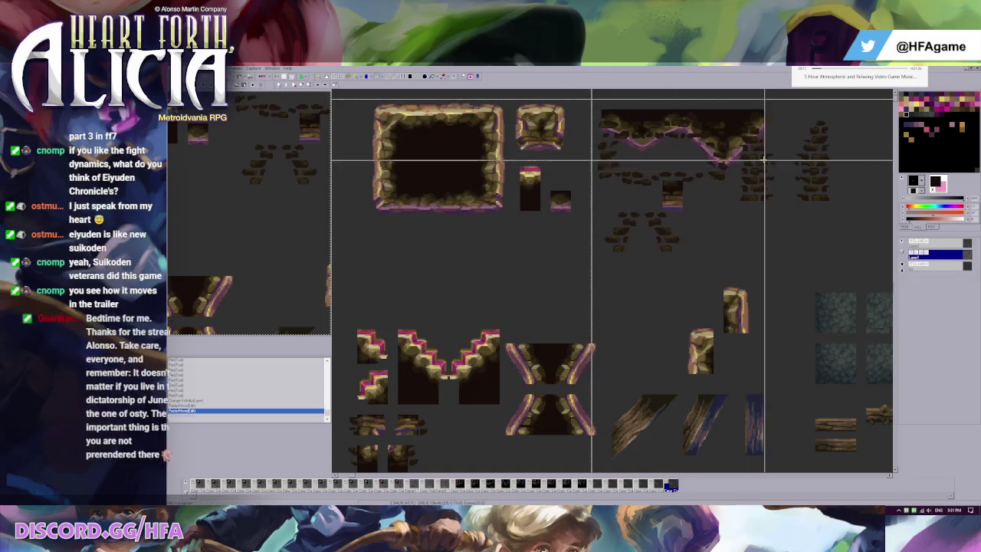
mouse_move(751, 157)
left_mouse_down()
mouse_move(674, 216)
mouse_move(735, 163)
left_mouse_up()
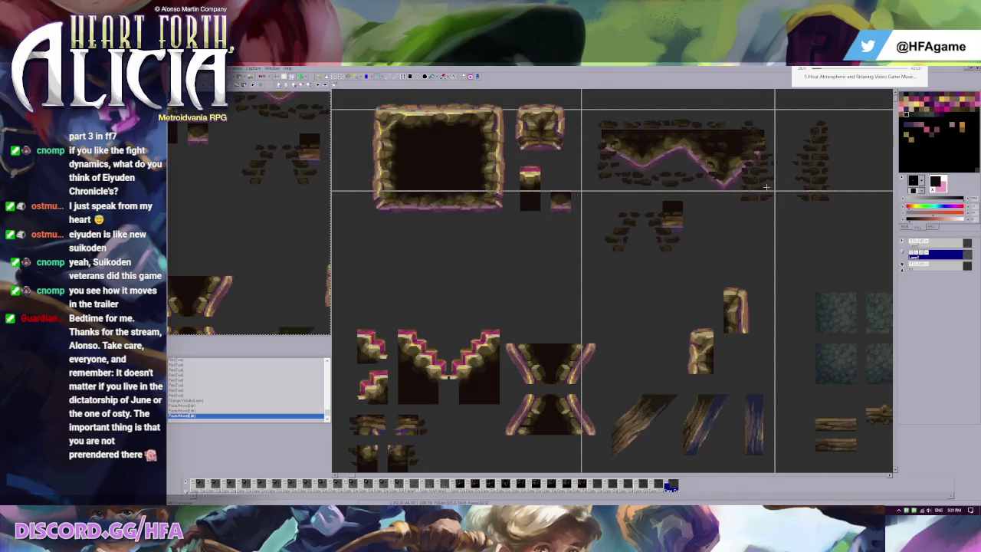
mouse_move(770, 191)
left_mouse_down()
mouse_move(516, 293)
mouse_move(500, 277)
left_mouse_up()
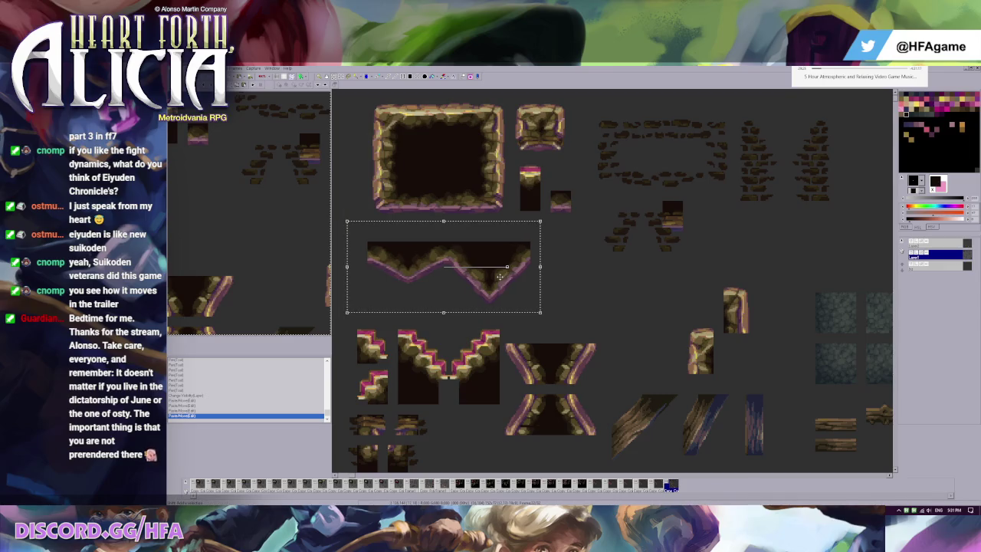
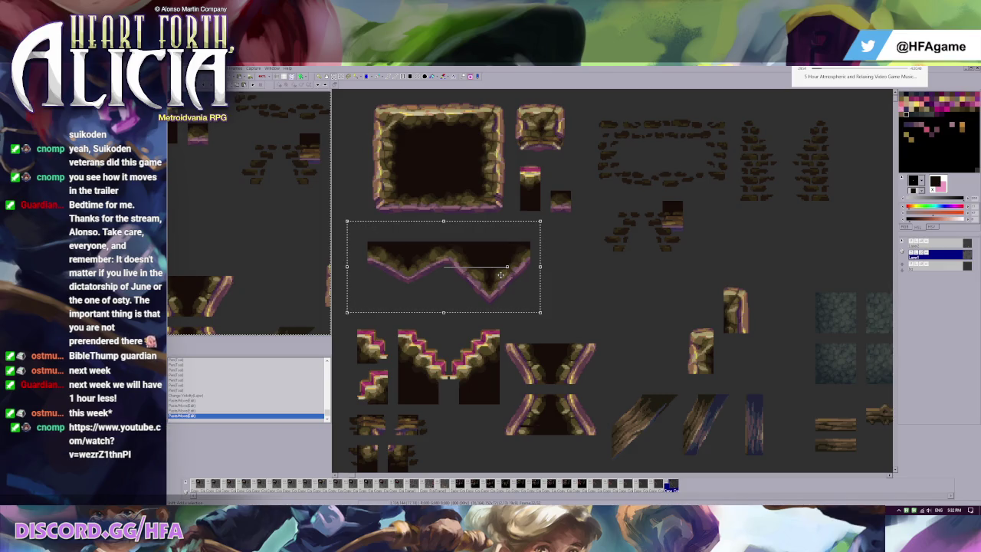
Nudge the V-shaped rock ceiling piece slightly right and commit it in place
left_click_drag(489, 248, 499, 249)
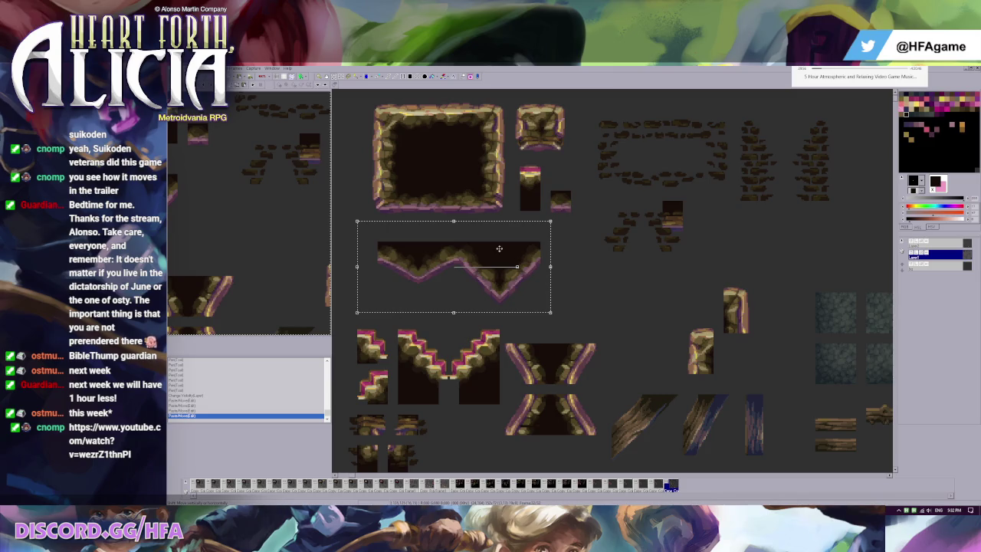
key("ctrl+d")
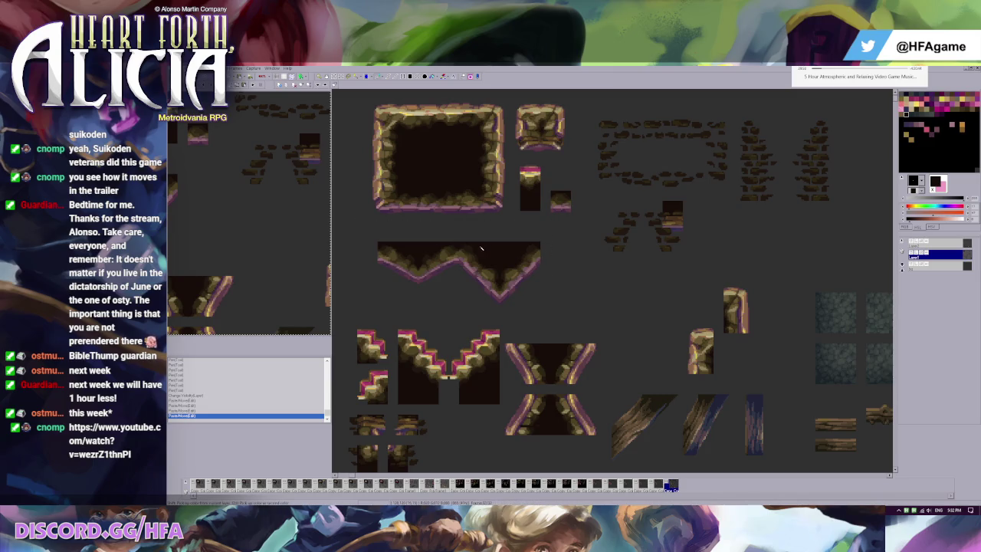
scroll(549, 227, "up", 1)
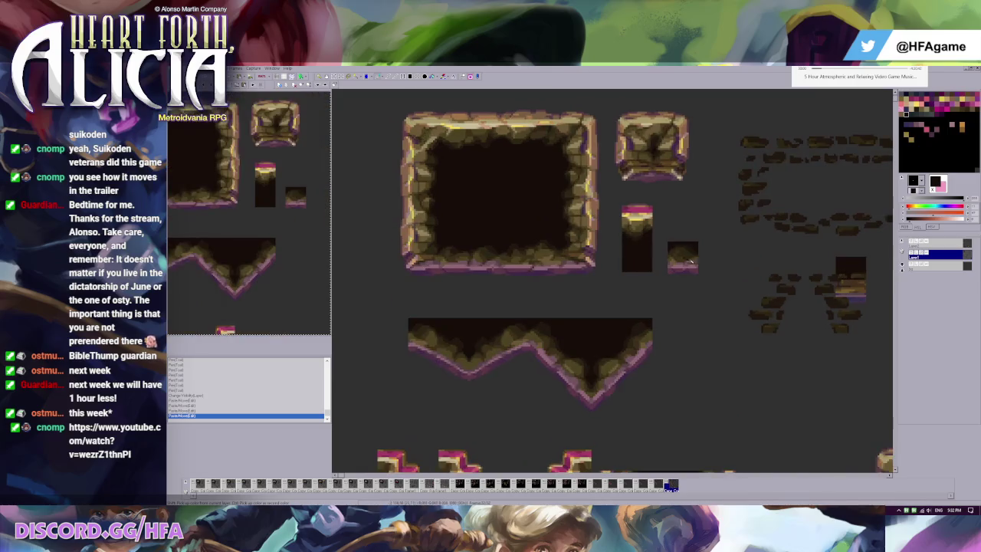
Move the small rock tile to the right side of the sheet, then view an earlier frame
scroll(682, 193, "right", 1)
scroll(683, 193, "right", 1)
scroll(682, 193, "down", 1)
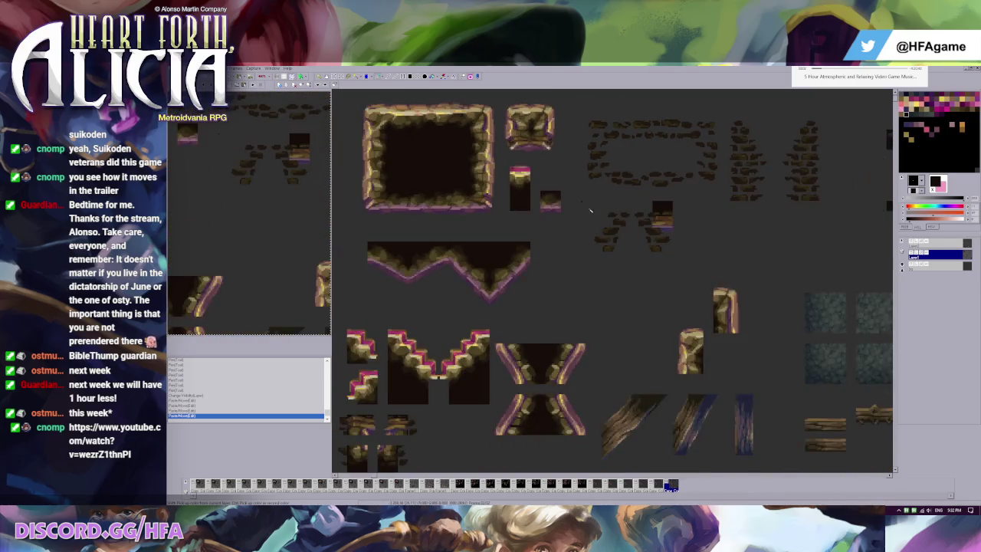
left_click(685, 229)
mouse_move(684, 228)
left_mouse_down()
mouse_move(647, 264)
mouse_move(576, 299)
mouse_move(792, 262)
left_mouse_up()
left_click(739, 278)
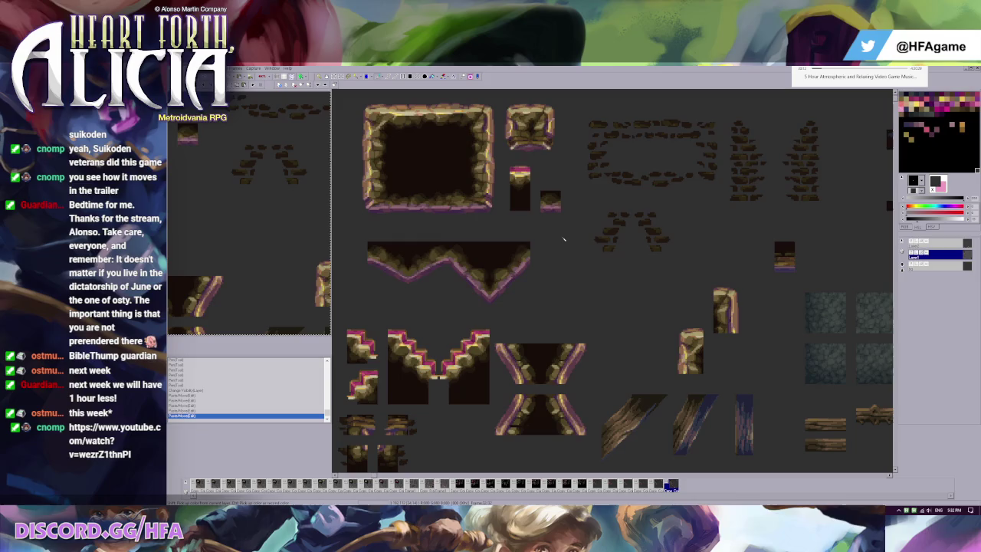
key("Left")
Flip back and forth between the black- and grey-background frames to compare tile layouts
key("Left")
key("Left")
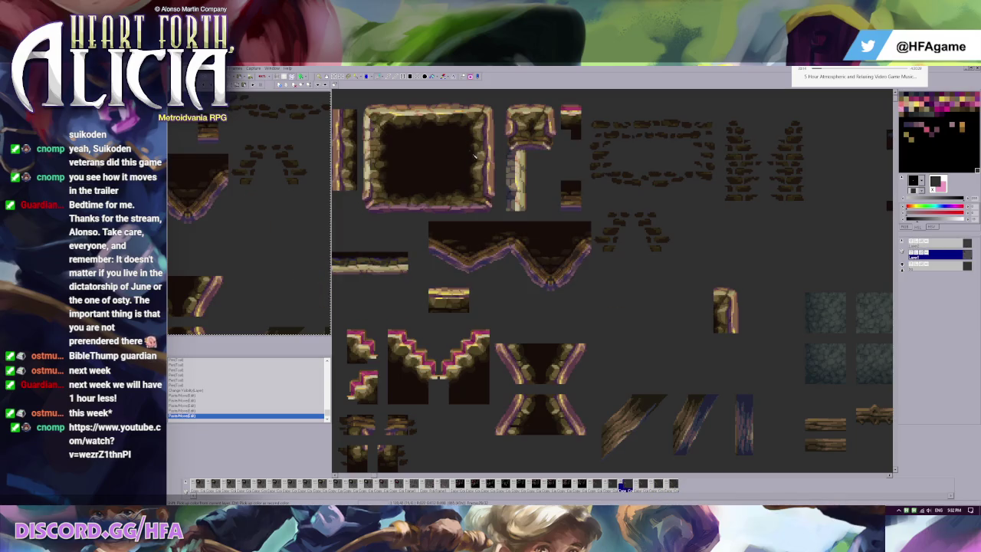
key("Right")
key("Right")
key("Left")
key("Left")
key("Left")
key("Left")
key("Left")
key("Right")
key("Left")
key("Right")
key("Left")
key("Right")
key("Left")
key("Right")
key("Left")
key("Right")
key("Right")
key("Left")
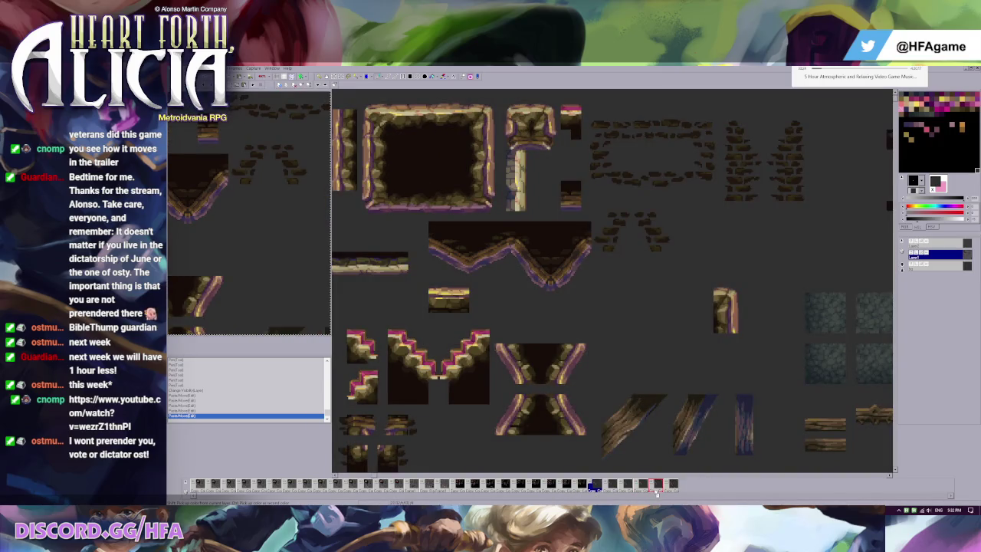
Jump to the last frame, step back one, then bring up the gameplay teaser video
left_click(665, 486)
key("Left")
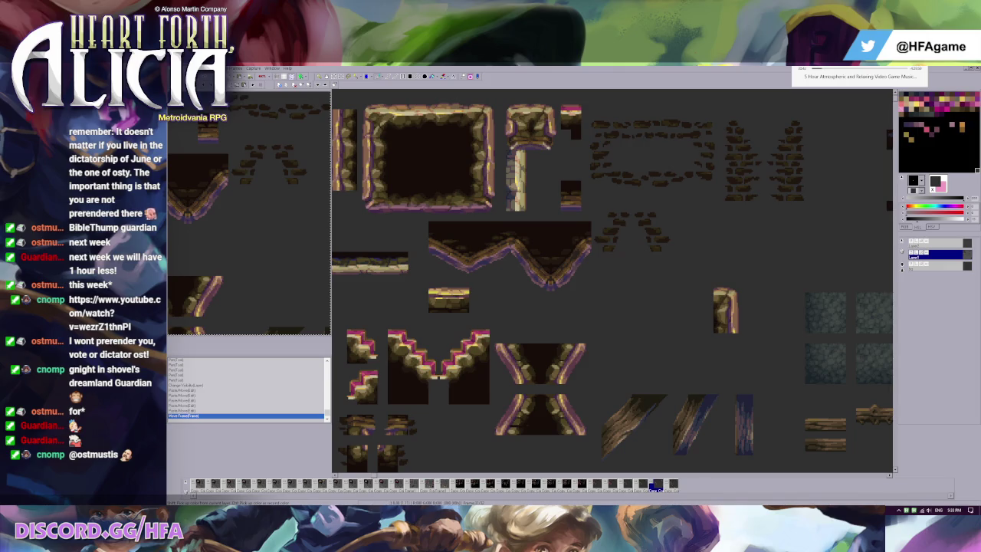
key("alt+Tab")
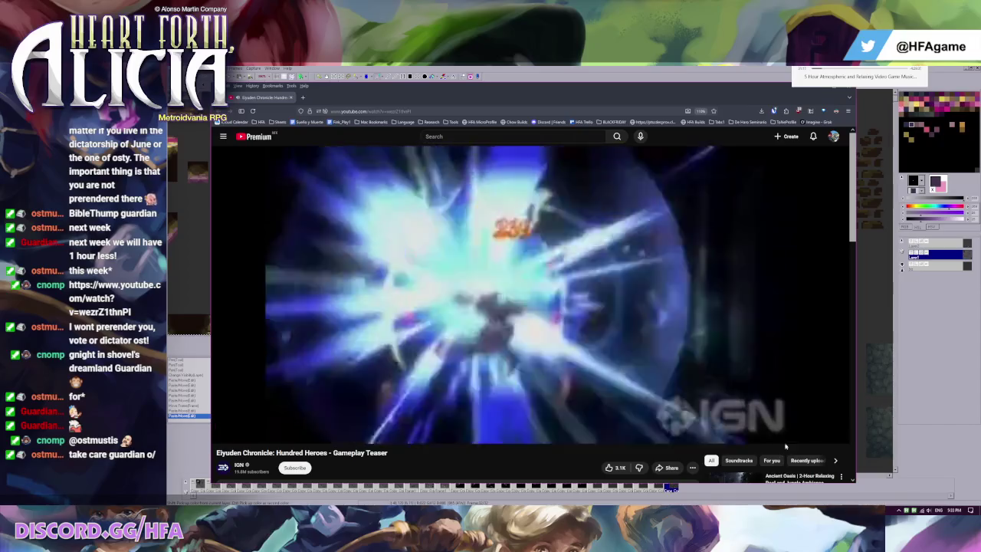
Pick a different playback quality for the teaser from the video's settings gear, then leave the video
left_click(232, 422)
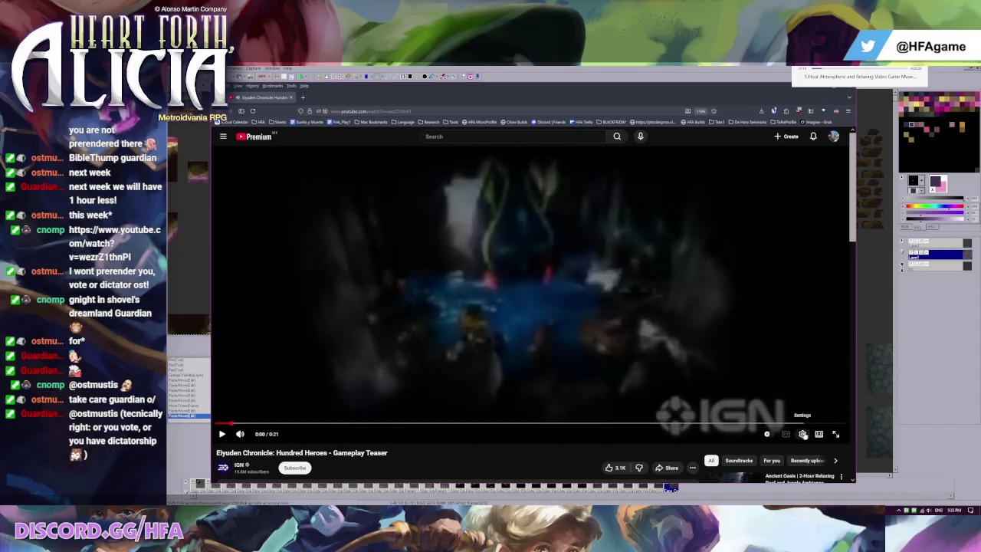
left_click(803, 433)
left_click(771, 411)
left_click(782, 344)
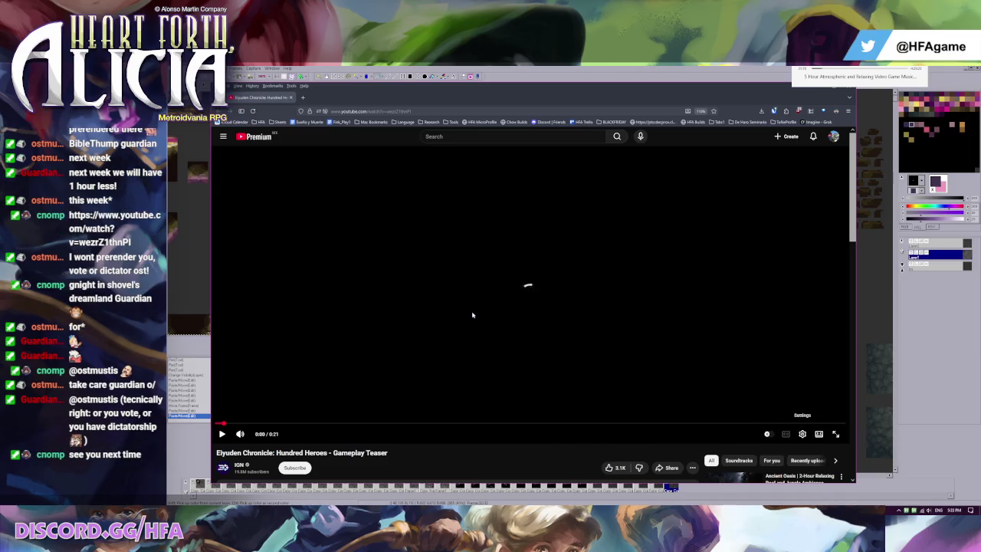
left_click(290, 97)
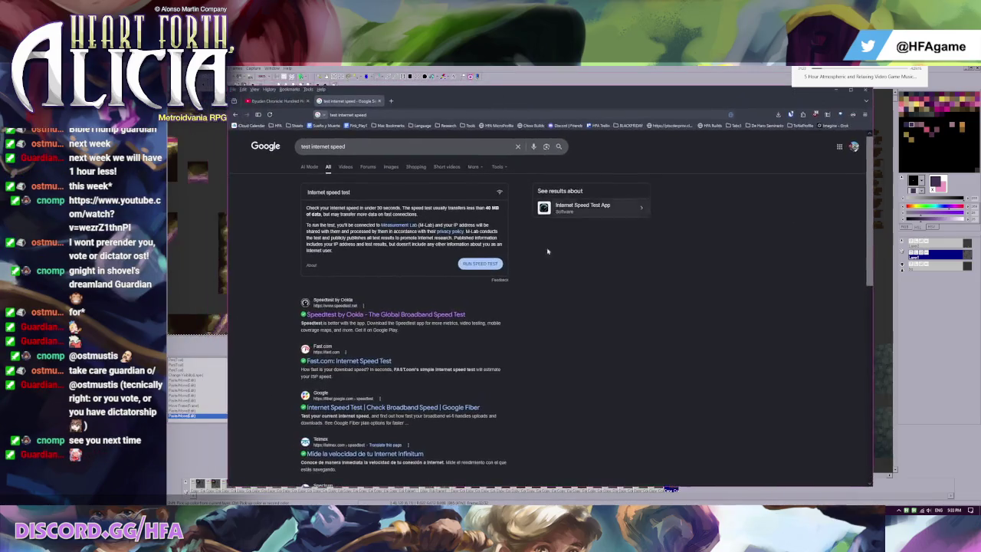
Run Google's speed test (151.9 Mbps down, 21.1 up), dismiss the results and close the tab
left_click(478, 263)
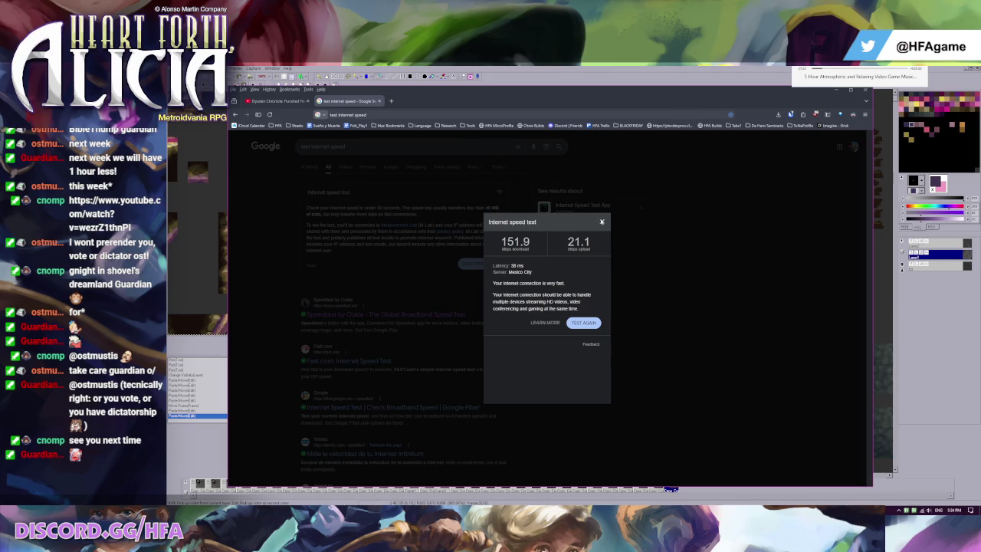
left_click(602, 221)
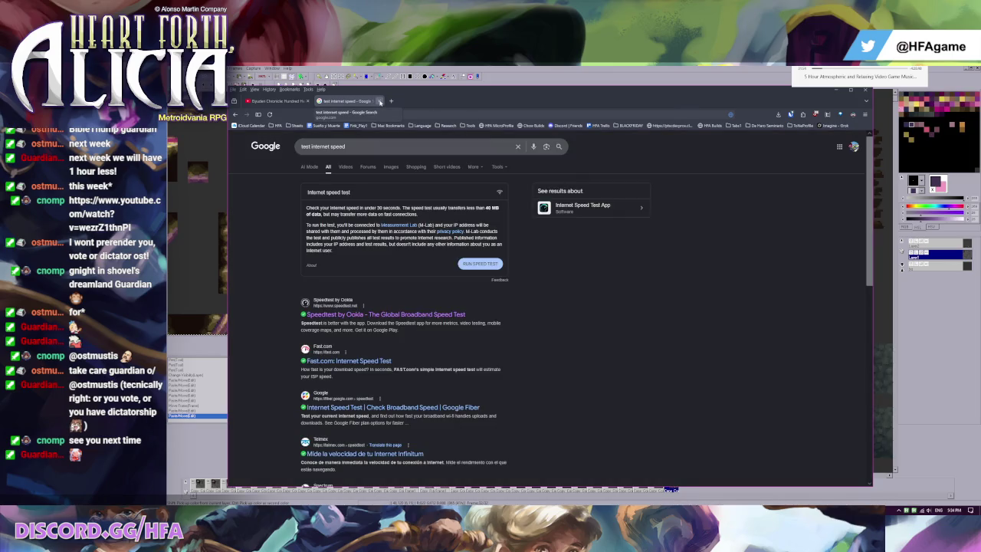
left_click(379, 102)
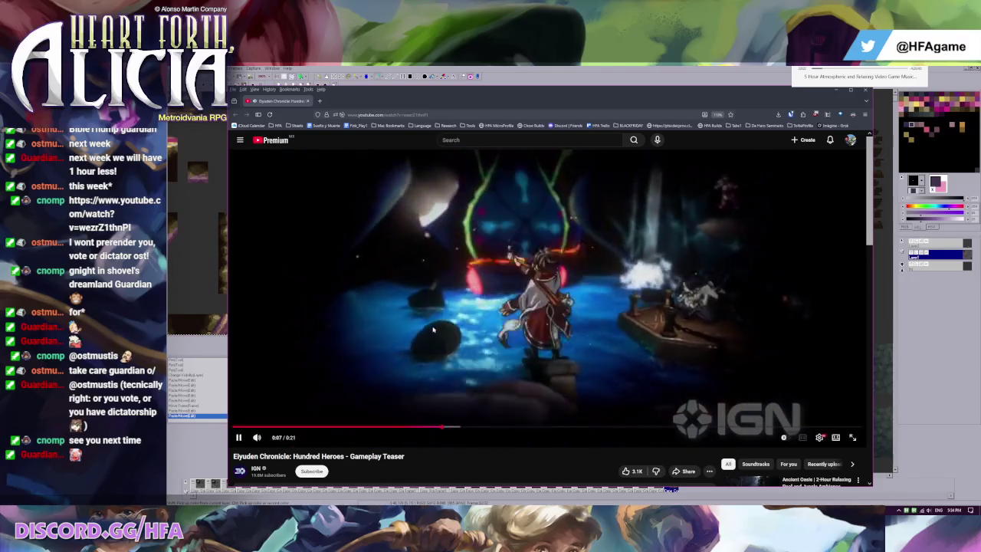
Replay the teaser fullscreen after rewinding a few seconds, then pause and return to GraphicsGale
left_click(466, 316)
key("f")
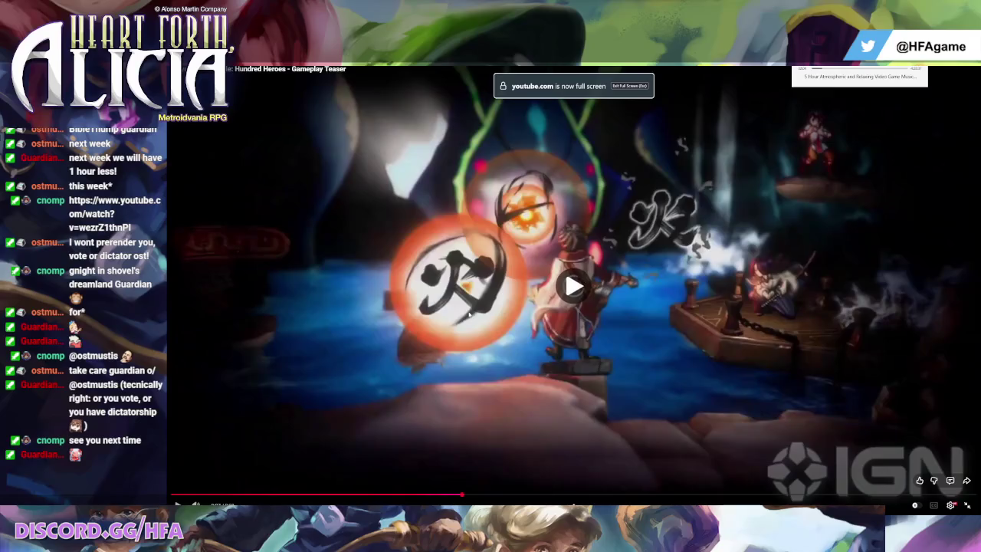
left_click(543, 375)
key("Left")
key("Left")
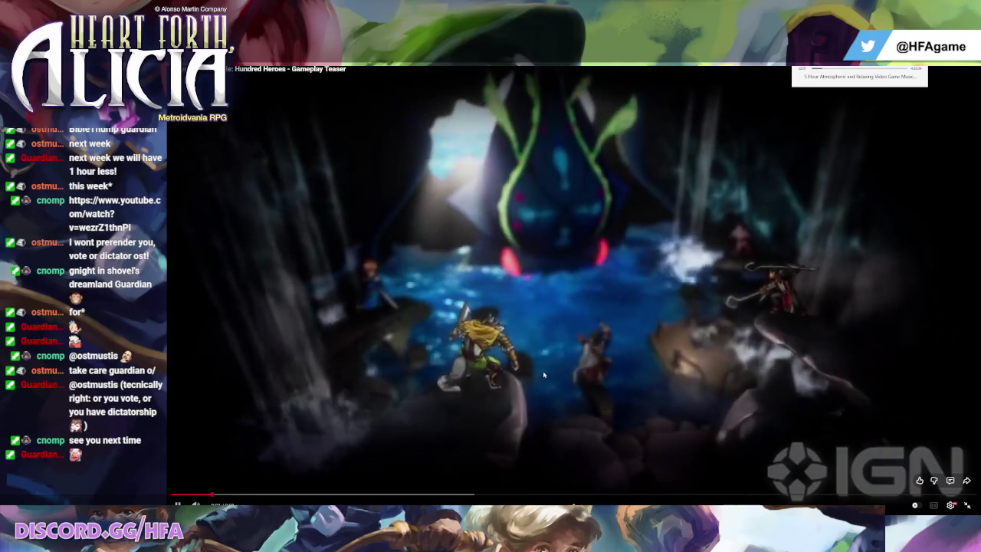
left_click(548, 377)
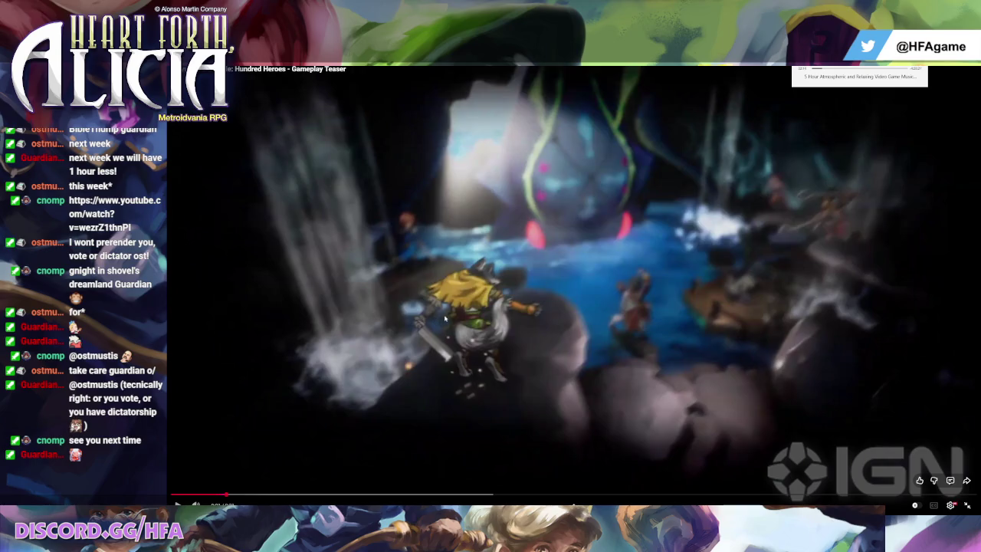
left_click(508, 300)
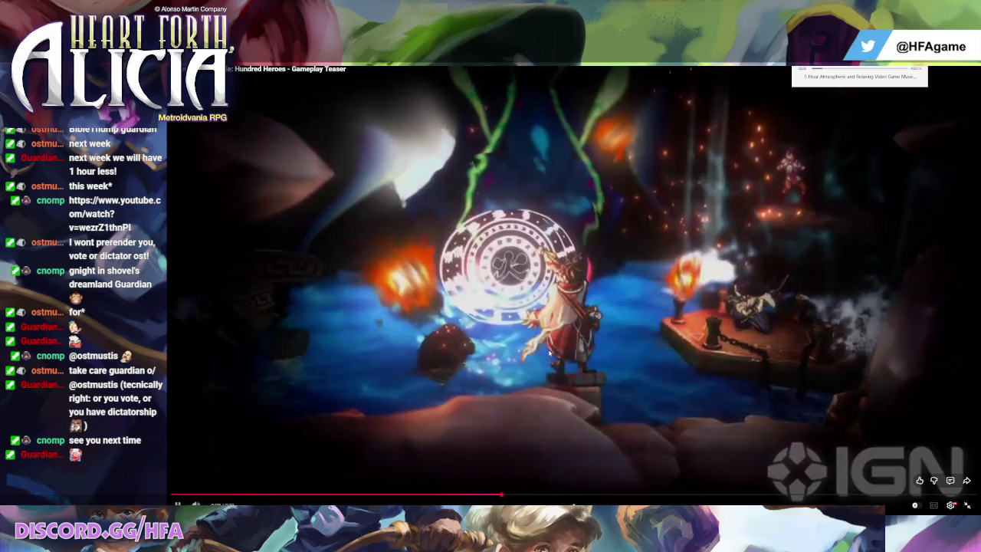
key("space")
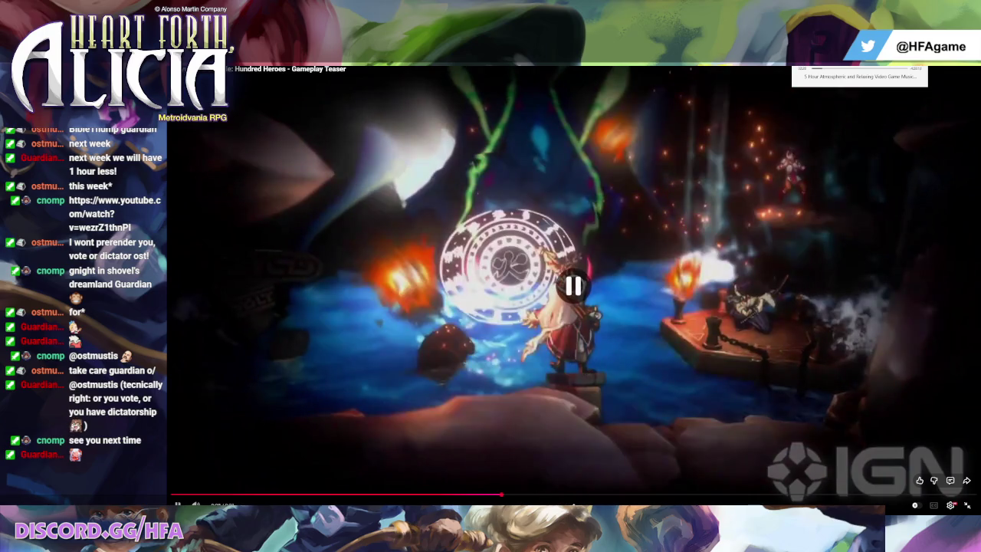
key("Escape")
key("alt+Tab")
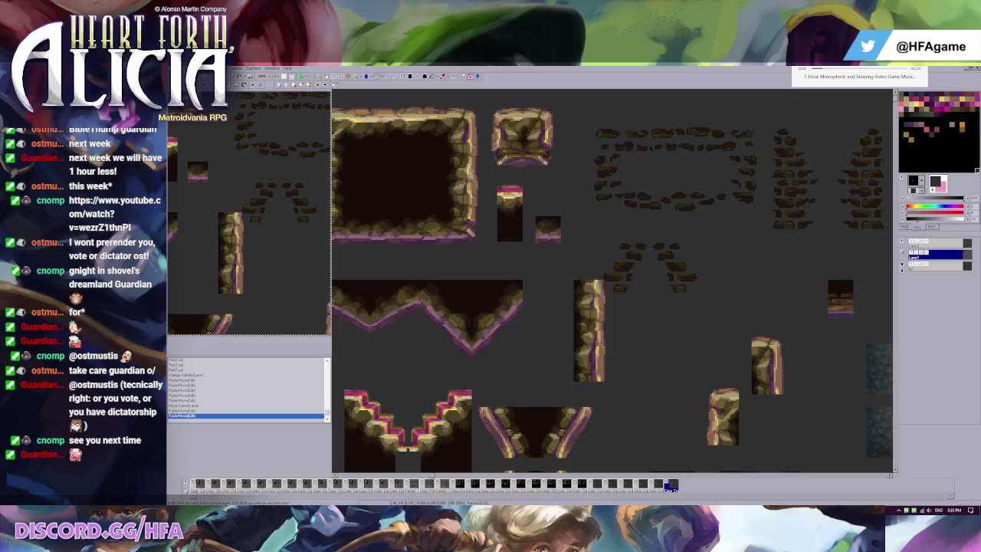
key("alt+Tab")
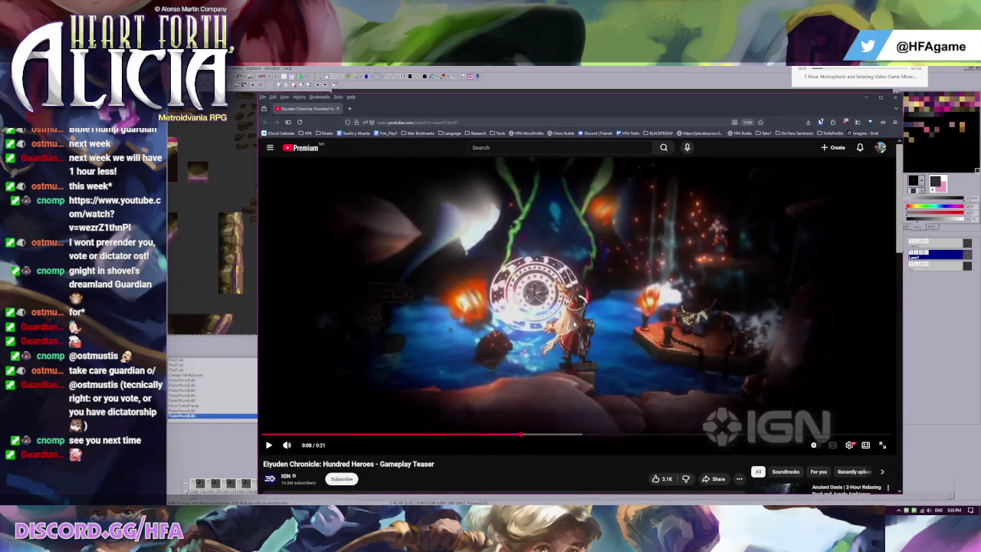
key("f")
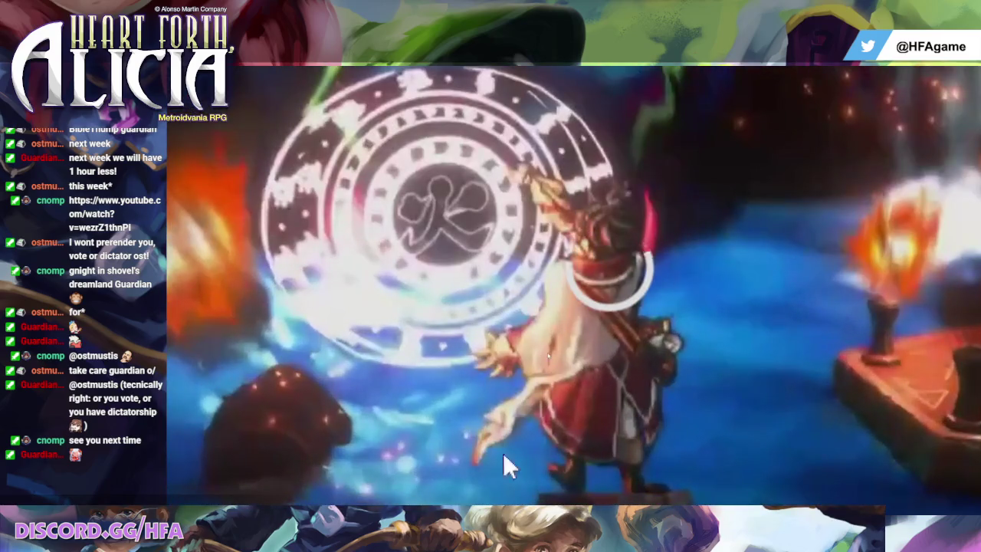
key("f")
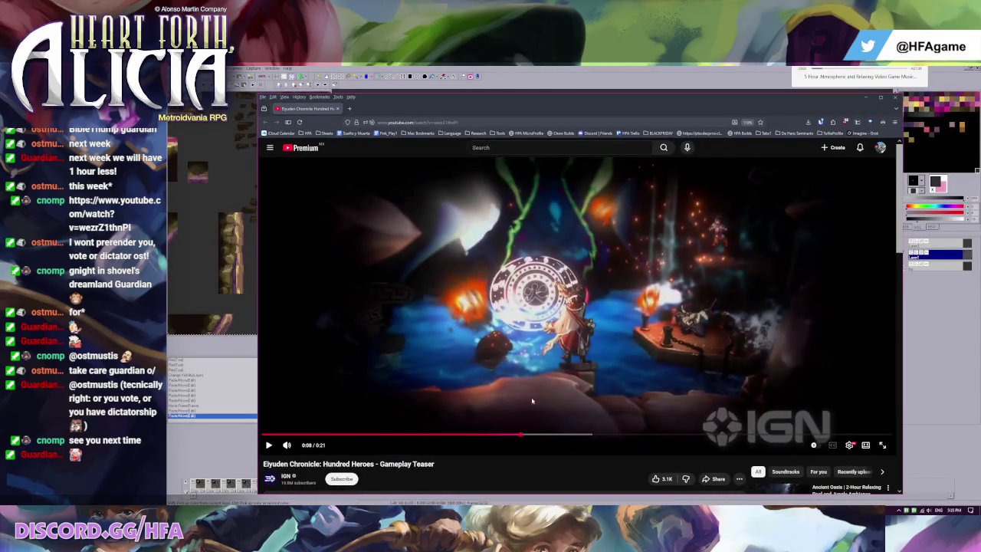
left_click(548, 359)
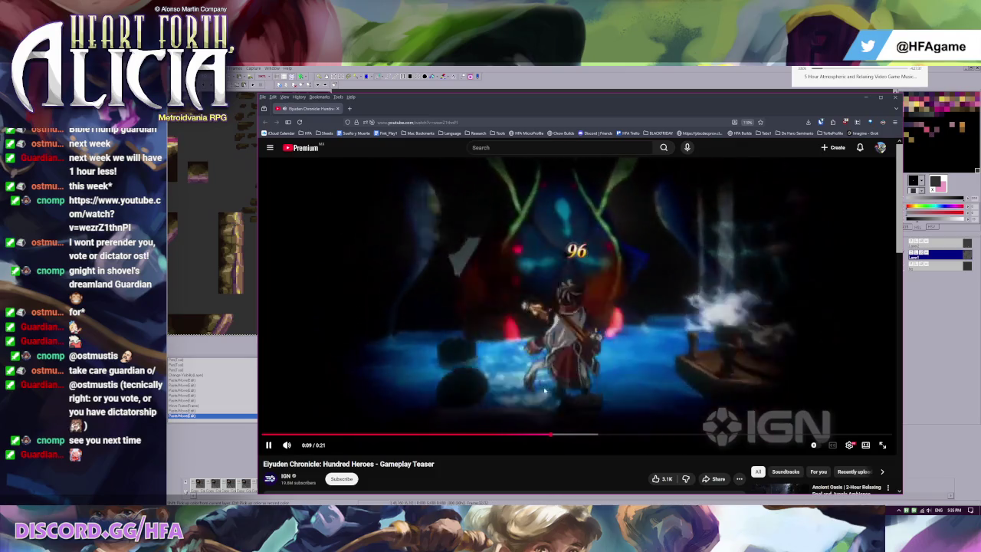
left_click(536, 383)
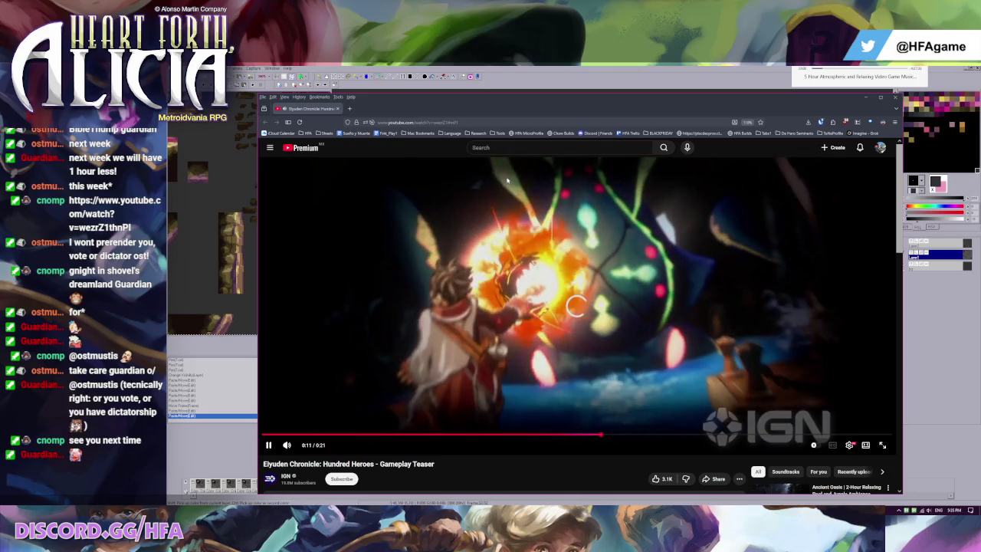
key("alt+Tab")
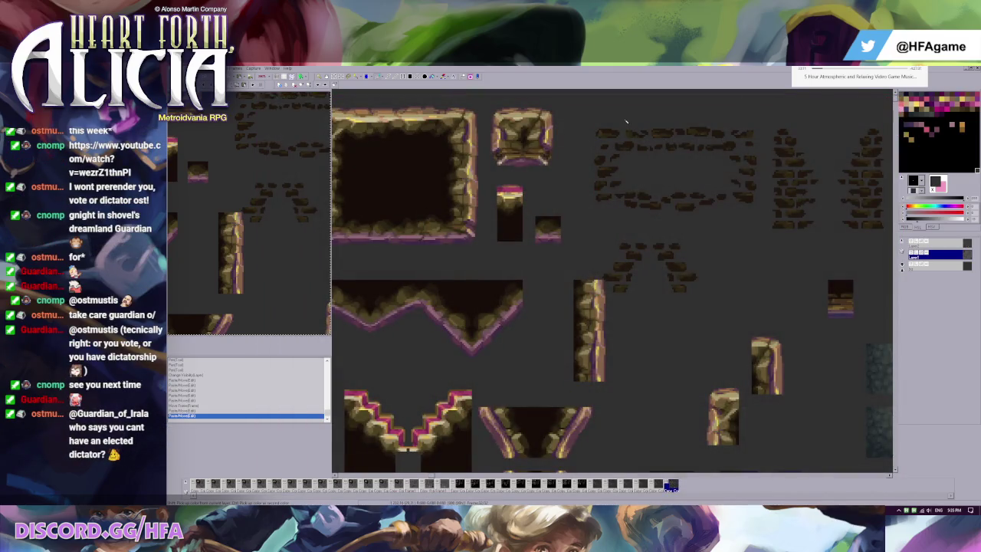
Step back two frames and marquee-select the rock frame's top-left corner
scroll(629, 218, "down", 2)
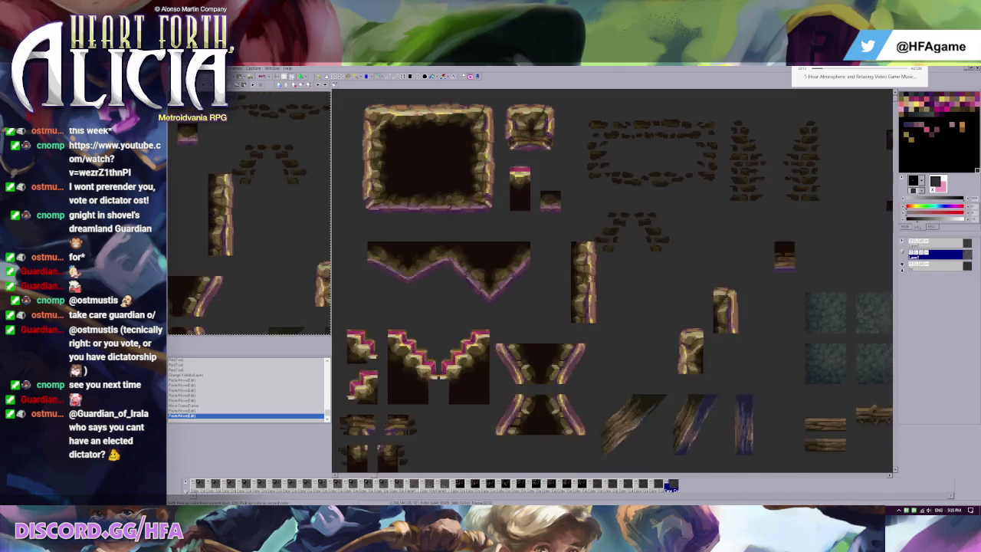
scroll(511, 258, "up", 1)
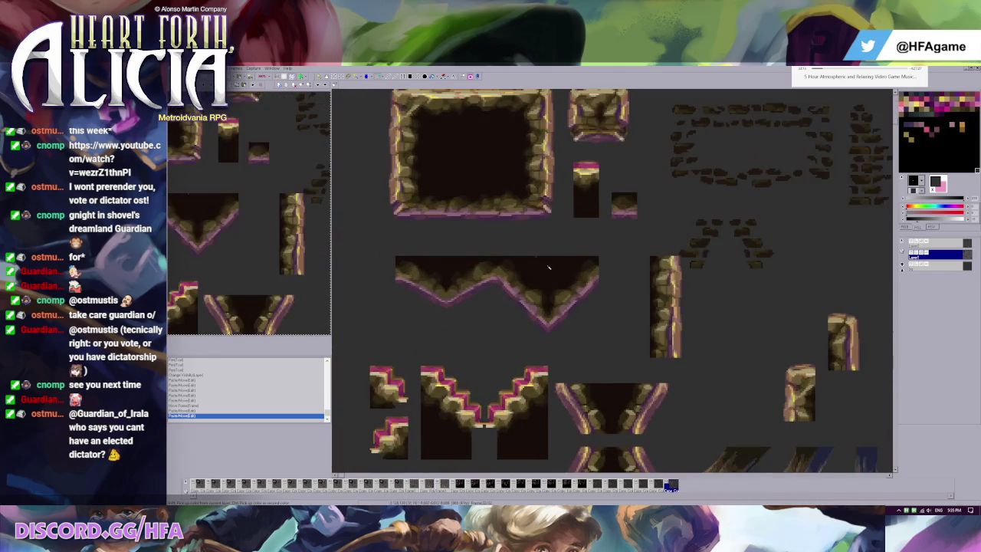
key("Left")
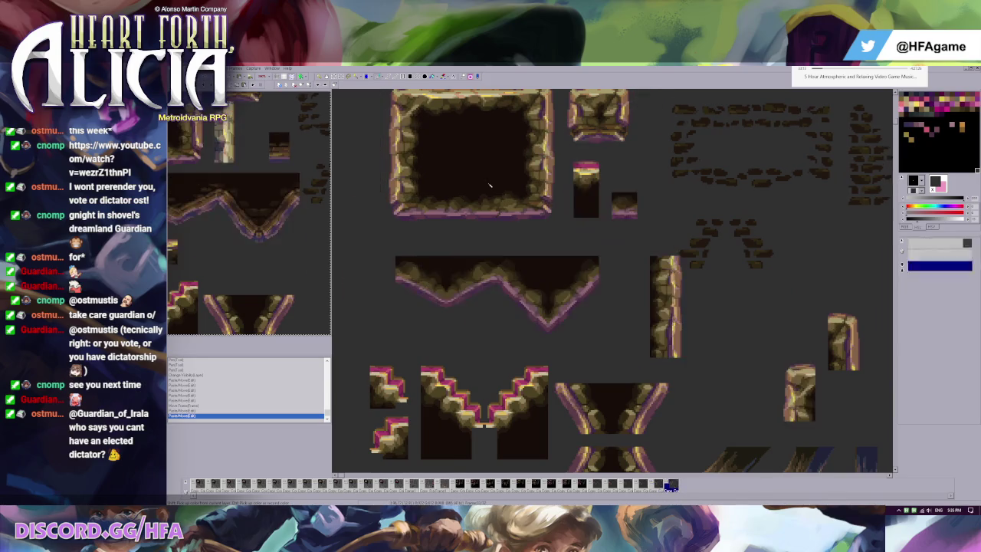
scroll(453, 116, "up", 1)
key("Left")
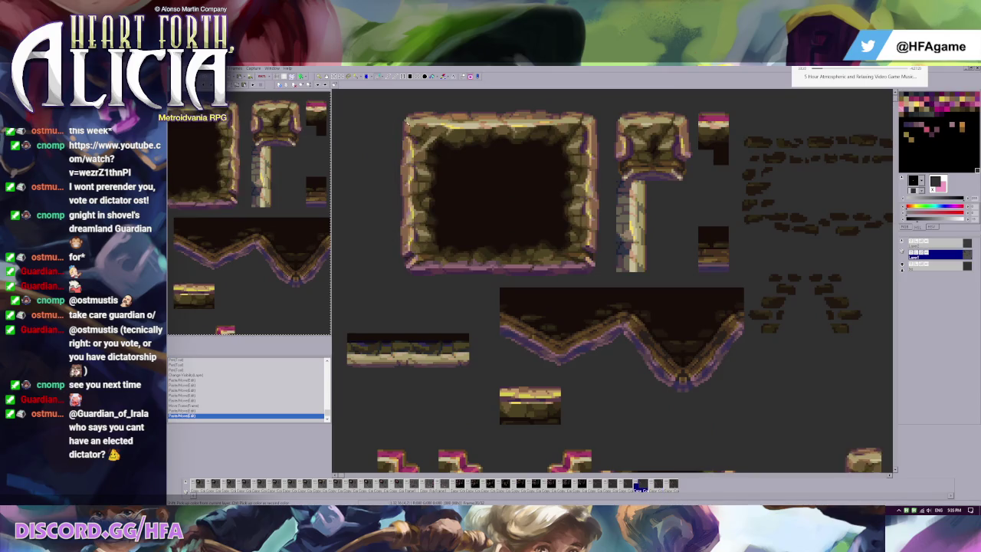
left_click_drag(392, 119, 439, 150)
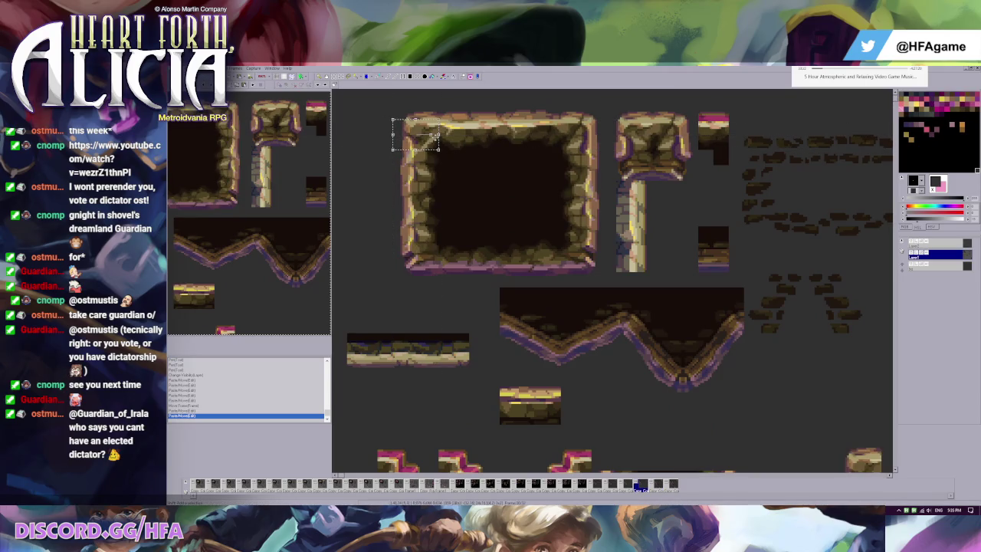
key("Right")
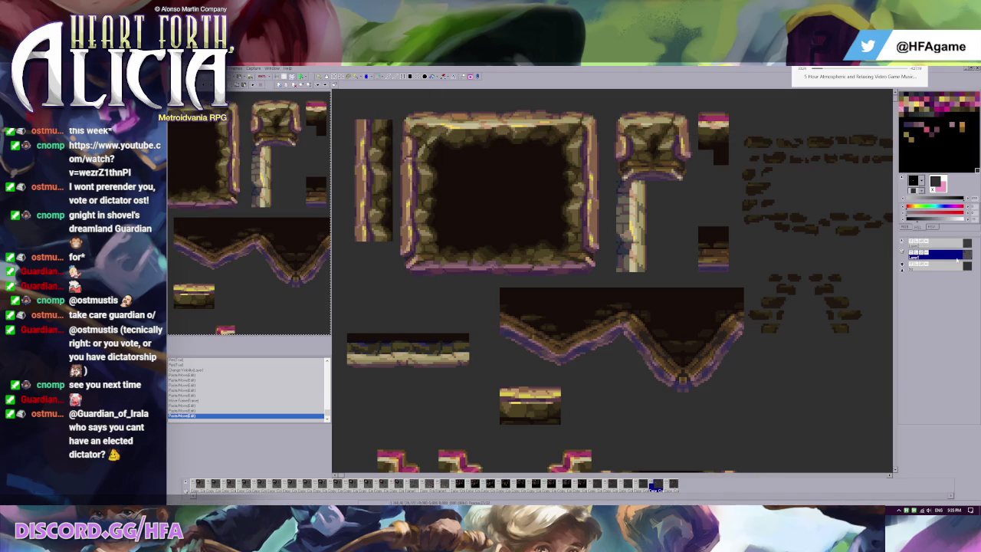
Toggle the main tile layer's visibility to compare, then select the top layer
left_click(911, 254)
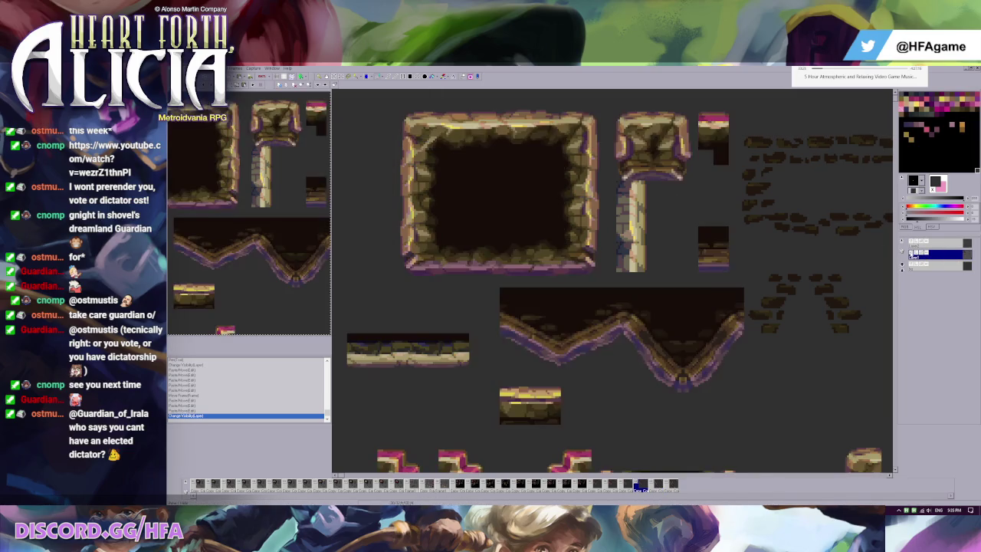
left_click(911, 254)
left_click(911, 254)
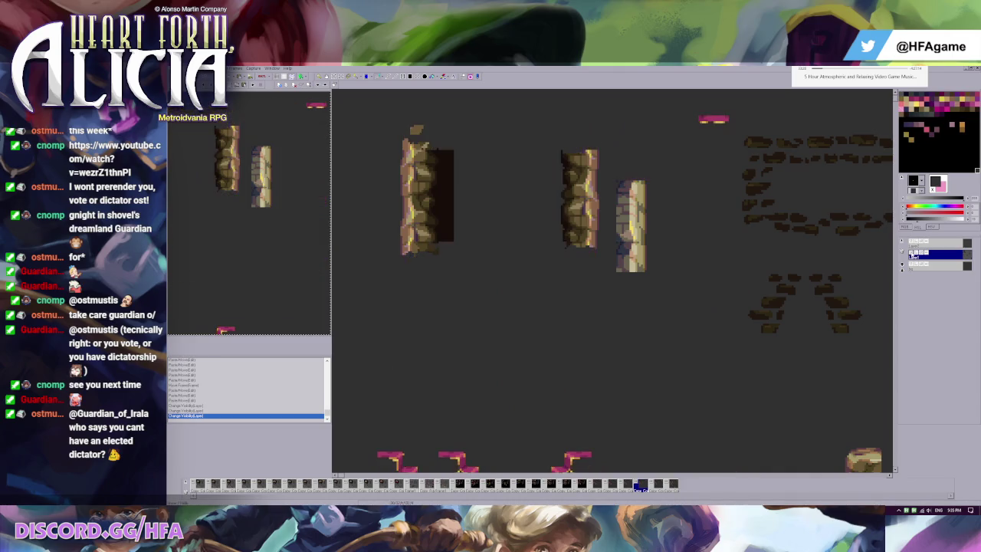
left_click(912, 253)
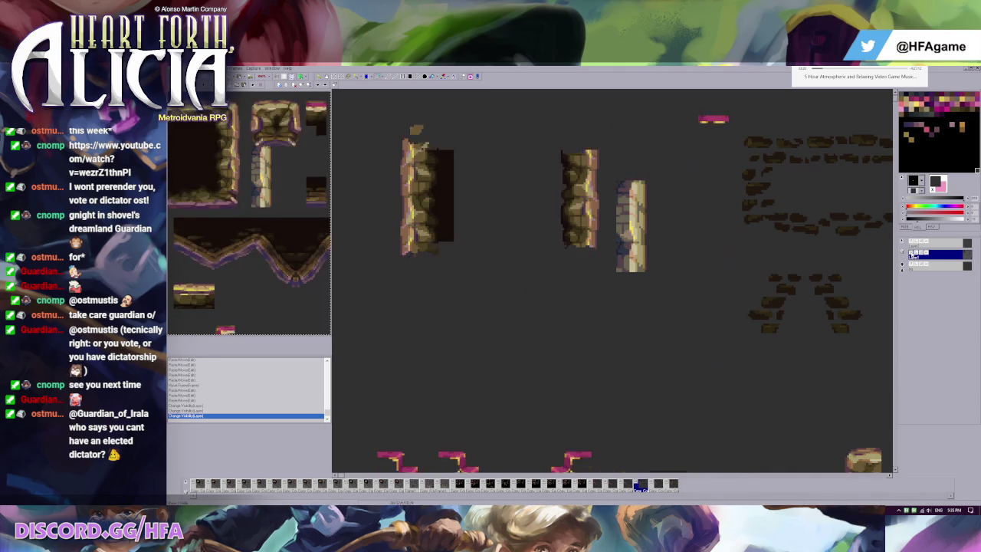
left_click(920, 242)
key("ctrl+y")
key("ctrl+y")
key("ctrl+y")
key("ctrl+y")
key("ctrl+y")
key("ctrl+y")
key("ctrl+y")
Jump to the last animation frame and step around it
key("Right")
key("Right")
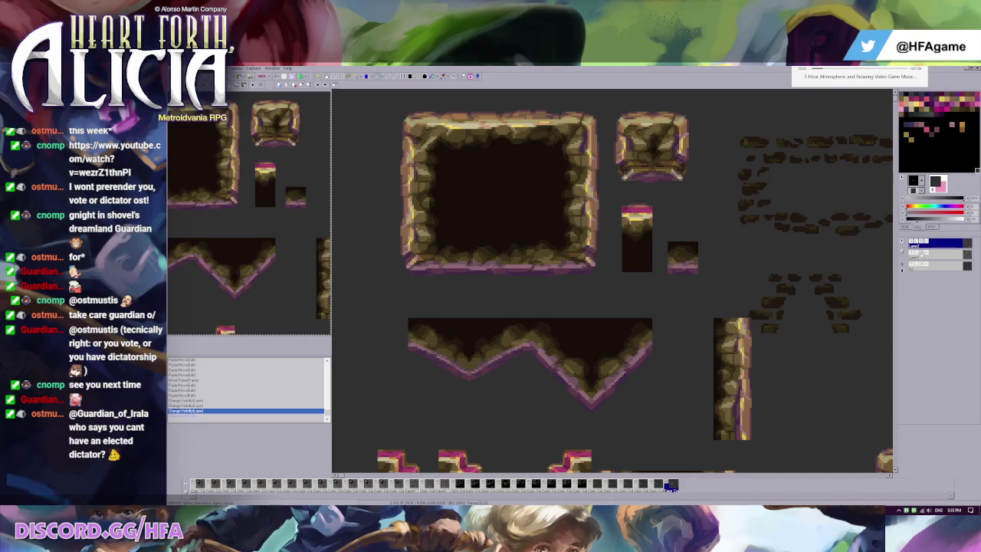
key("ctrl+z")
key("ctrl+y")
key("Left")
key("Left")
key("Right")
key("Right")
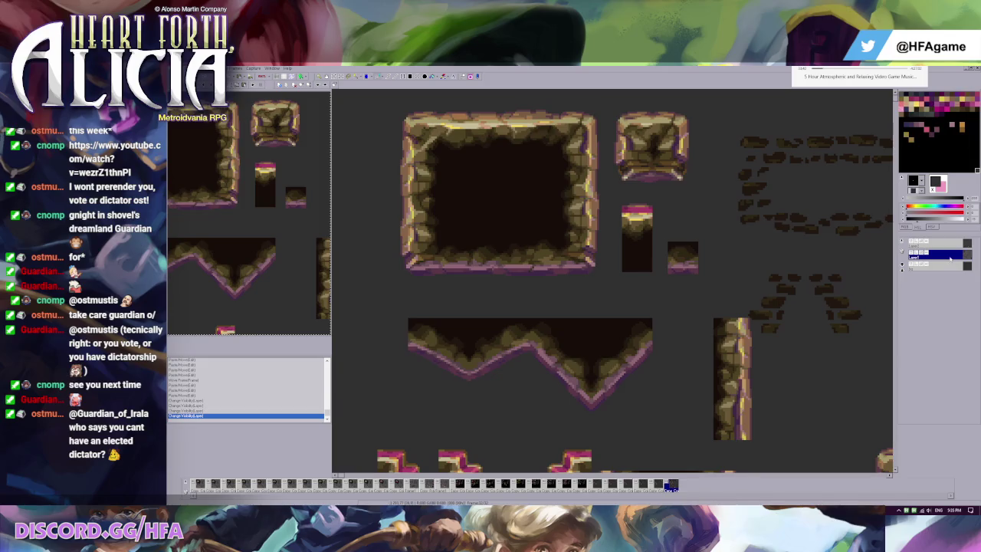
Show and hide the pixel grid while flipping between the last two frames
key("ctrl+g")
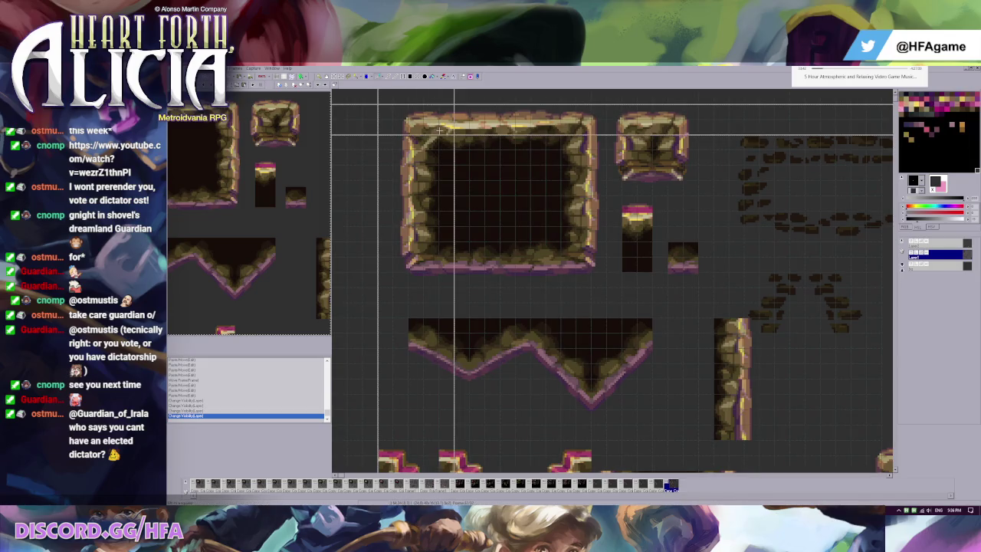
key("Left")
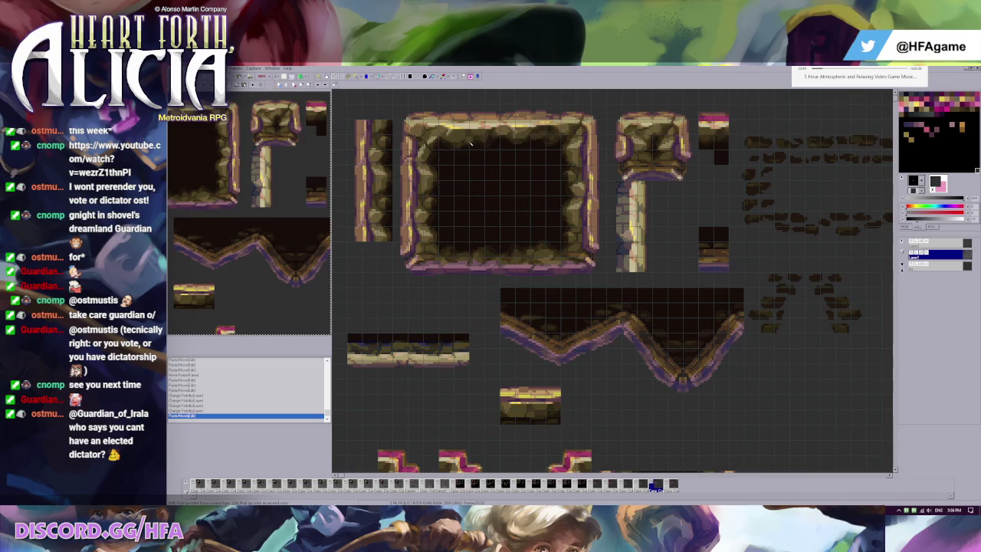
key("Left")
key("Right")
key("ctrl+g")
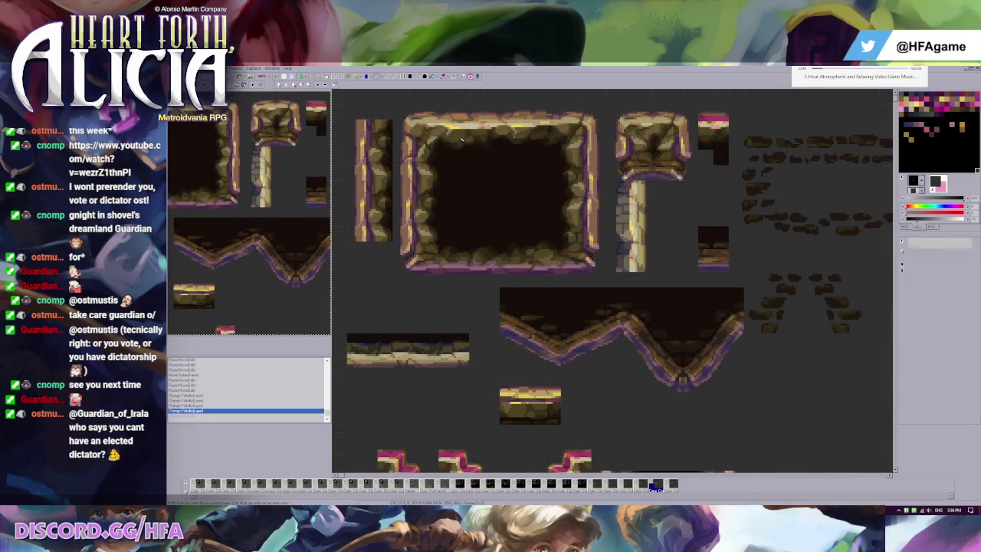
key("Right")
key("Left")
key("Right")
key("Left")
key("Right")
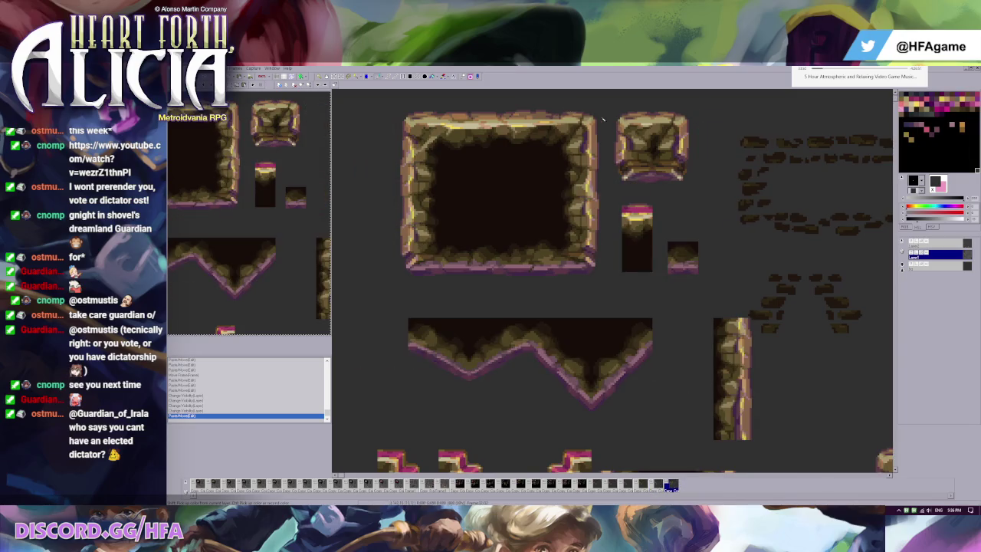
Zoom in on the big rock frame with the pixel grid on to inspect its edges
scroll(598, 117, "up", 1)
scroll(602, 131, "up", 1)
scroll(609, 161, "up", 1)
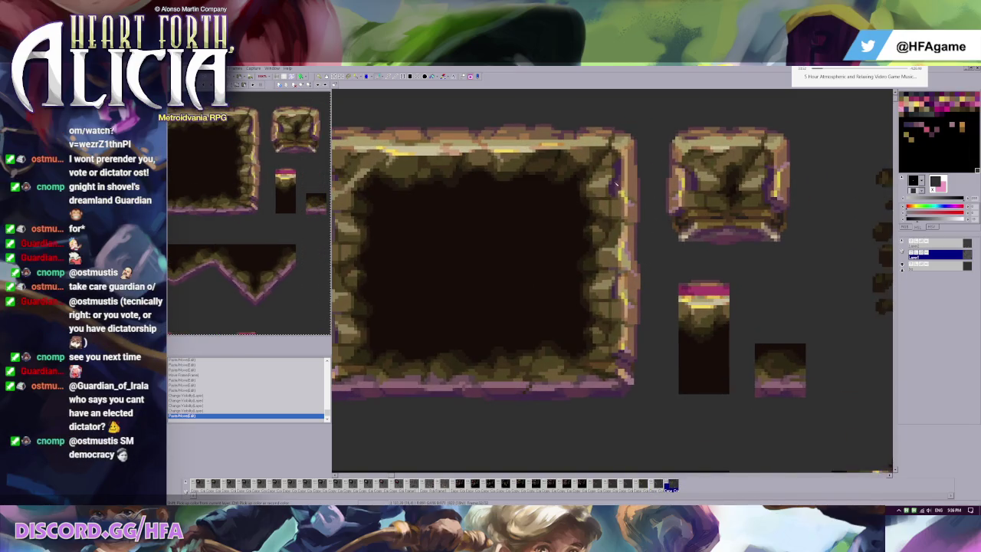
key("ctrl+g")
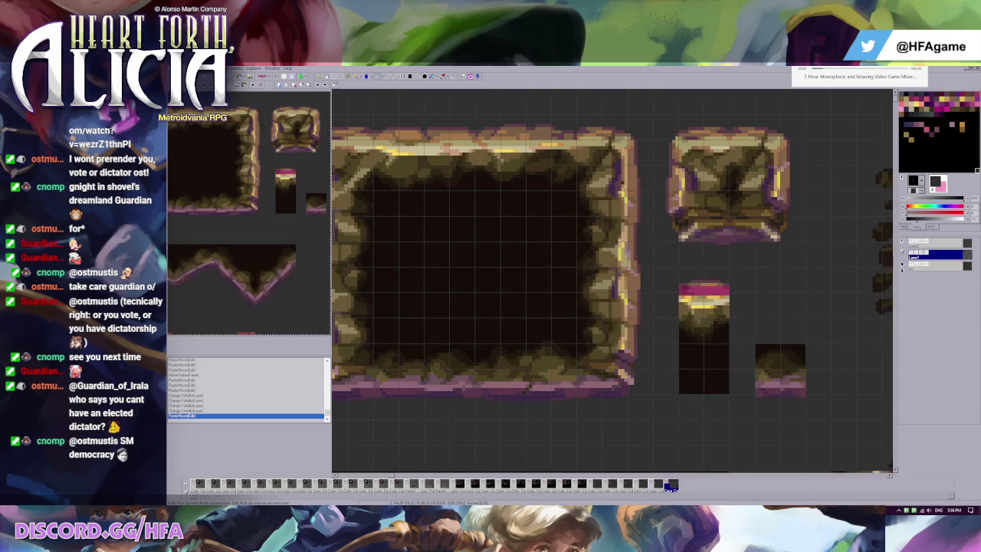
scroll(582, 214, "down", 1)
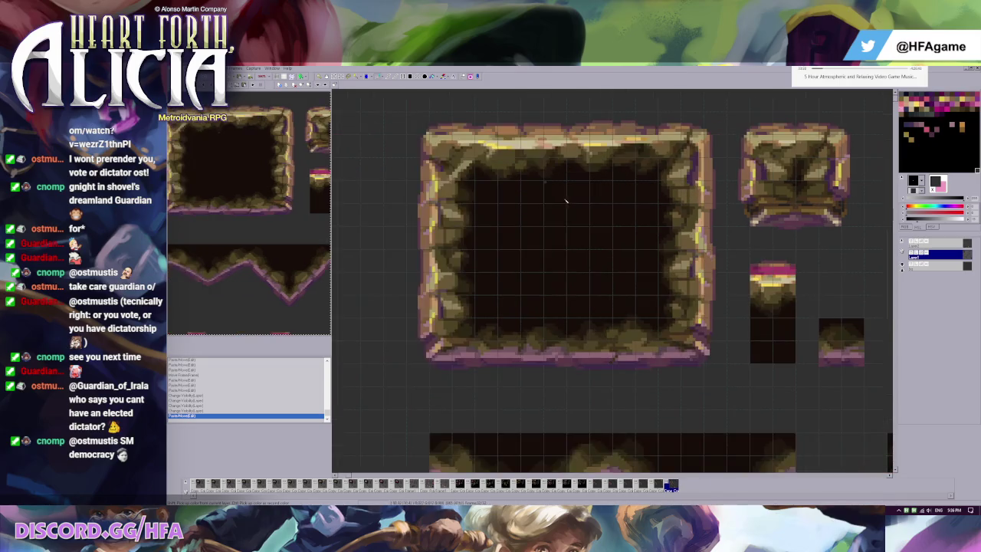
scroll(537, 223, "up", 1)
scroll(469, 238, "down", 1)
scroll(497, 194, "up", 1)
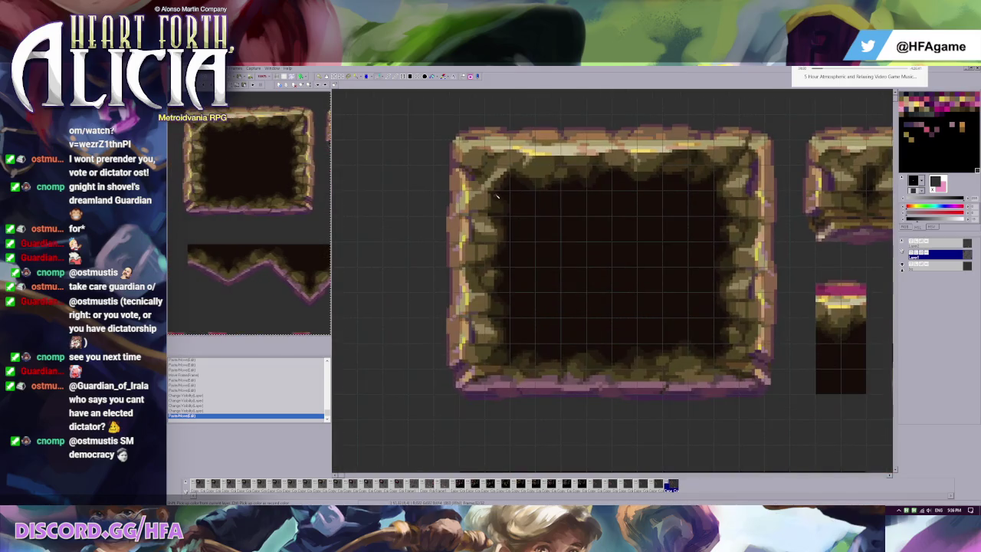
scroll(483, 184, "up", 1)
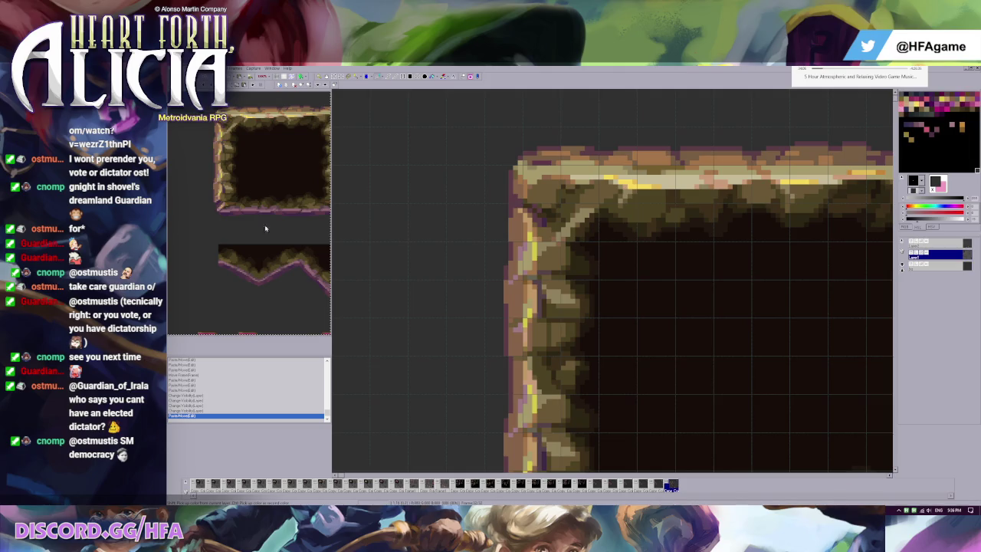
scroll(696, 236, "down", 2)
scroll(635, 182, "up", 2)
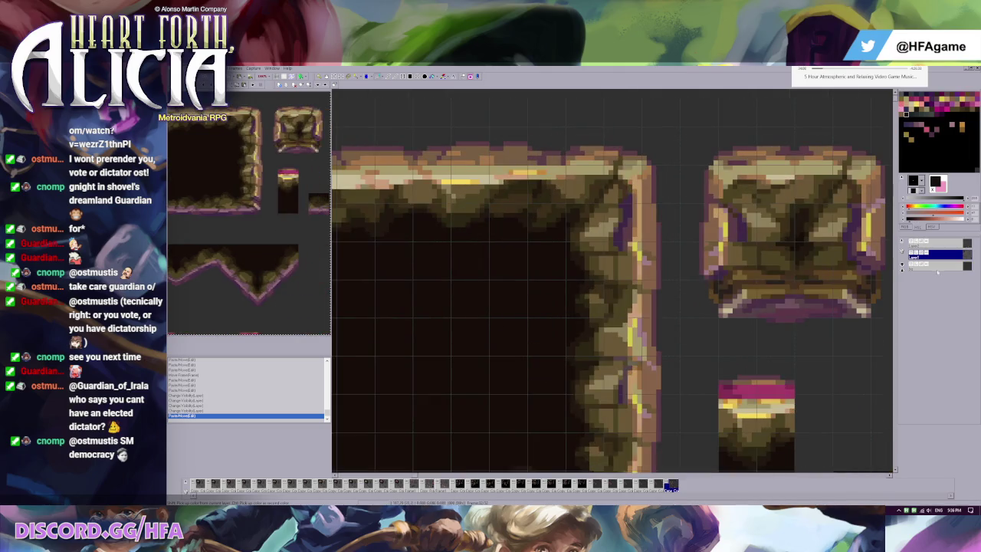
left_click(912, 255)
Flood-fill the purple outline sections along the rock frame's right edge
left_click(630, 220)
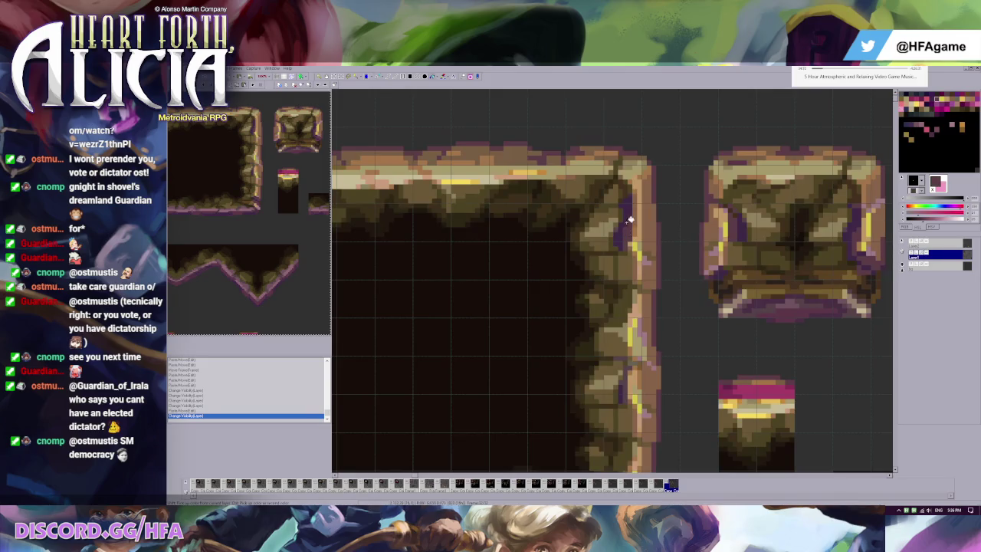
key("ctrl+z")
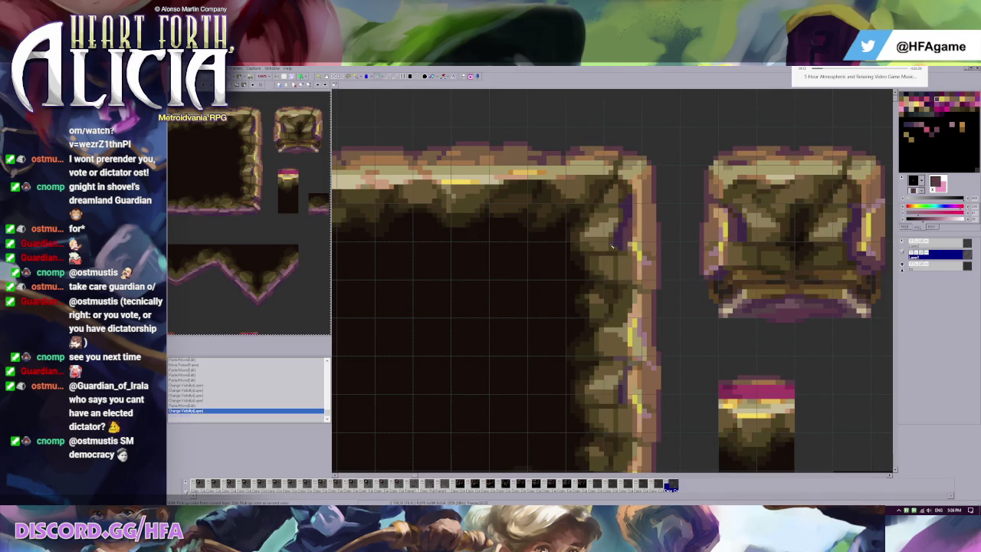
left_click(626, 227)
left_click(628, 234)
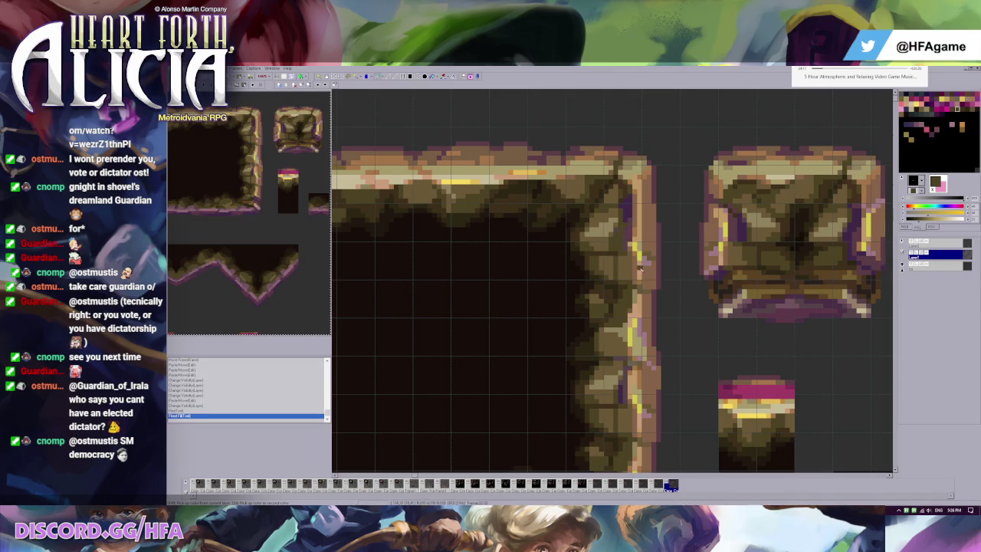
Eyedrop lighter brown stone colours and try painting edge pixels, undoing each attempt
right_click(635, 231)
left_click(631, 235)
key("ctrl+z")
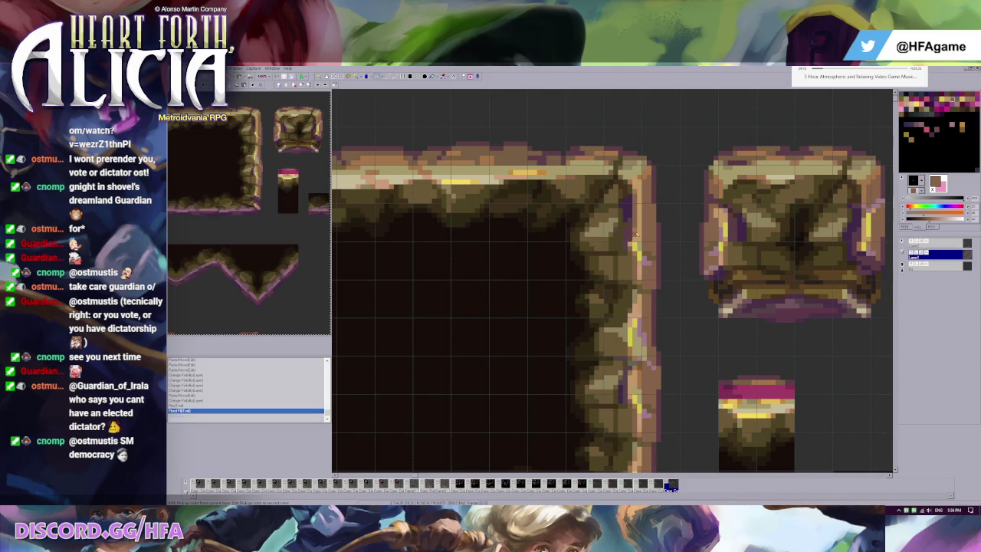
right_click(630, 247)
left_click(631, 247)
key("ctrl+z")
right_click(634, 248)
left_click(634, 249)
key("ctrl+z")
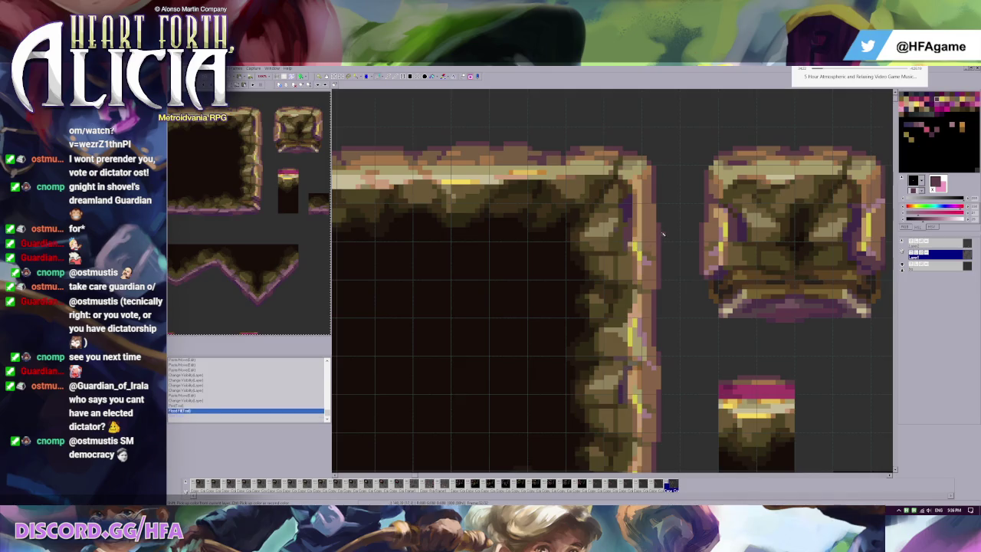
Repaint two rock-edge pixels with eyedropped colours, then zoom out
right_click(634, 245)
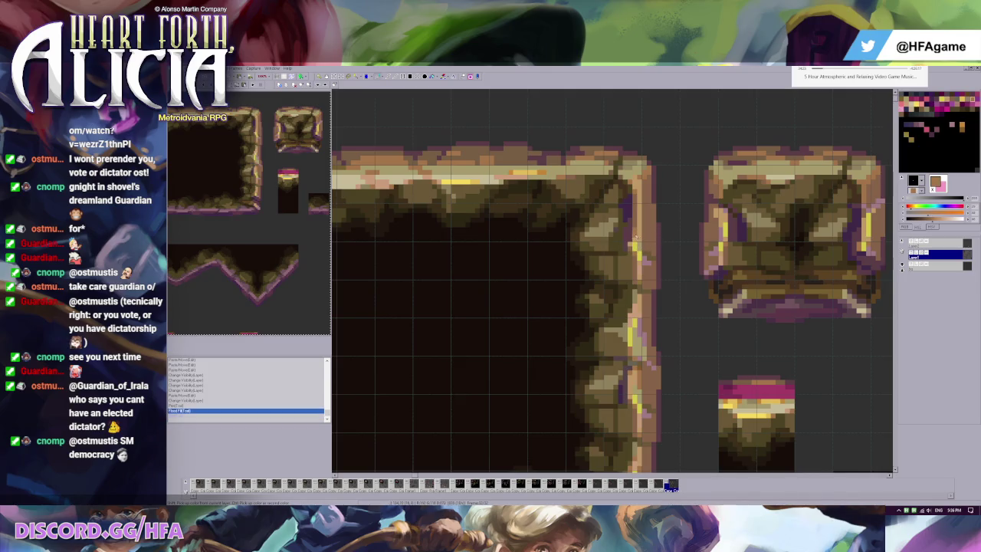
left_click(633, 245)
right_click(634, 243)
left_click(635, 244)
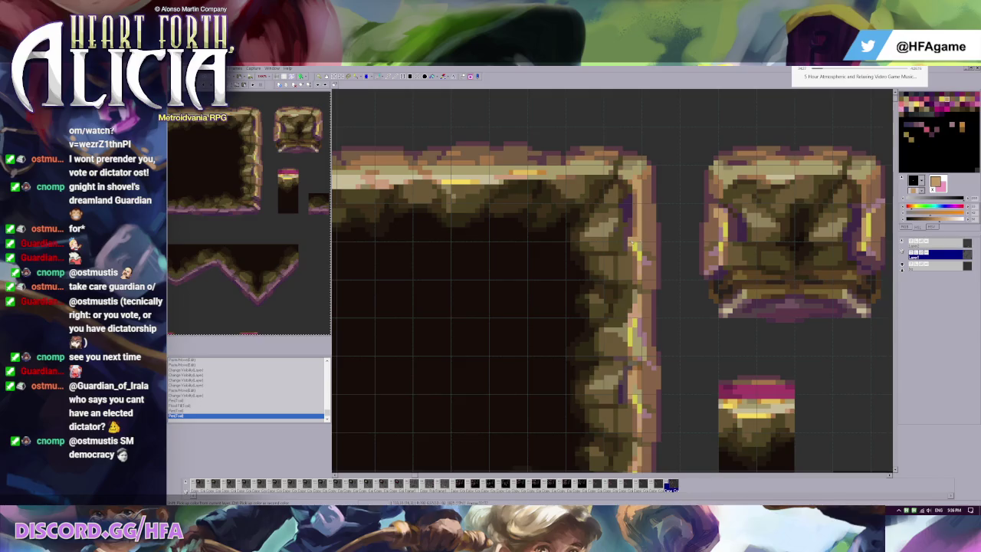
right_click(628, 237)
scroll(631, 237, "down", 1)
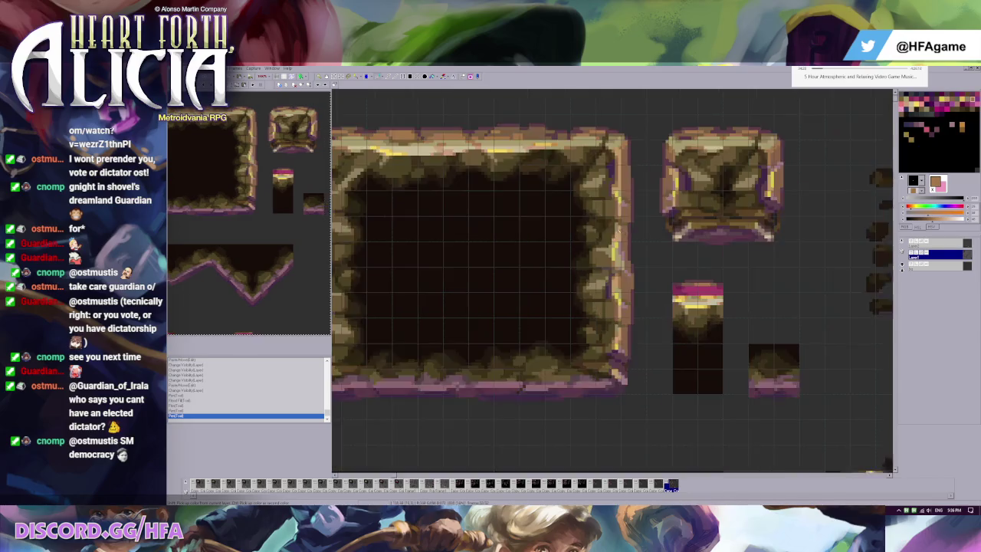
scroll(575, 170, "down", 1)
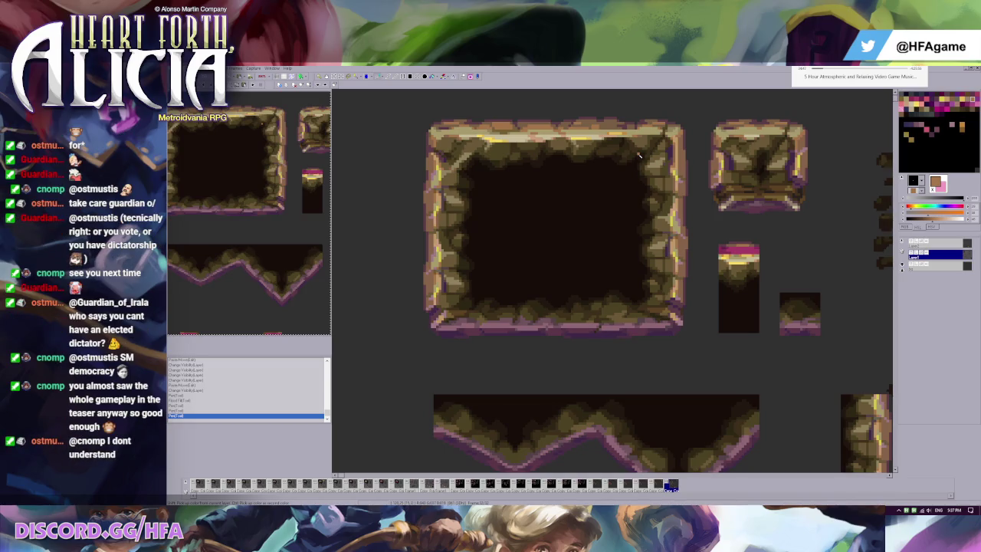
Select black in the palette, turn on the grid, and compare against the previous frame
left_click(645, 192)
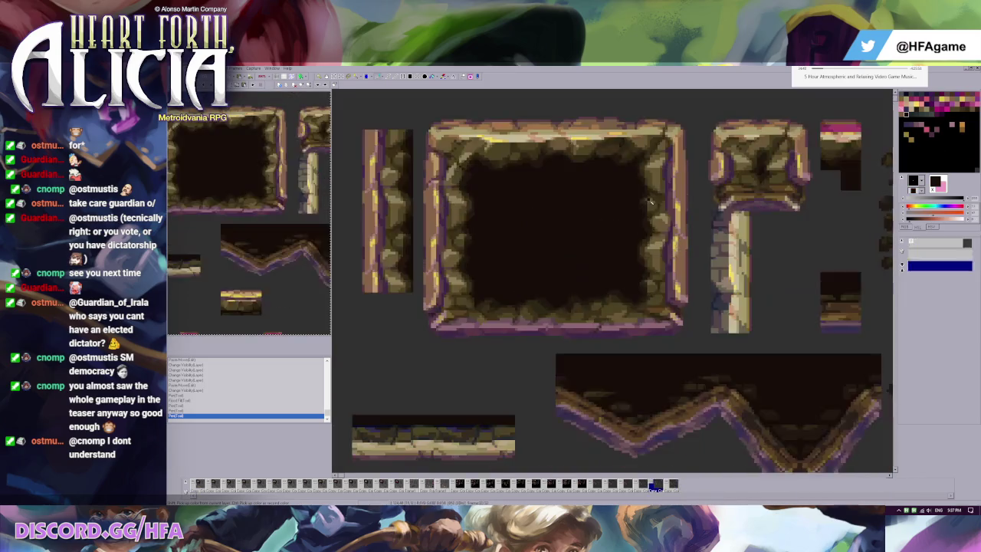
key("ctrl+g")
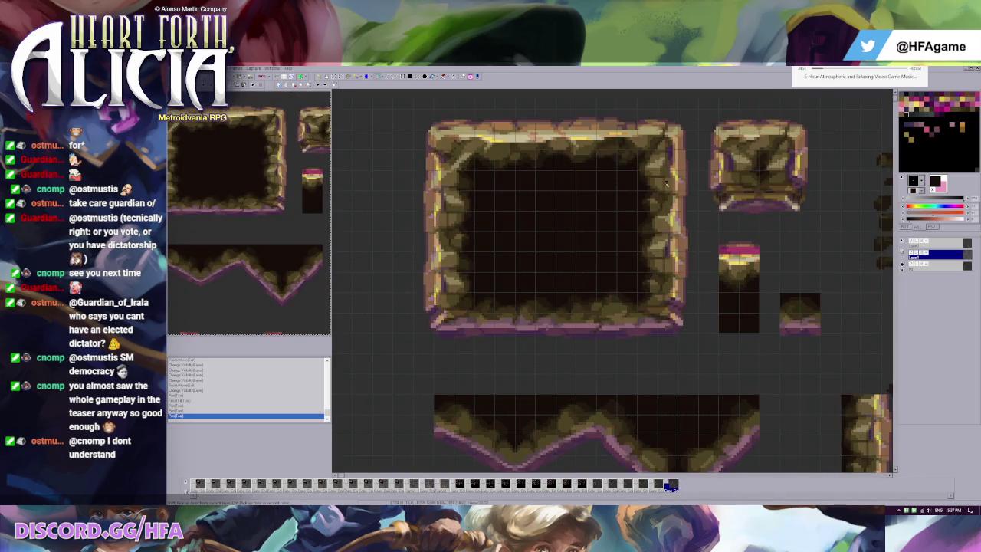
key("Left")
key("Right")
scroll(527, 209, "down", 1)
scroll(527, 209, "down", 1)
Move the lower slope pieces to a new spot on the sheet
scroll(527, 209, "up", 2)
scroll(506, 276, "down", 1)
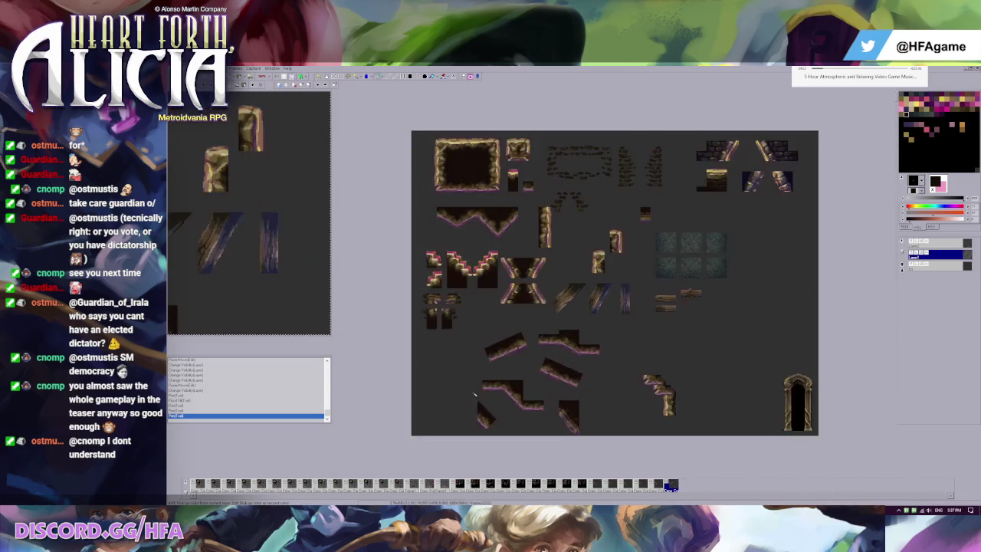
scroll(485, 343, "up", 1)
left_click_drag(439, 317, 742, 367)
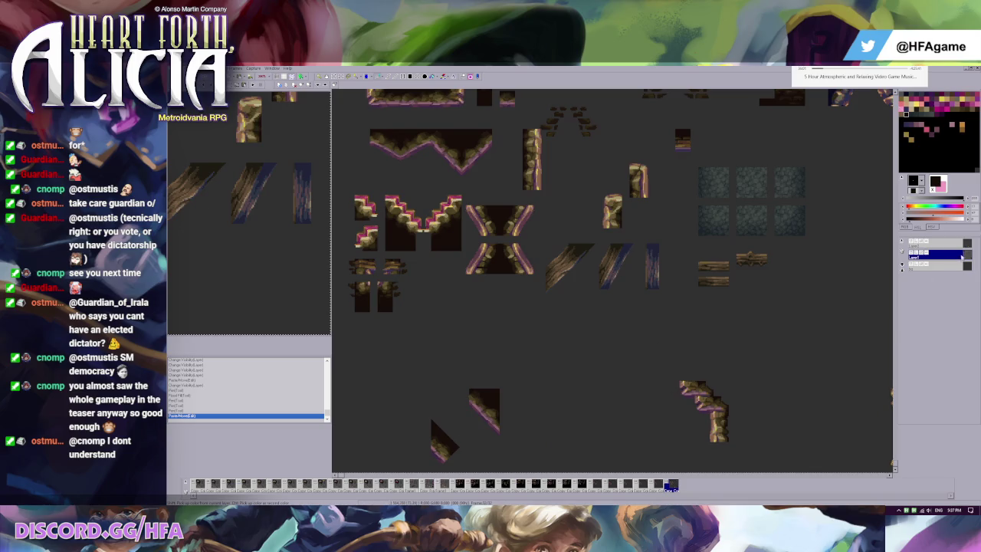
On the second layer, paste the copied rock pieces below the existing tiles
left_click(935, 243)
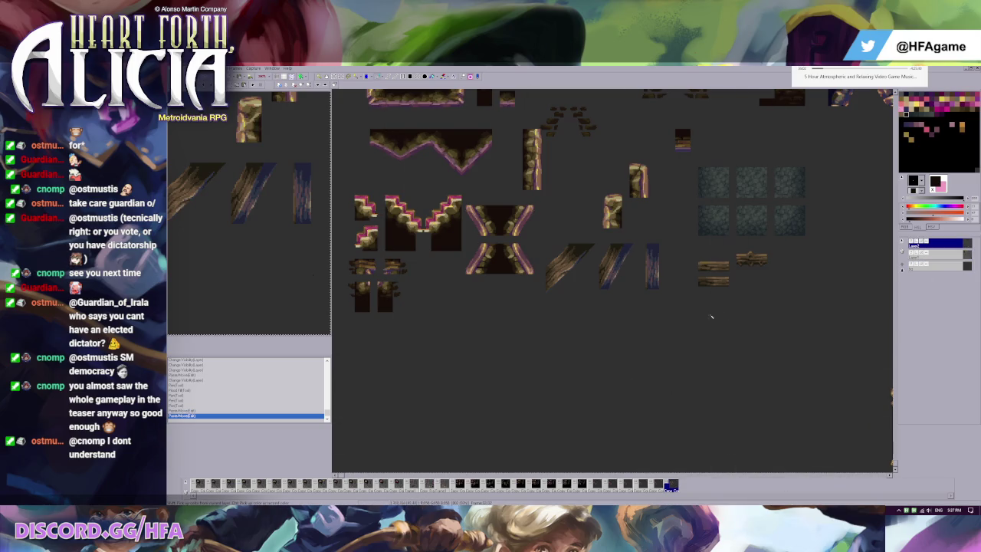
left_click(924, 258)
key("ctrl+v")
left_click_drag(404, 312, 672, 407)
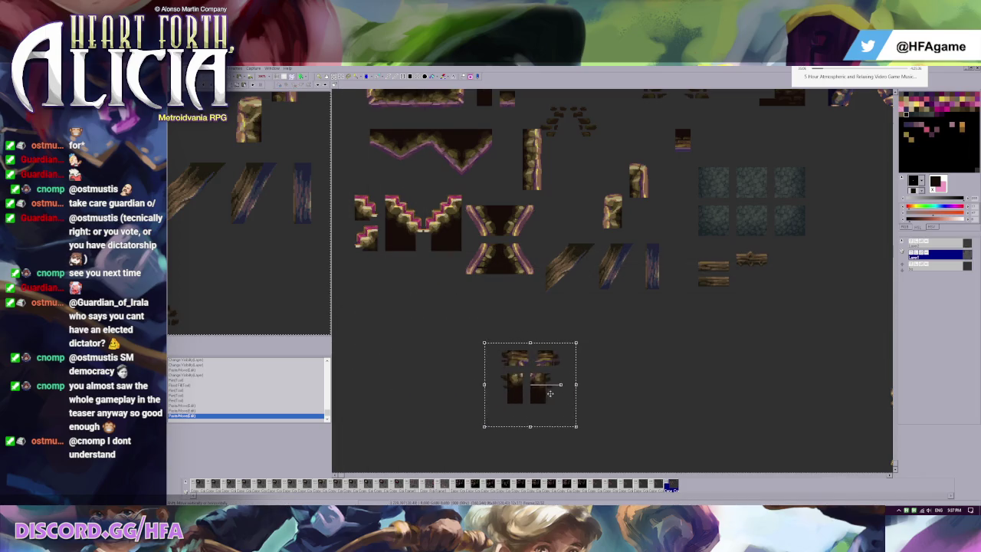
Move the vertical stone column and a small stone tile to the lower right
scroll(388, 257, "up", 1)
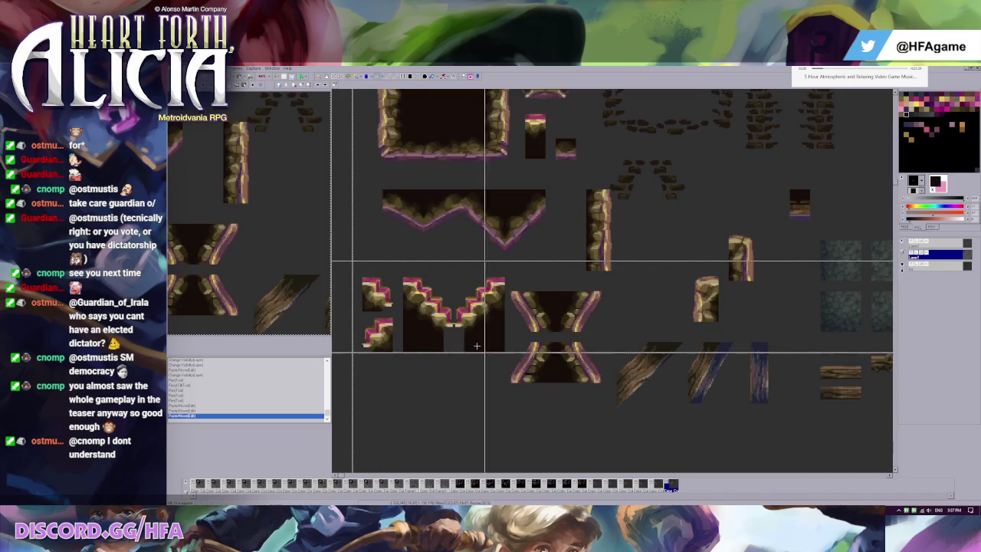
scroll(600, 177, "up", 2)
scroll(600, 177, "right", 3)
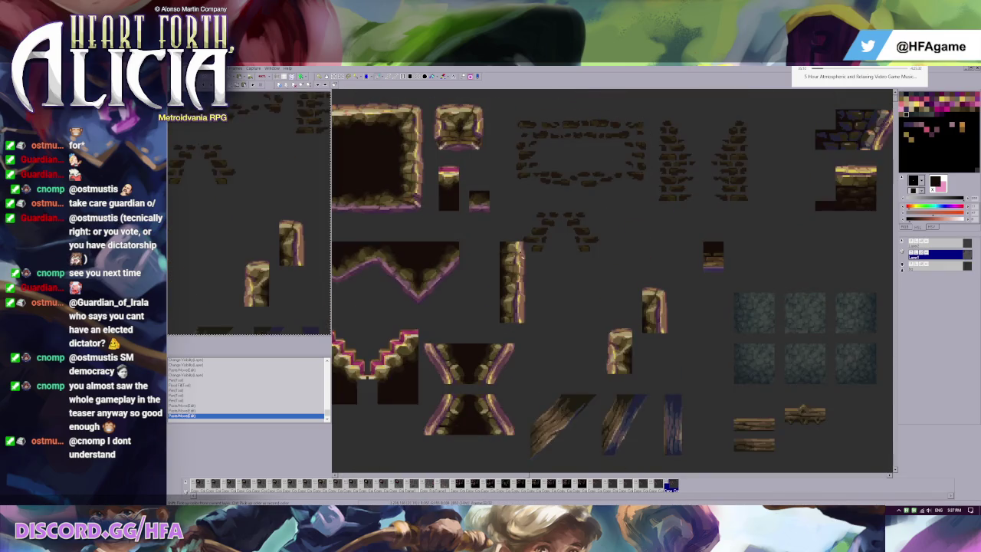
scroll(523, 261, "down", 1)
mouse_move(541, 258)
left_mouse_down()
mouse_move(656, 330)
mouse_move(807, 395)
left_mouse_up()
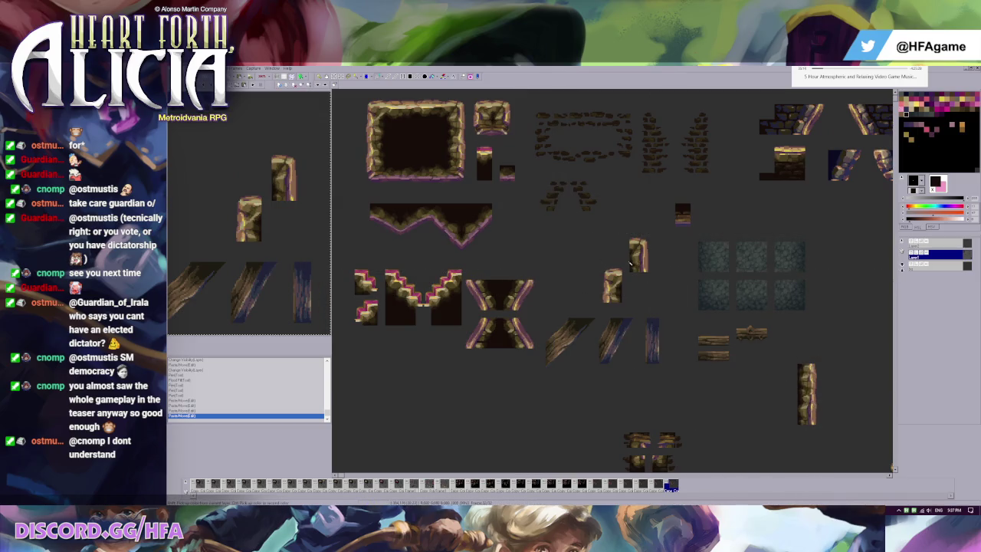
mouse_move(630, 264)
left_mouse_down()
mouse_move(857, 385)
mouse_move(859, 366)
left_mouse_up()
Delete the stray small stone tile and toggle layer visibility to check the result
left_click_drag(849, 332, 893, 403)
key("Delete")
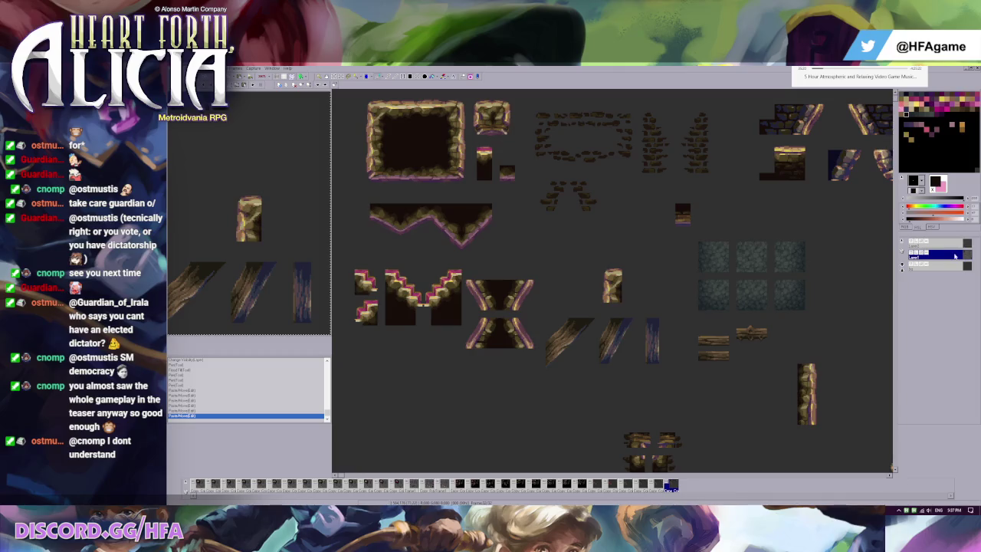
left_click(911, 254)
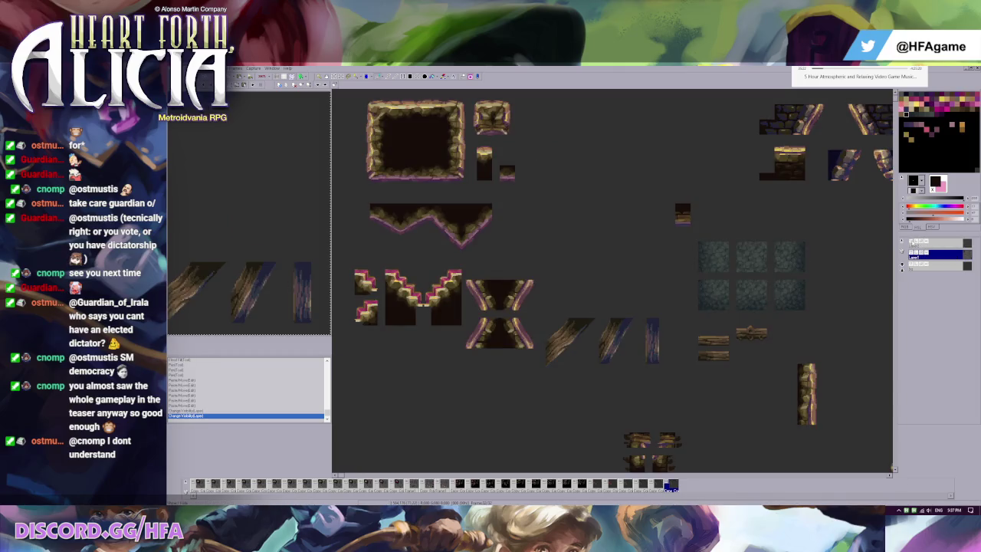
left_click(924, 242)
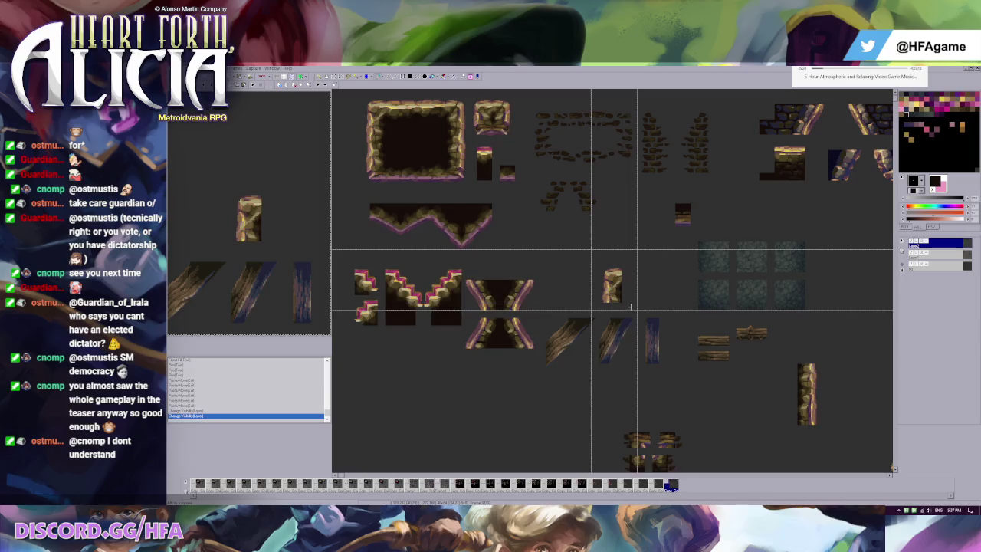
scroll(536, 166, "up", 2)
scroll(536, 167, "up", 1)
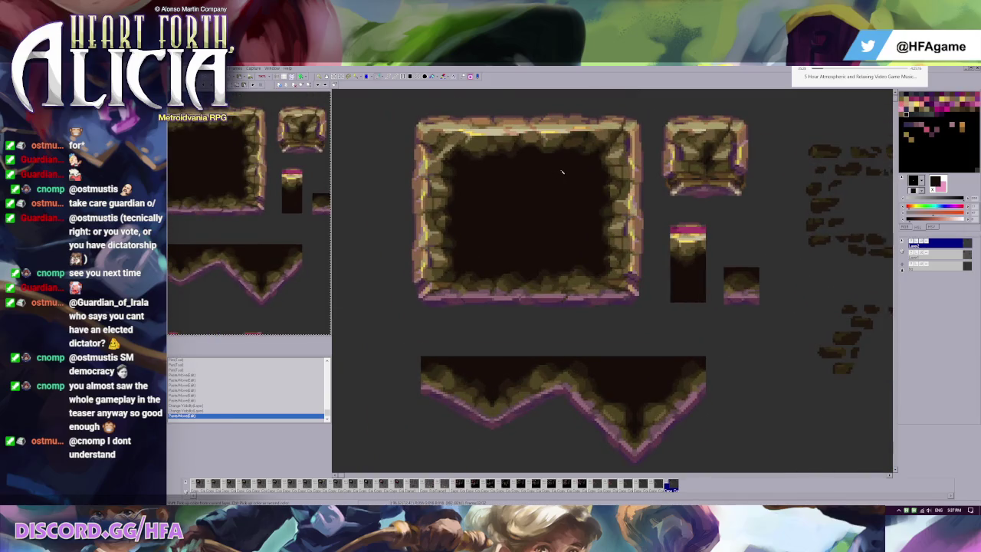
scroll(560, 171, "down", 1)
scroll(562, 172, "down", 1)
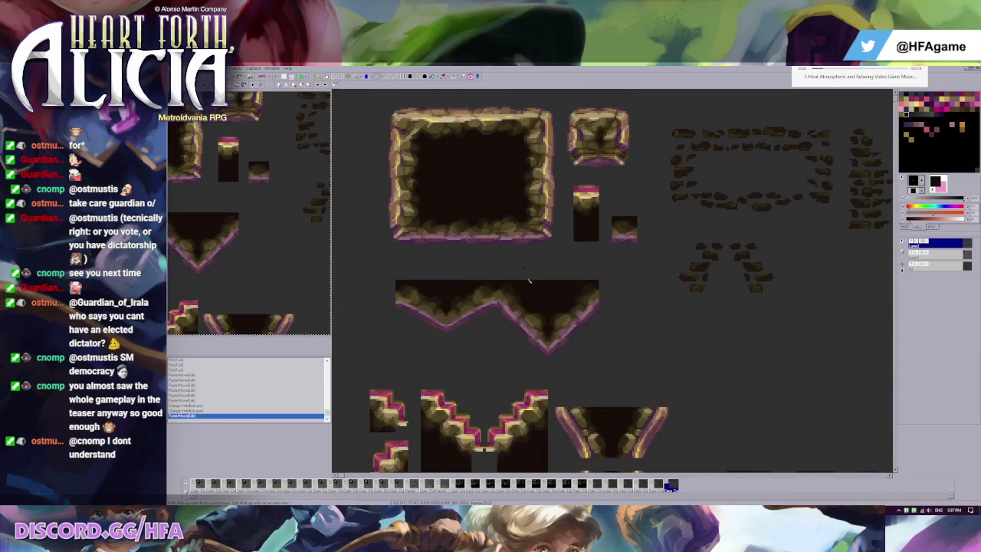
scroll(547, 332, "down", 1)
scroll(547, 332, "down", 1)
scroll(547, 331, "up", 1)
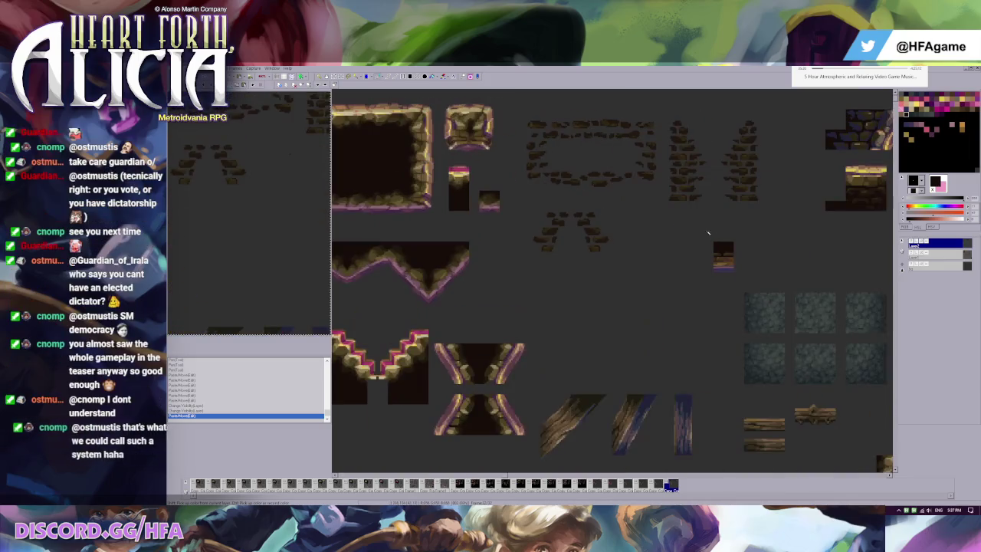
scroll(754, 285, "down", 1)
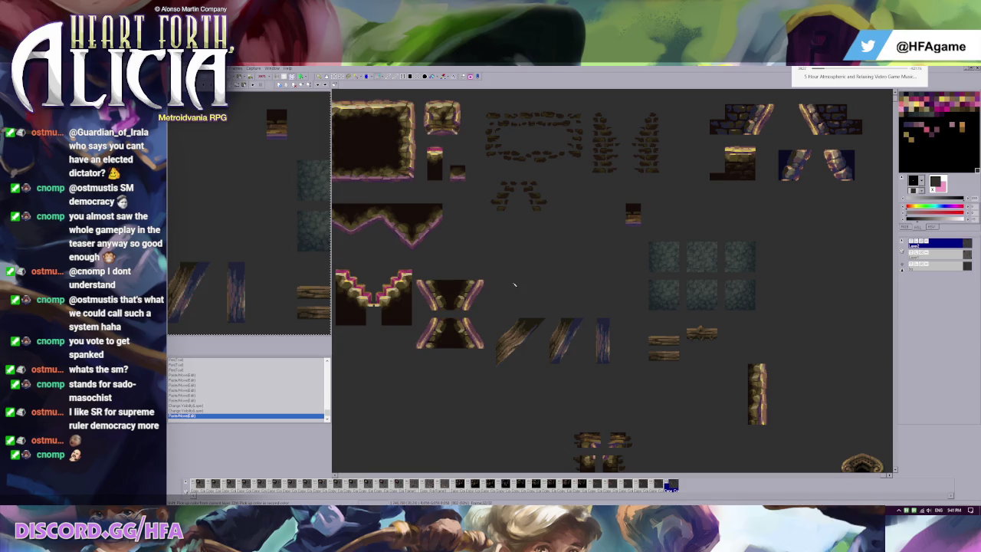
Drag the small rock tile slightly down into line with the adjacent rock pieces
scroll(489, 267, "down", 1)
scroll(504, 173, "up", 1)
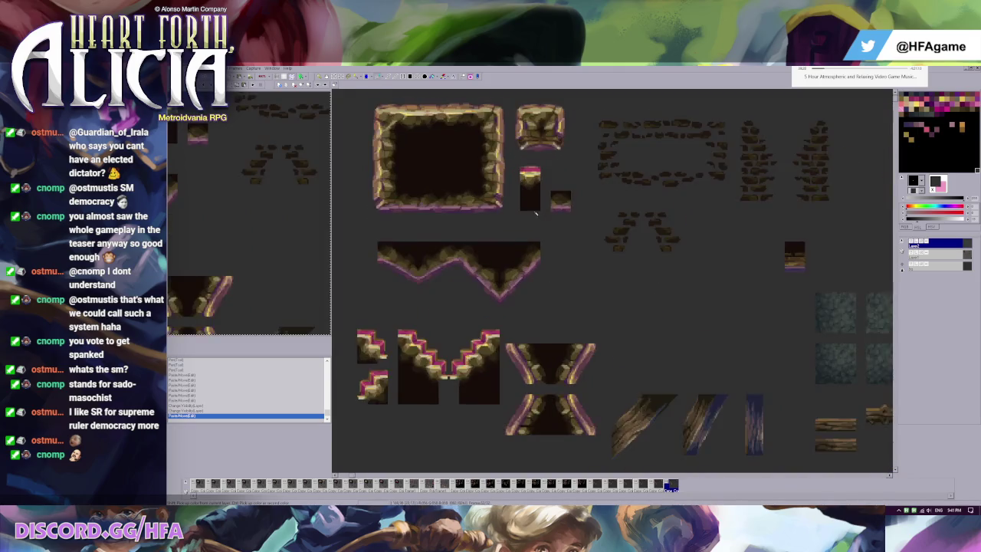
left_click_drag(545, 190, 549, 217)
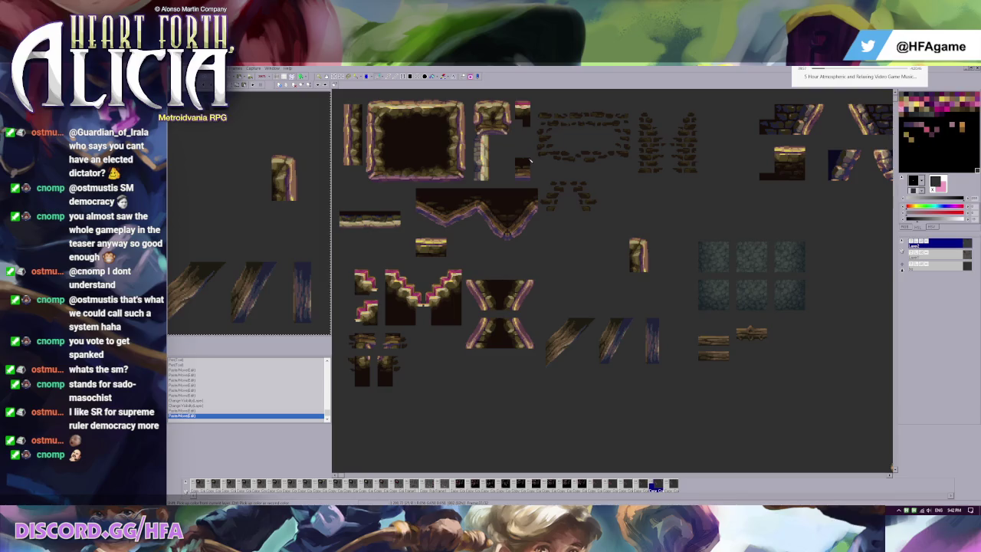
Toggle the stone-brick tile layer off and on to compare the canvas
left_click(911, 253)
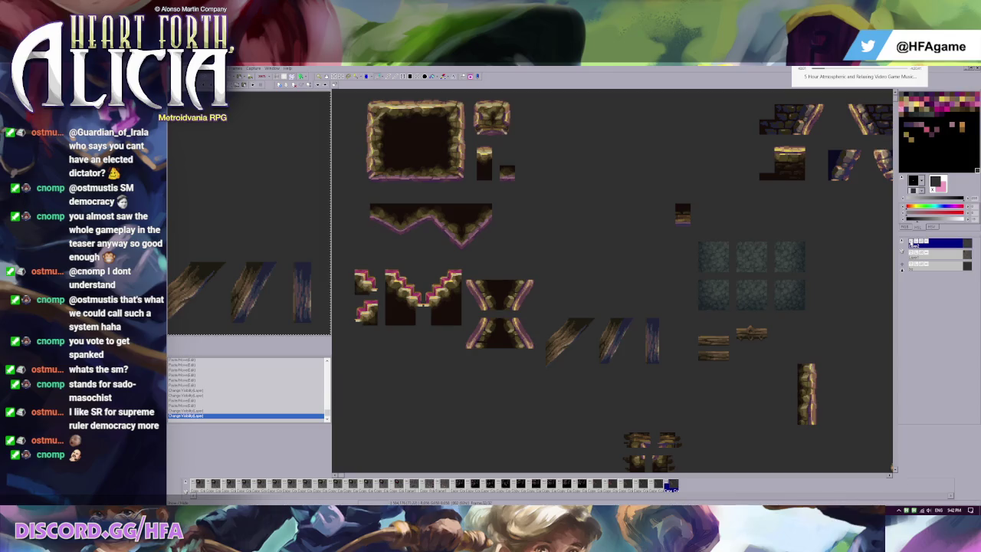
left_click(911, 244)
left_click(911, 244)
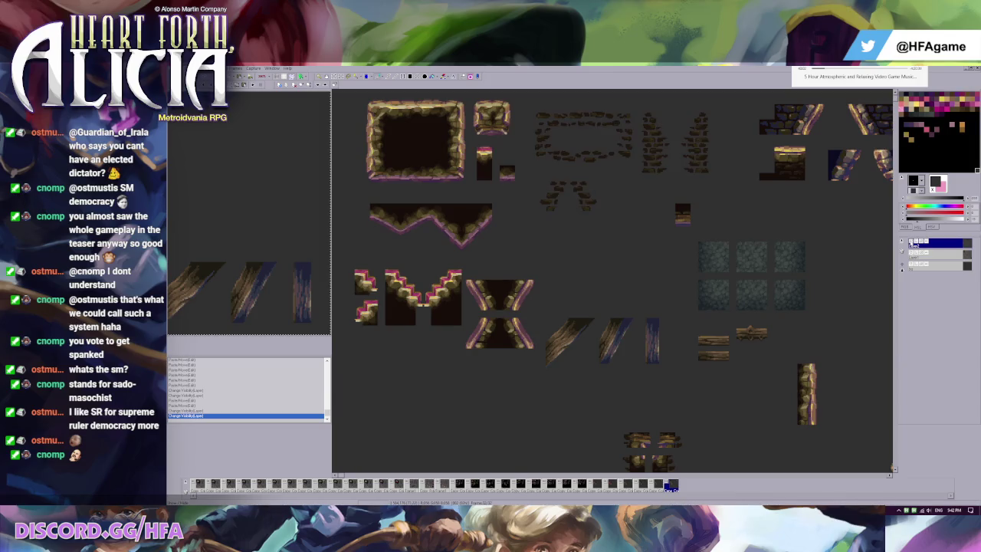
left_click(911, 244)
left_click(912, 244)
Step backward and forward through the recent tile-move history with undo and redo
key("ctrl+z")
key("ctrl+z")
key("ctrl+z")
key("ctrl+z")
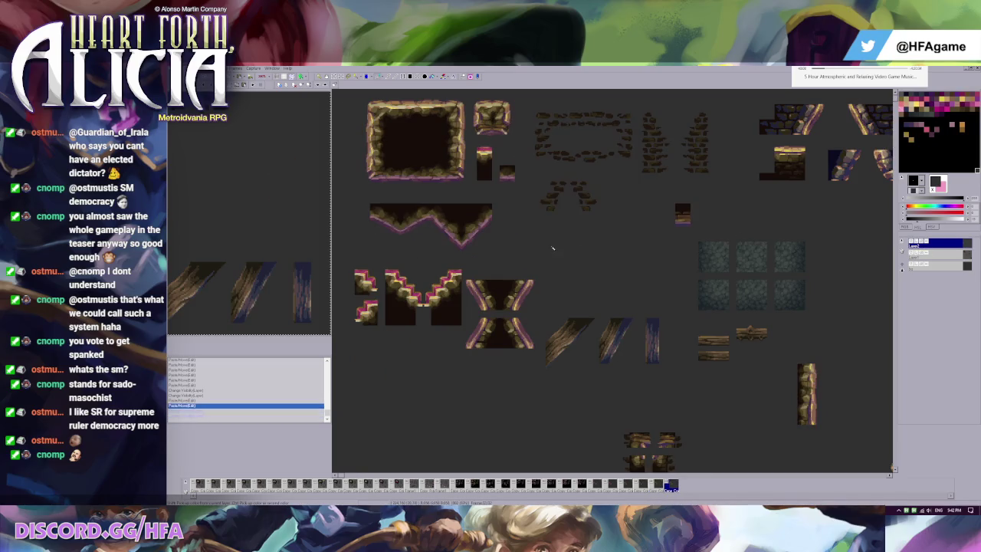
key("ctrl+z")
key("ctrl+z")
key("ctrl+z")
key("ctrl+z")
key("ctrl+z")
key("ctrl+z")
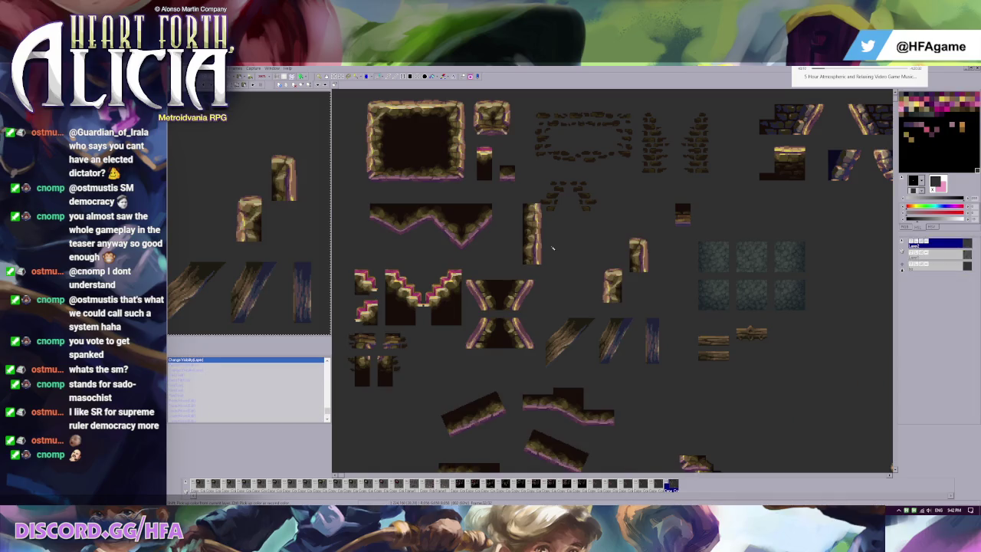
key("ctrl+y")
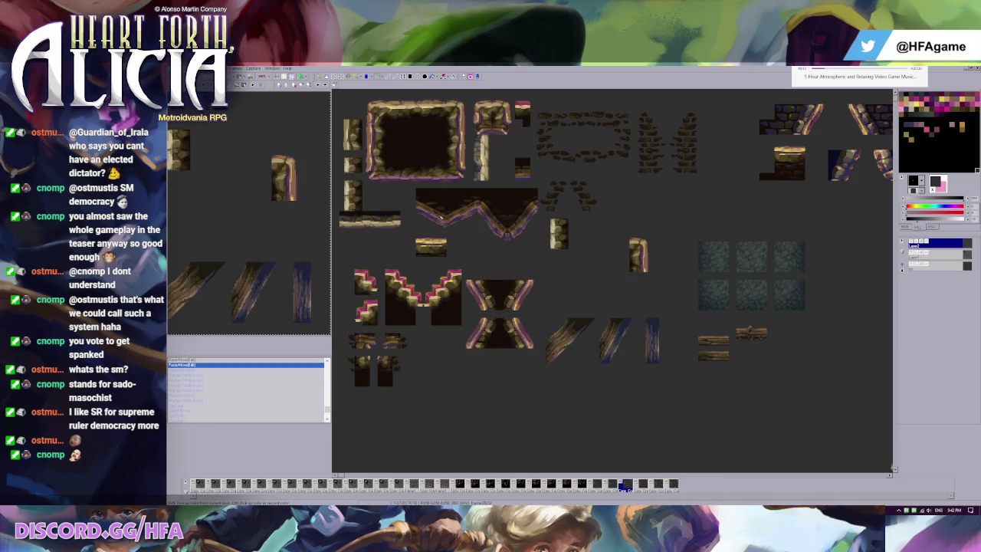
key("ctrl+y")
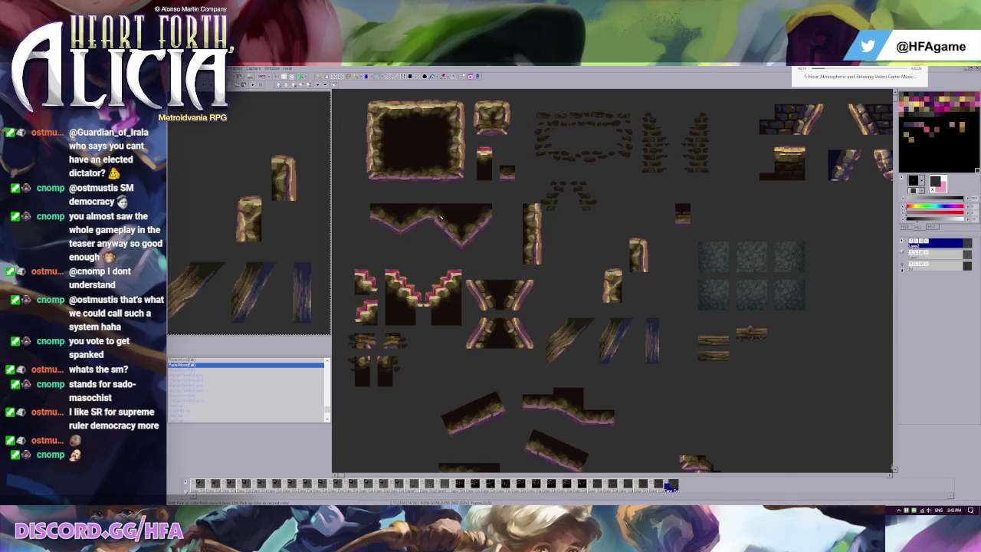
key("ctrl+y")
key("ctrl+y")
Browse to a later frame and paste the copied tile strip below the rock frame
key("Left")
key("Left")
key("Left")
key("Left")
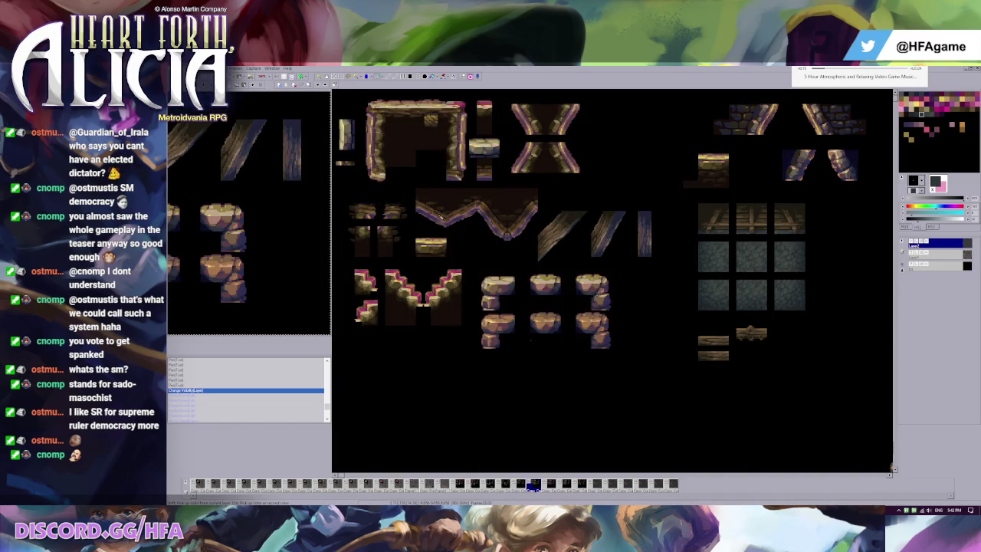
key("Right")
key("Right")
key("Right")
key("Right")
key("Right")
key("Right")
key("Right")
key("Right")
key("ctrl+v")
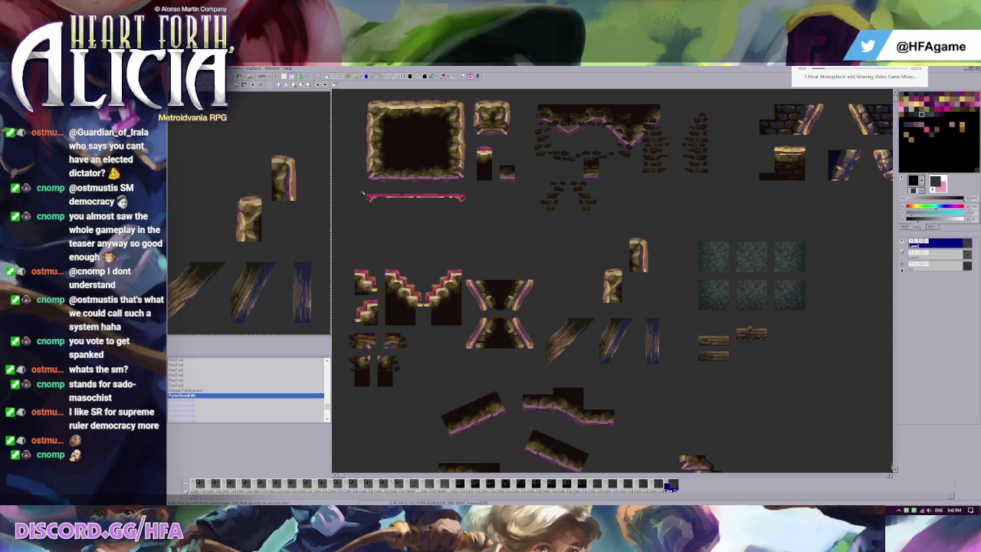
left_click_drag(354, 188, 477, 217)
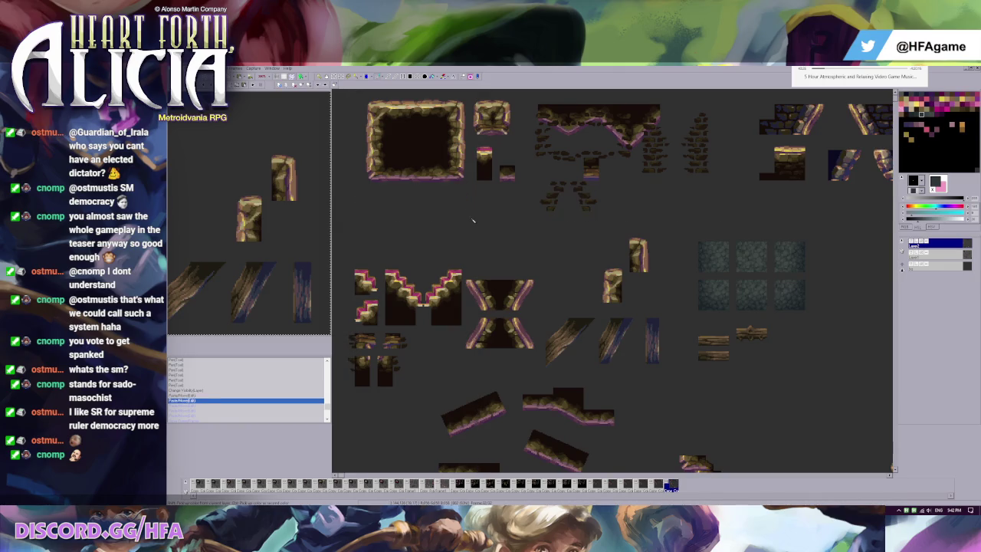
Paste the pink-edged flat rock strip into the cave frame, right of the V ceiling
key("Right")
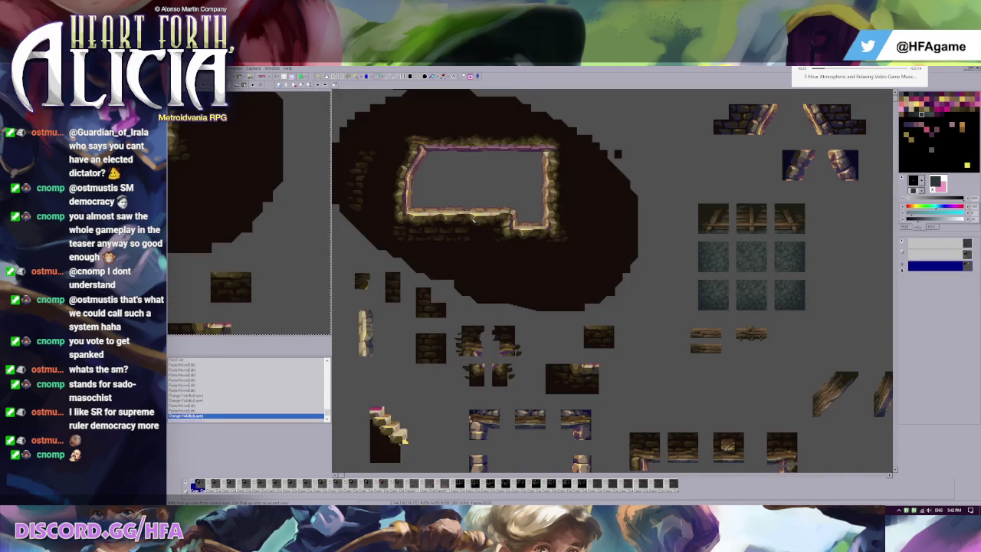
key("Left")
key("ctrl+v")
left_click_drag(447, 207, 615, 257)
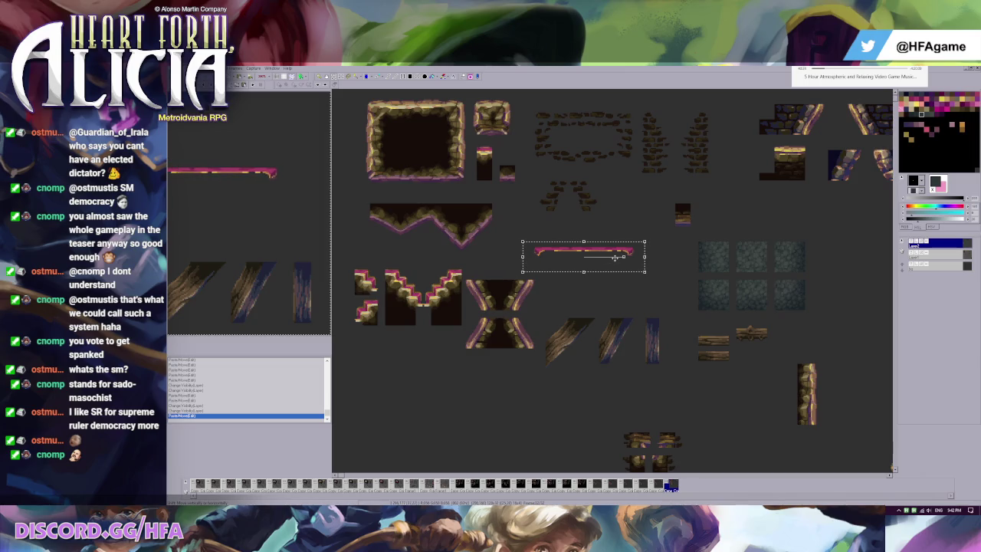
scroll(617, 257, "up", 2)
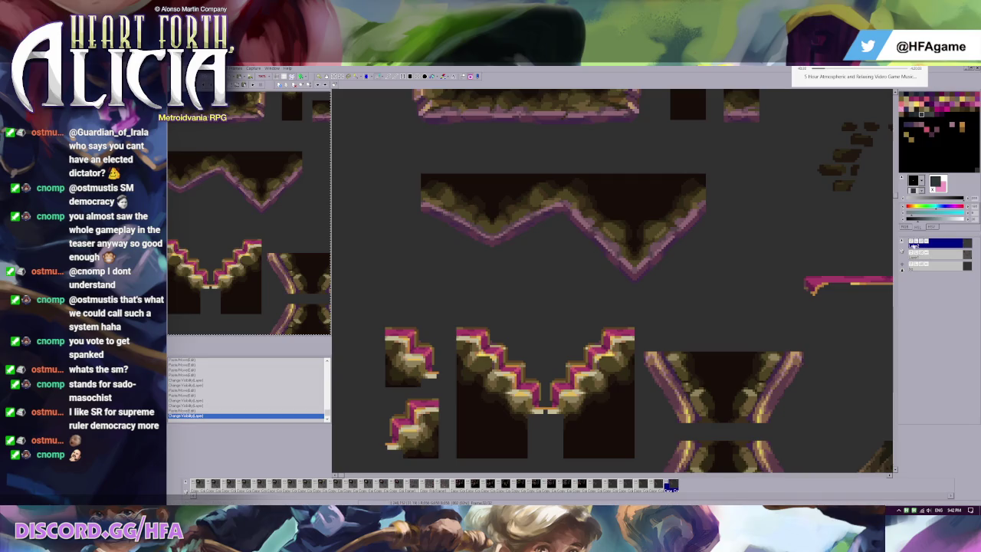
Hide the dark fill layer and touch up the stepped slope outline in a new colour
left_click(912, 253)
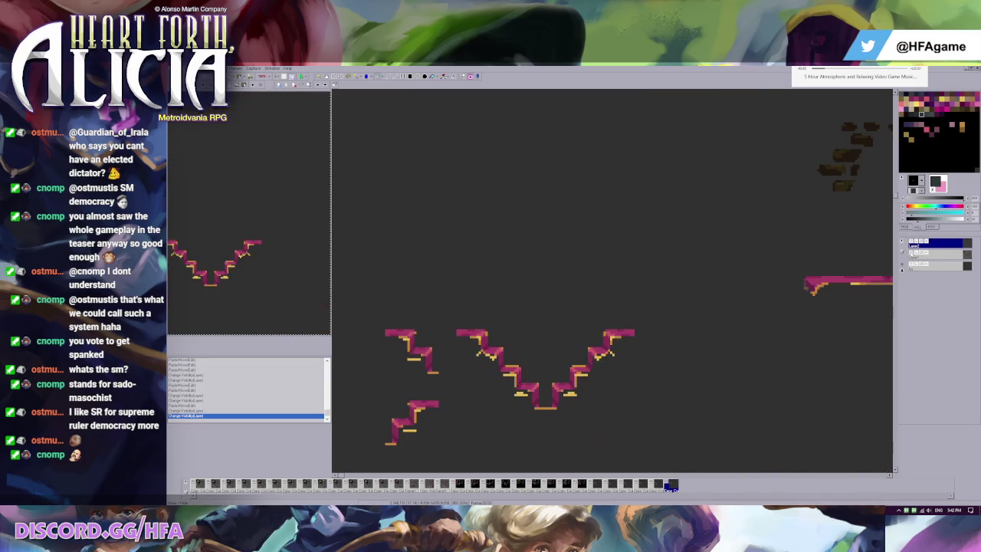
scroll(518, 347, "up", 1)
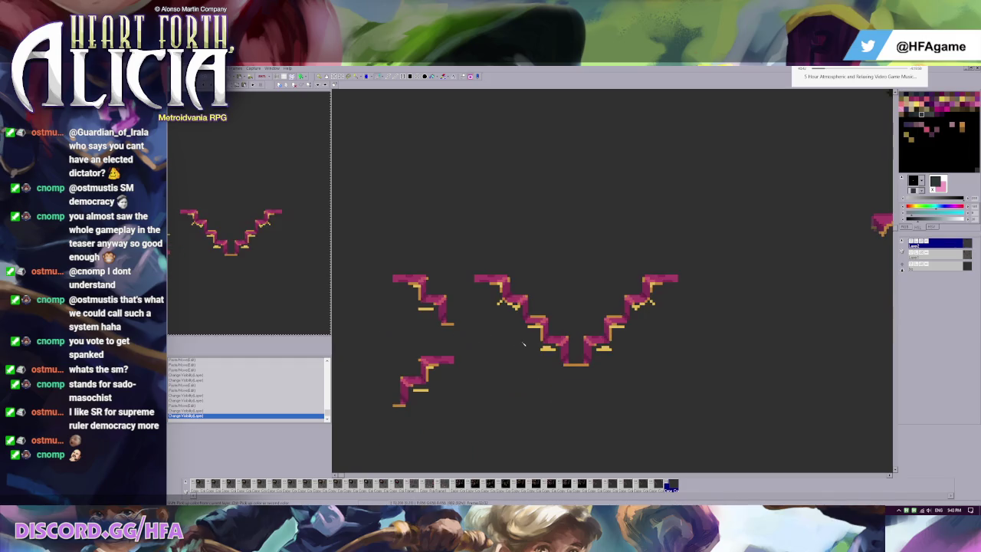
scroll(507, 309, "up", 1)
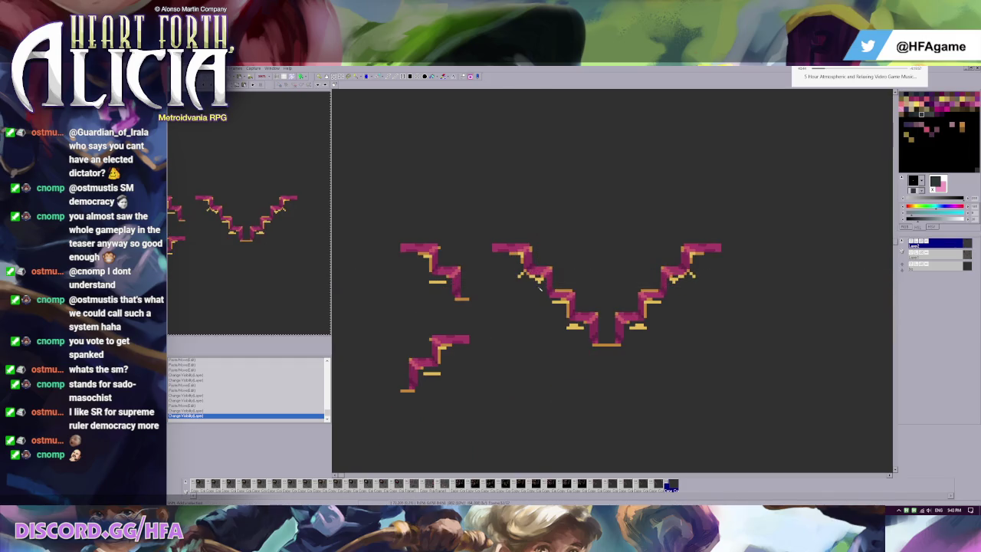
left_click(528, 282, "alt")
left_click(522, 276)
left_click(524, 272)
Paint over stray gold pixels under the lower step, on the V slope and the right edges
left_click(431, 374)
left_click(427, 374)
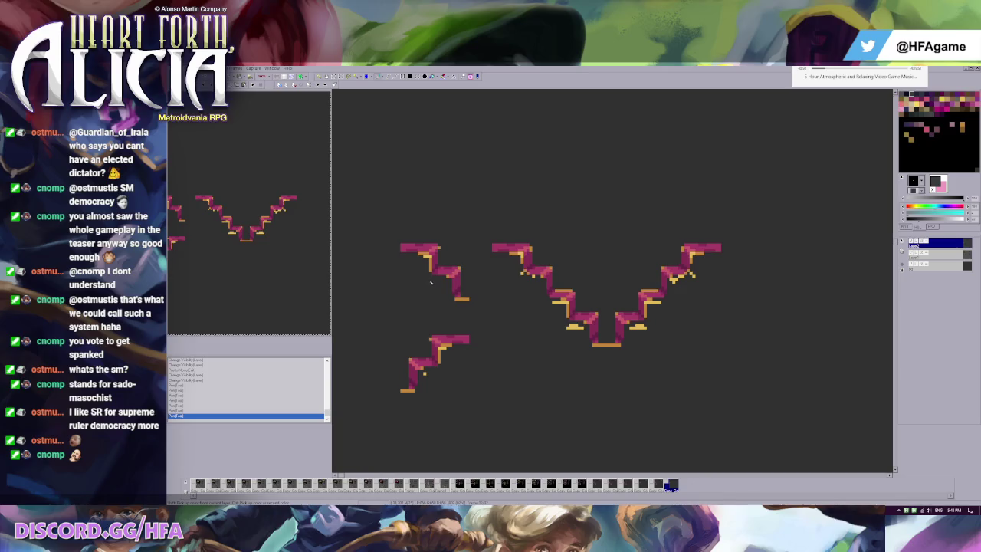
left_click(462, 299)
left_click(425, 374)
left_click(521, 274)
left_click(568, 308)
left_click(576, 328)
left_click_drag(566, 328, 585, 329)
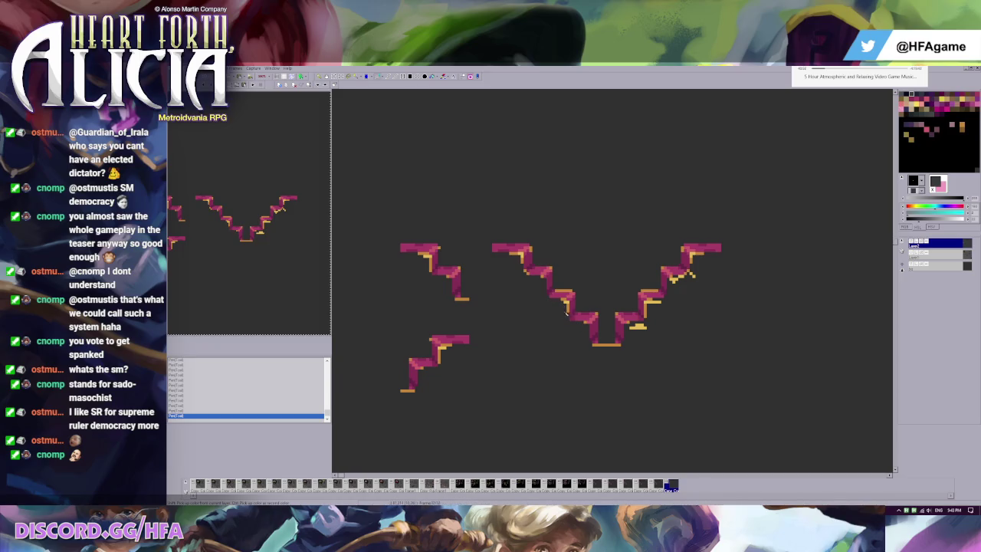
Show the dark rock tile layer again and make it the active layer
scroll(568, 310, "down", 2)
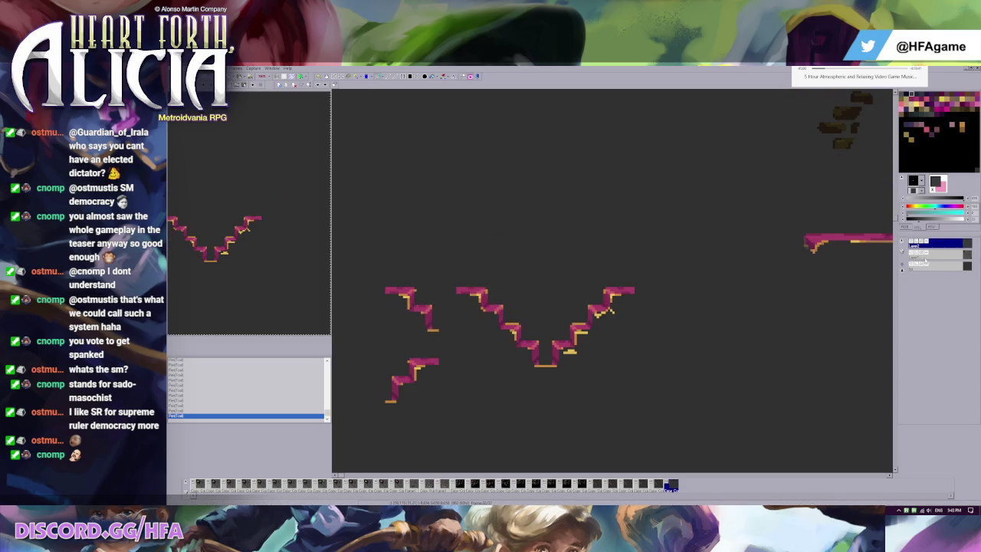
left_click(911, 254)
left_click(948, 255)
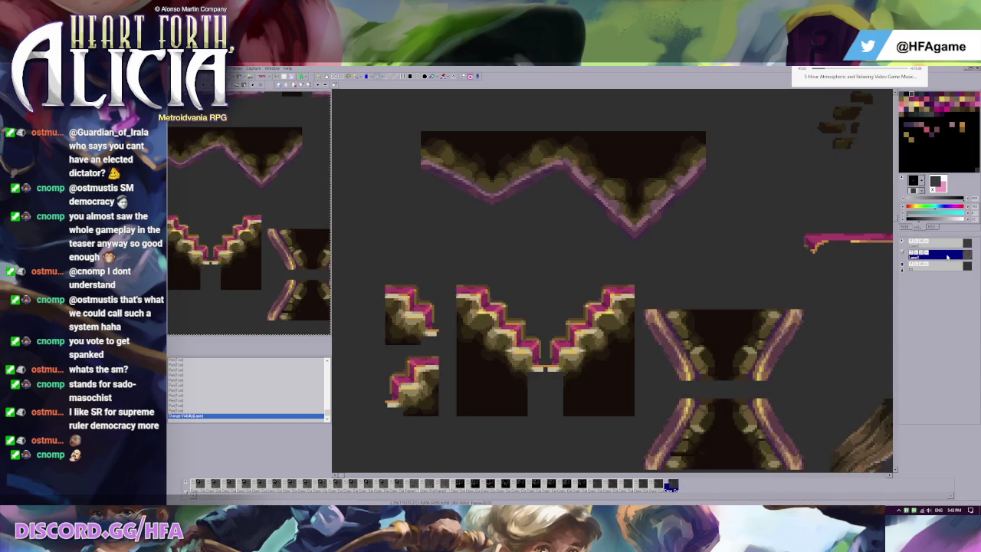
Zoom the canvas, toggle a layer's visibility and jump to an earlier tileset frame
scroll(638, 302, "up", 1)
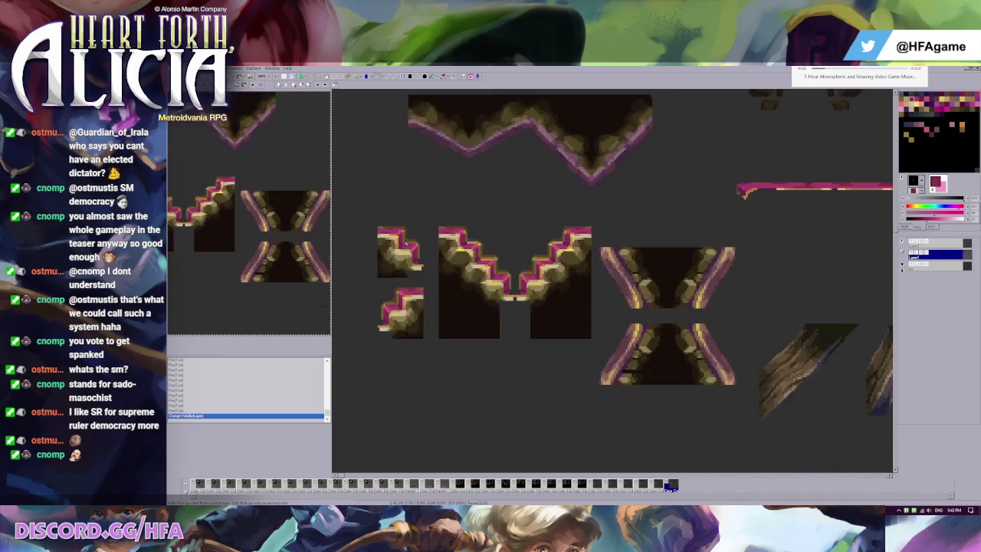
scroll(638, 302, "up", 1)
left_click(911, 242)
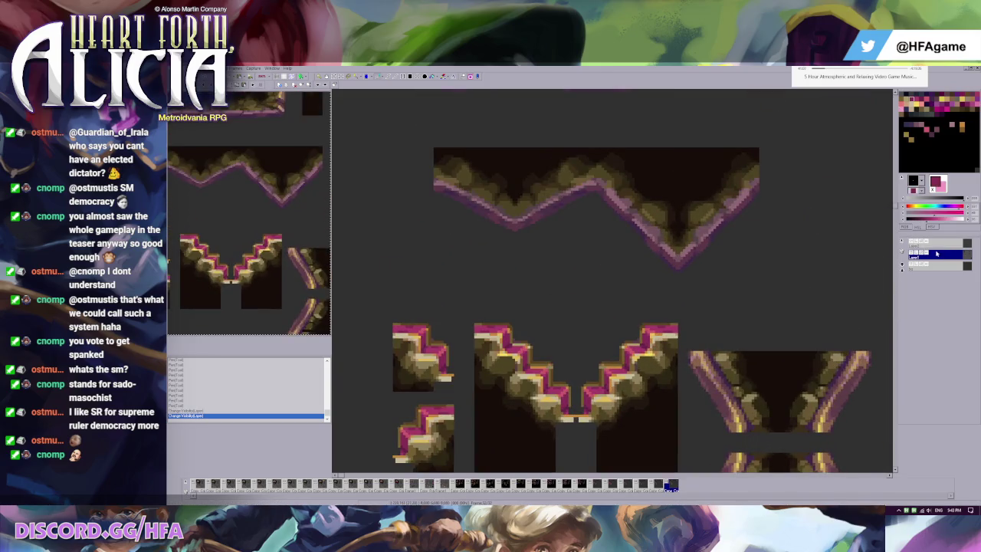
scroll(506, 273, "up", 1)
scroll(505, 272, "up", 1)
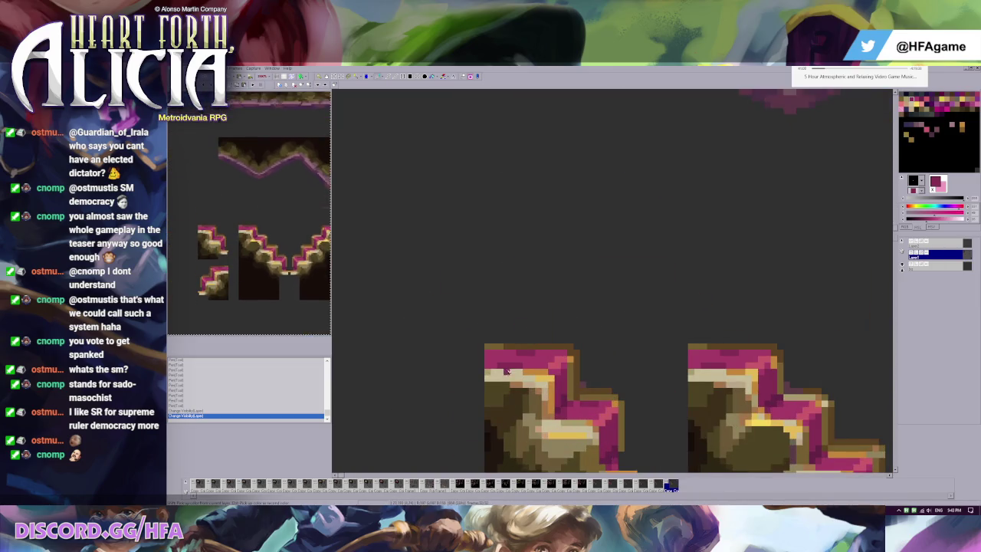
scroll(476, 195, "down", 2)
scroll(469, 162, "up", 1)
scroll(469, 162, "down", 2)
scroll(464, 184, "up", 2)
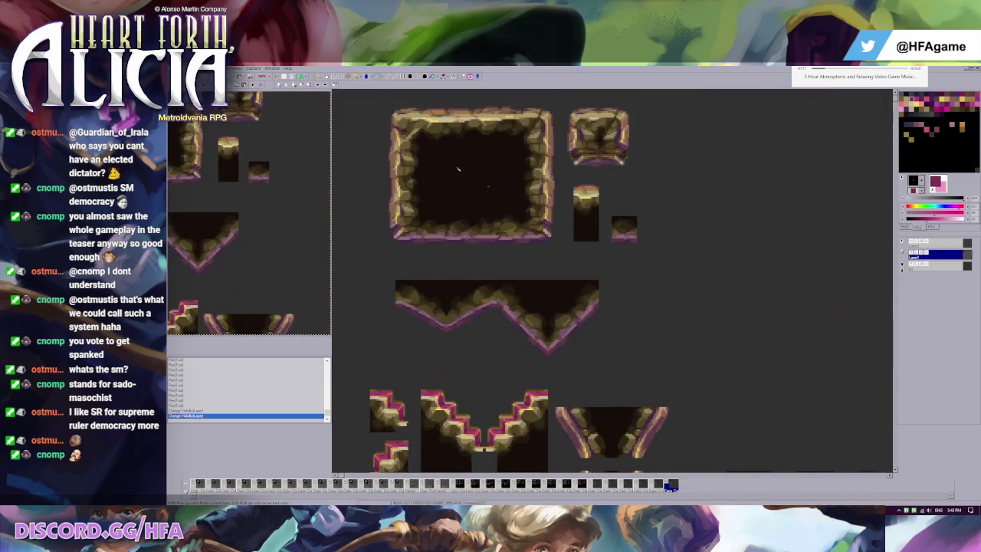
scroll(458, 214, "down", 1)
left_click(258, 484)
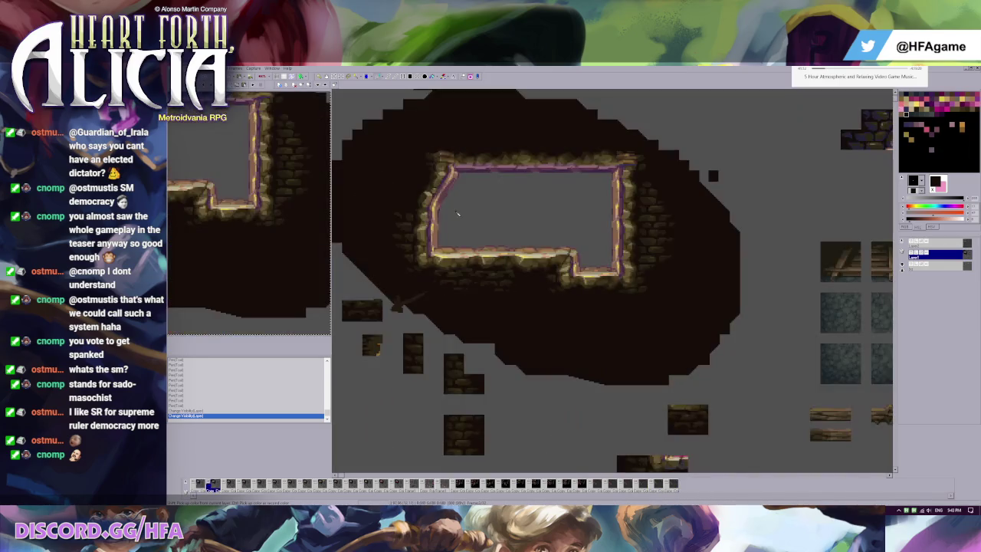
scroll(456, 236, "down", 1)
Step through the brick-wall frames, flipping between two adjacent frames to compare them
key("Right")
key("Right")
key("Right")
key("Right")
key("Right")
key("Right")
key("Right")
key("Right")
key("Right")
key("Right")
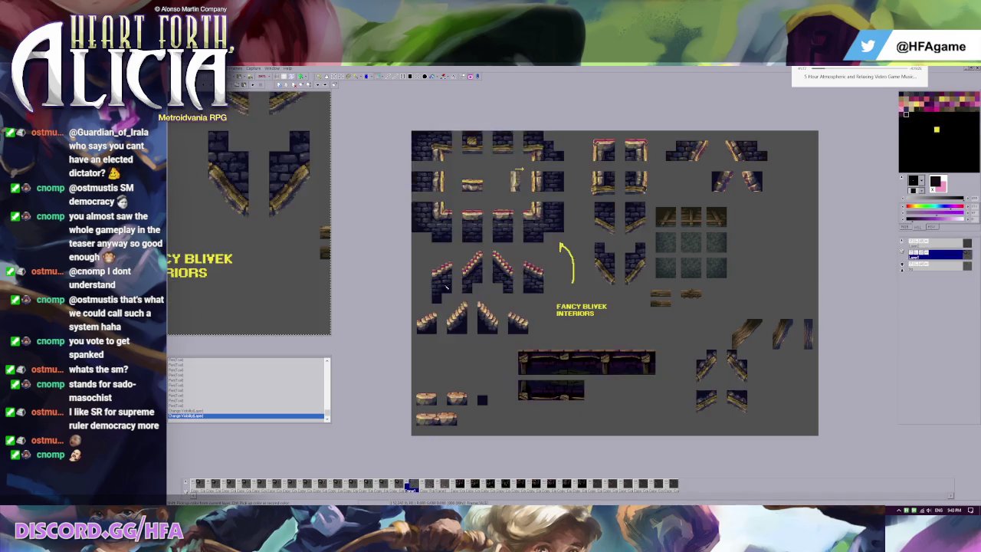
key("Right")
key("Right")
key("Right")
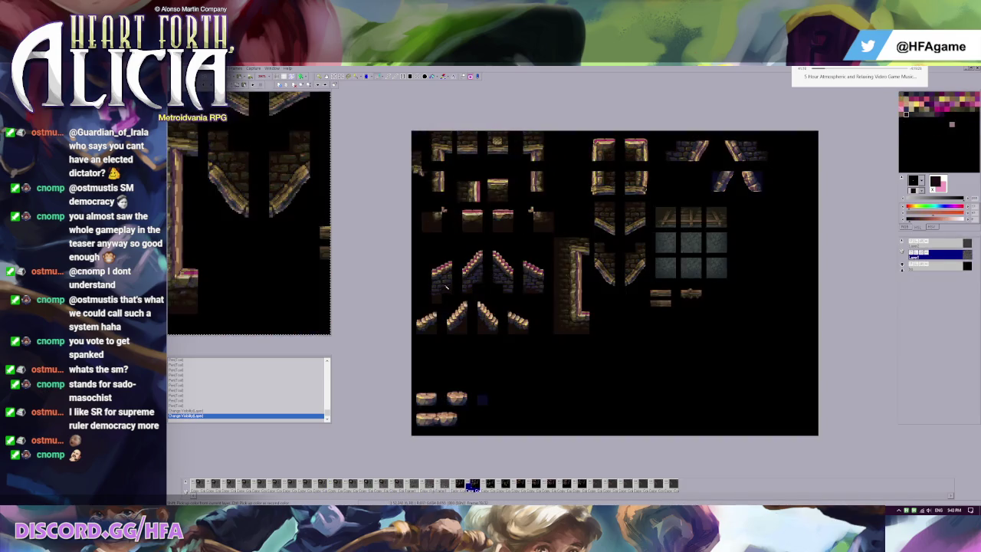
key("Right")
key("Right")
key("Right")
key("Right")
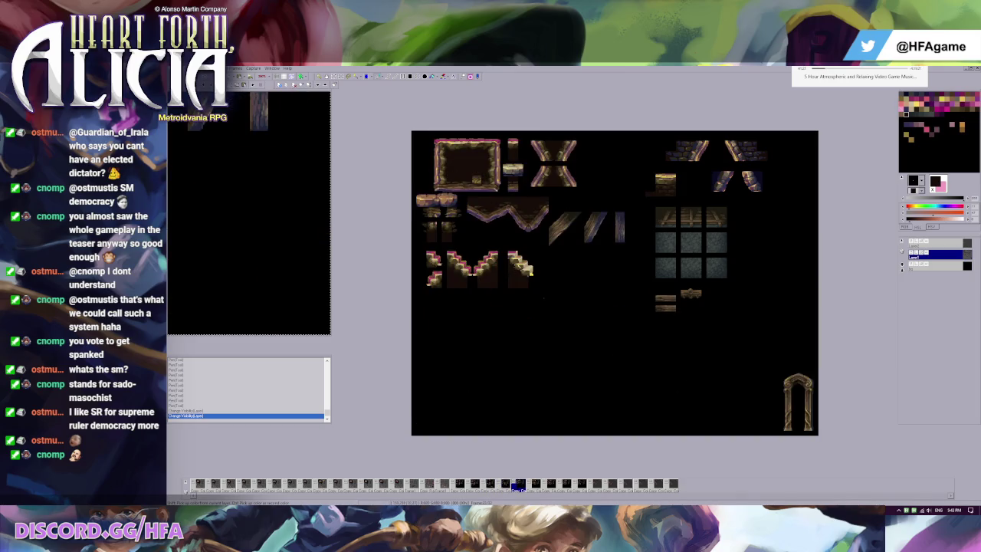
key("Left")
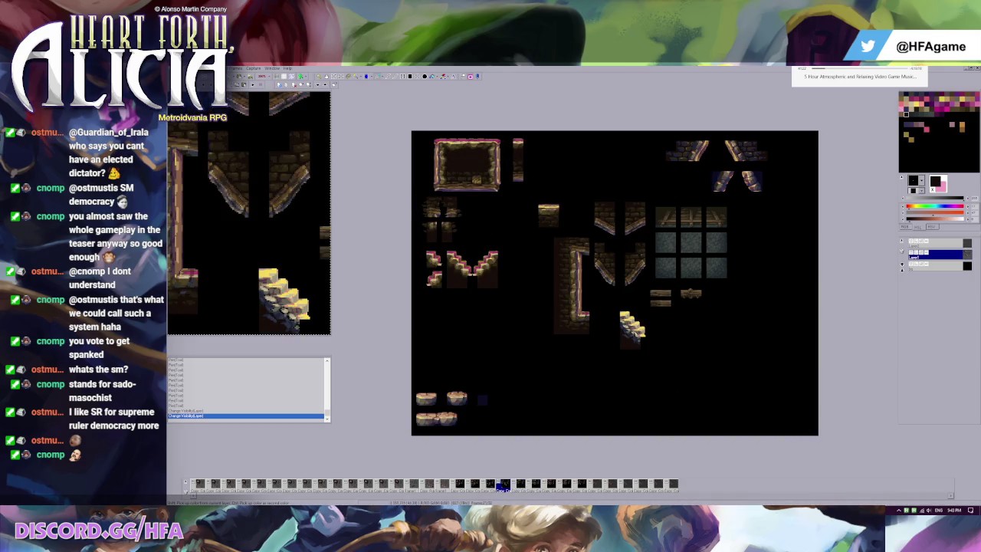
key("Right")
key("Left")
key("Right")
key("Left")
key("Right")
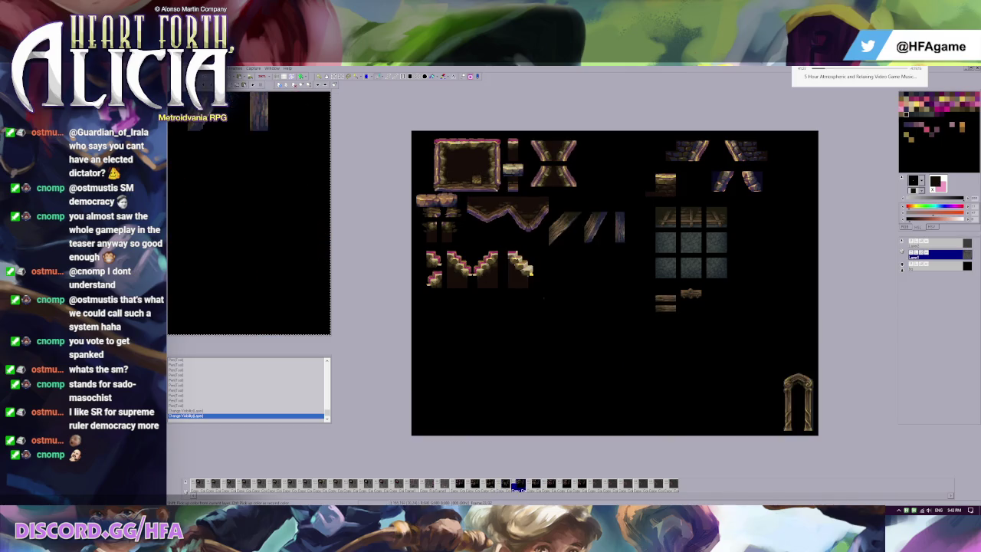
Paste the copied stair tile into this frame and commit it in place
key("ctrl+v")
key("Return")
left_click(527, 250)
Advance through the remaining frames and return to the last cave rock frame, zoomed in
key("Right")
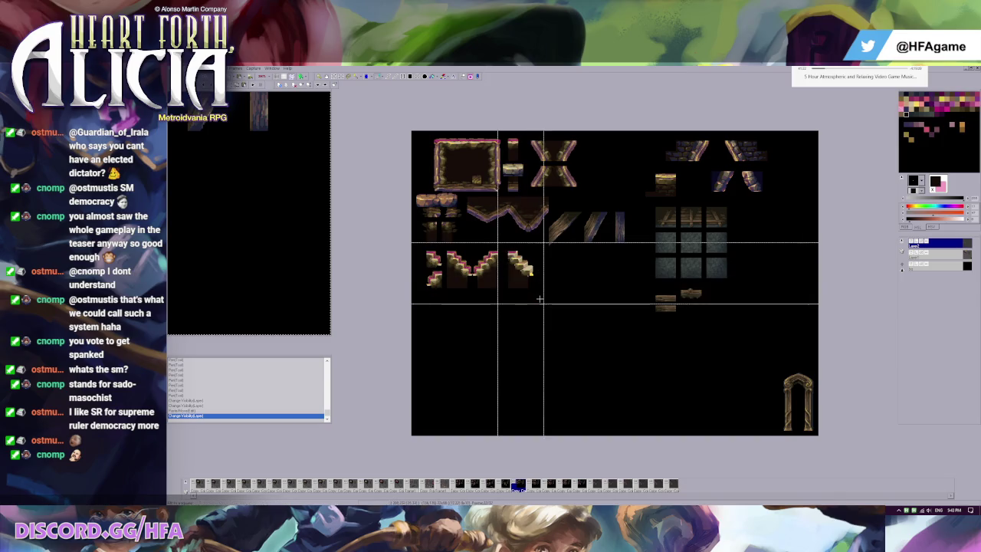
key("Right")
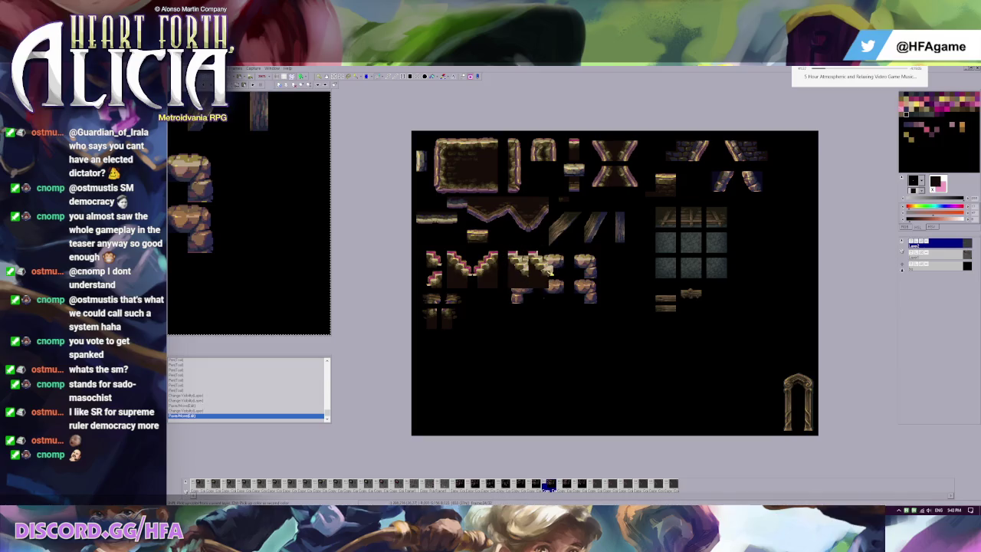
key("Right")
key("Right")
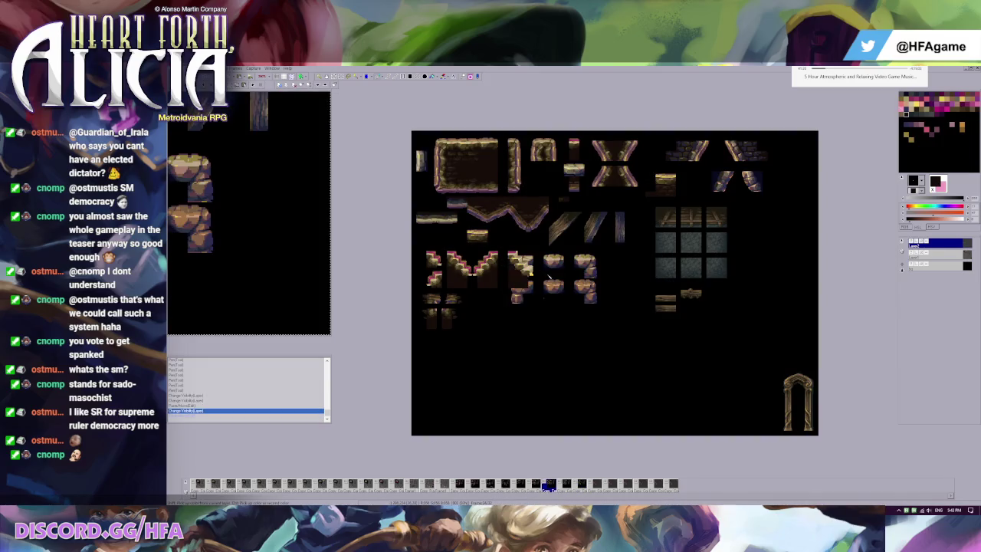
key("Right")
key("Right")
key("Right")
key("Right")
key("Right")
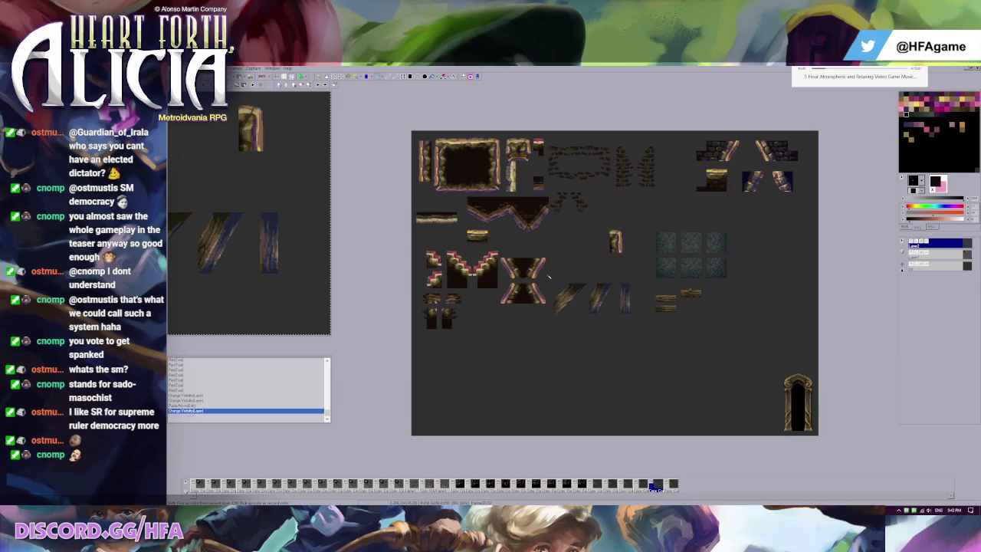
key("Right")
key("Right")
key("Left")
key("Right")
key("Left")
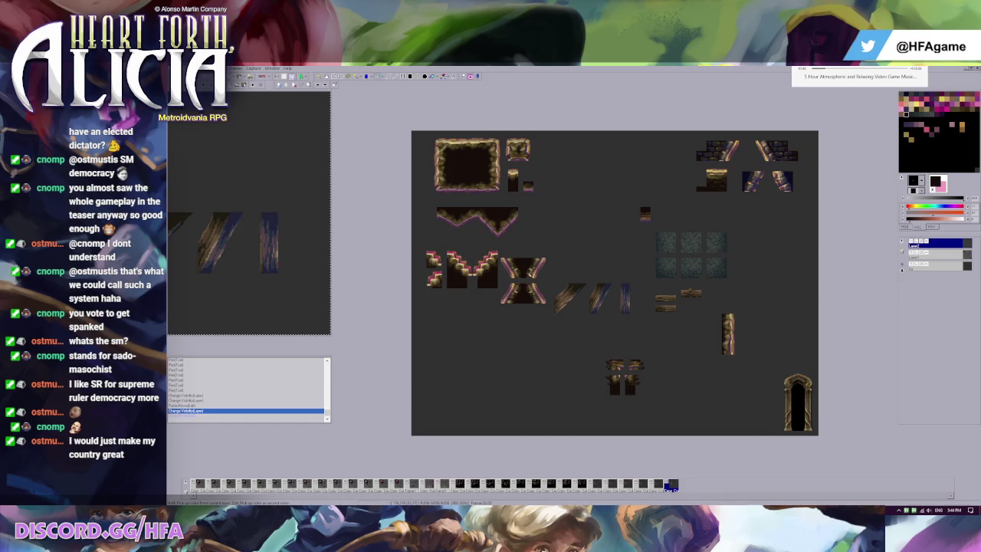
scroll(528, 273, "up", 1)
scroll(528, 272, "up", 1)
scroll(529, 272, "up", 1)
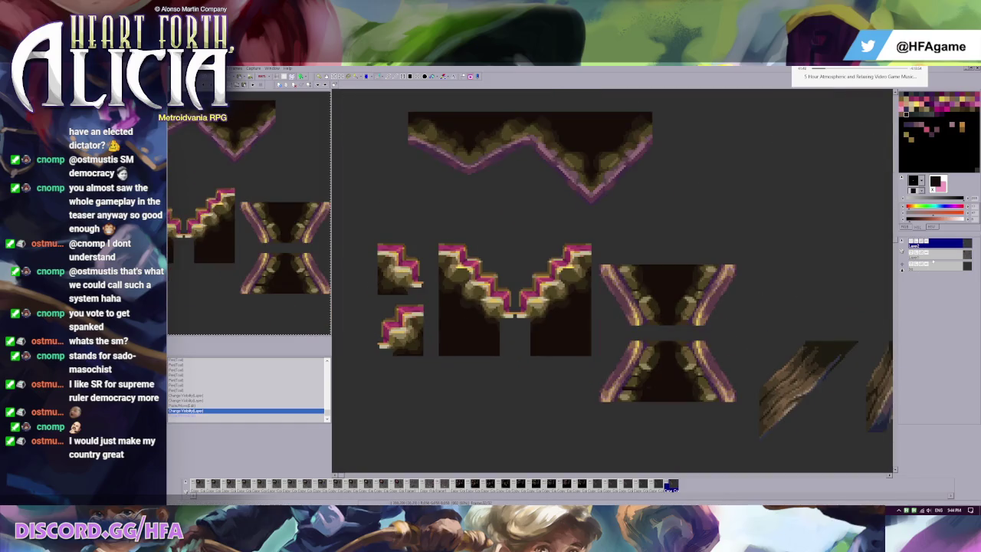
Paste the stair tile into the cave rock frame below the small slope pieces
key("ctrl+v")
left_click_drag(692, 337, 448, 451)
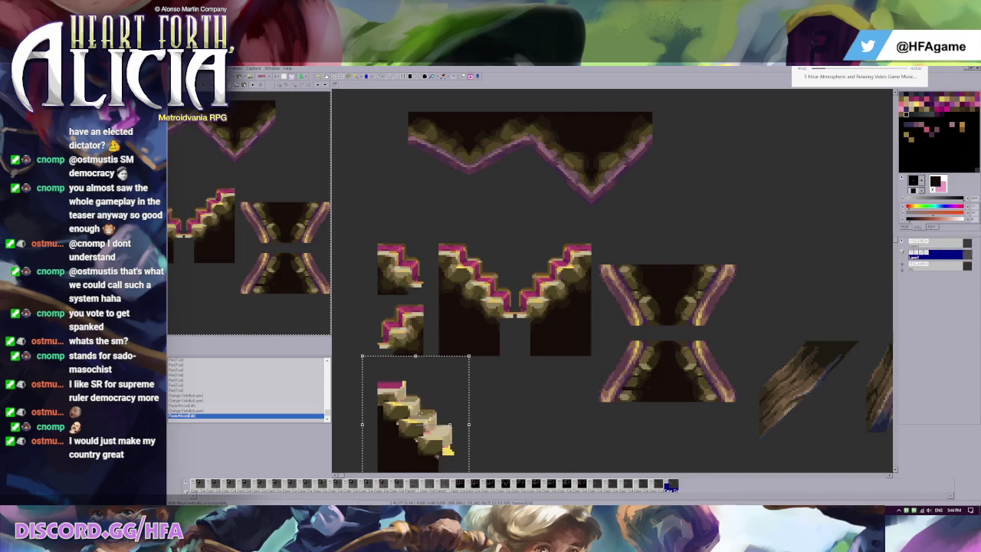
key("ctrl+d")
scroll(438, 409, "down", 1)
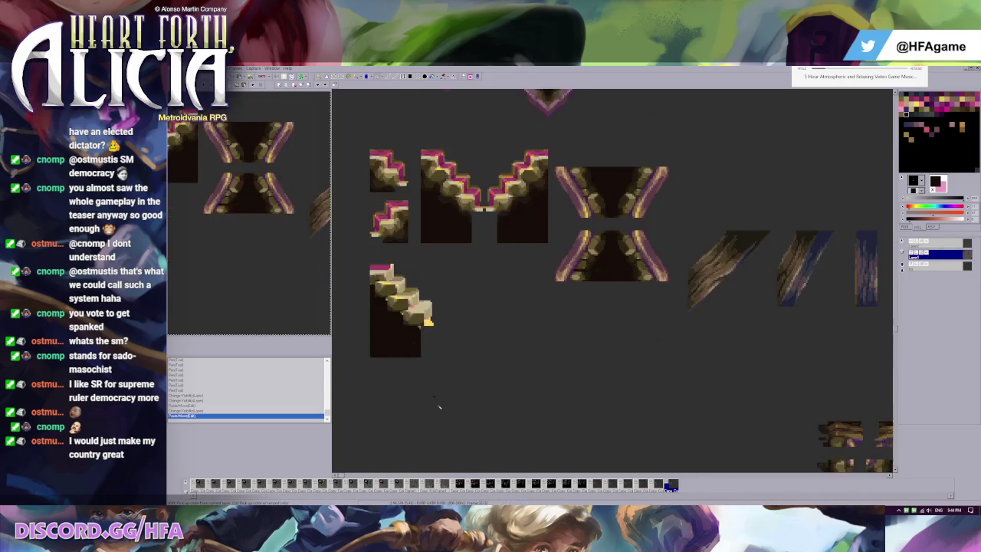
scroll(438, 410, "up", 1)
scroll(459, 242, "up", 1)
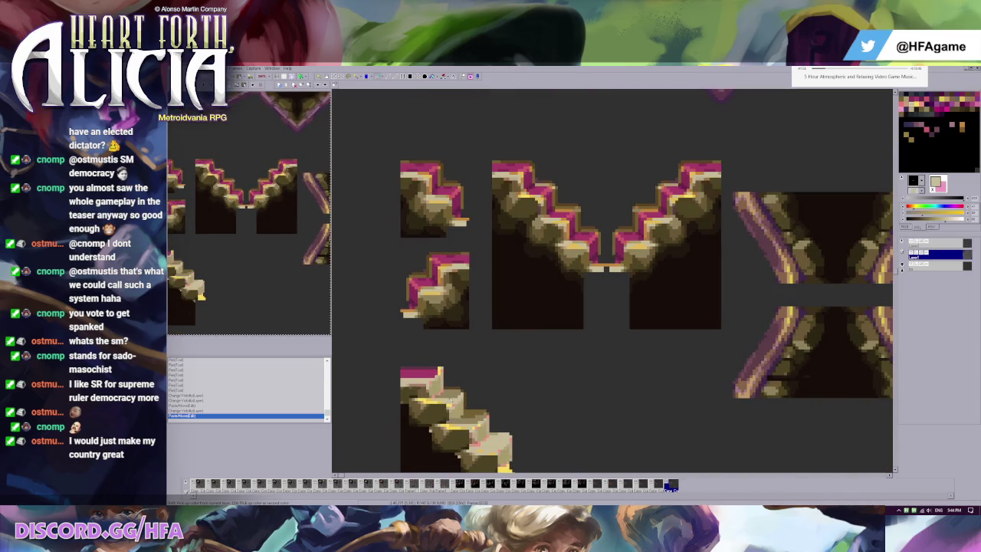
Paint olive-tan, brighter and darker shade pixels onto the stair tile
left_click(547, 197)
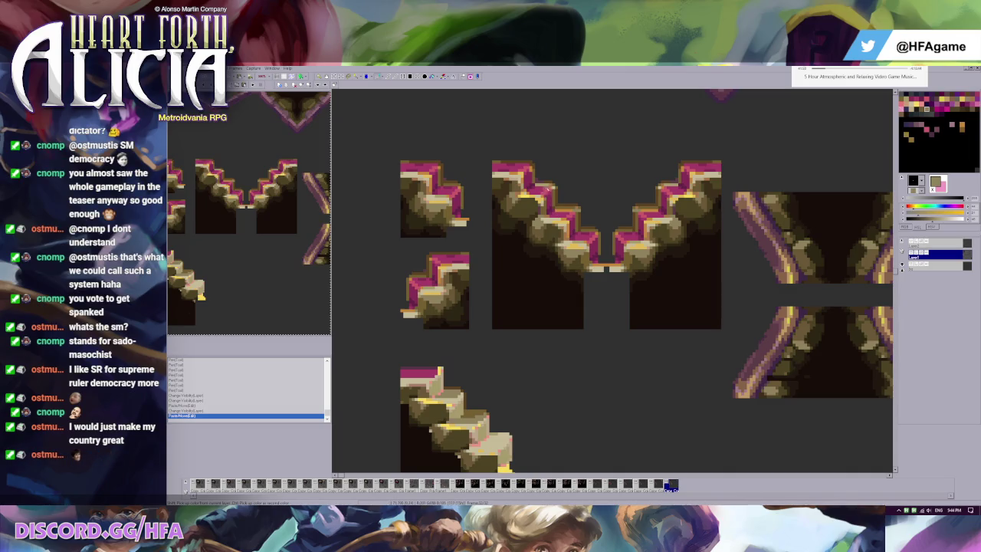
left_click(538, 189)
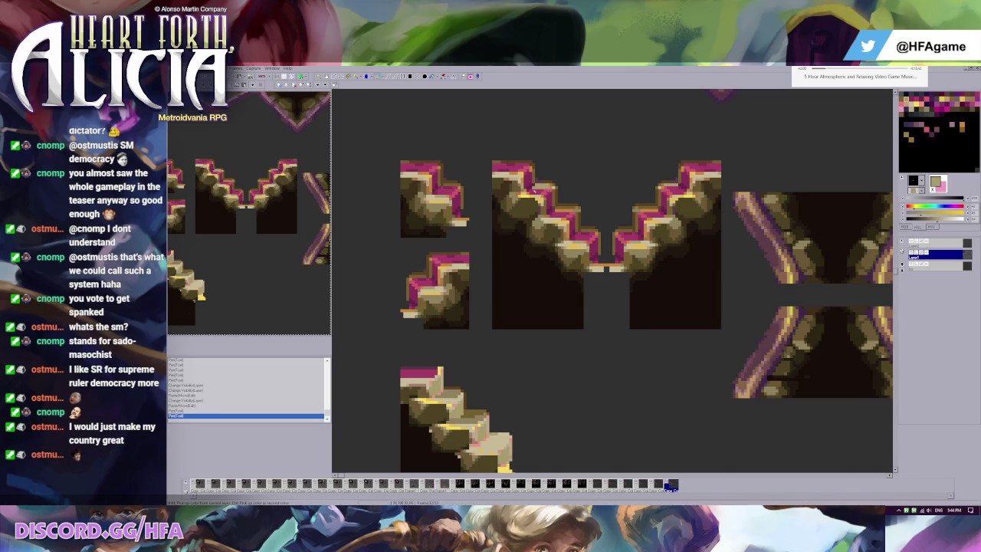
left_click(525, 255)
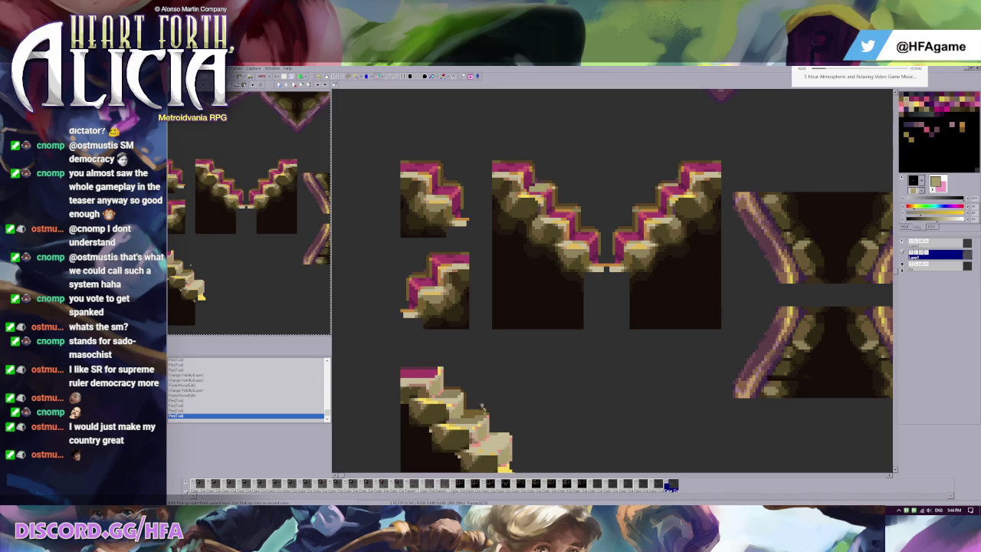
left_click(907, 100)
left_click(537, 193)
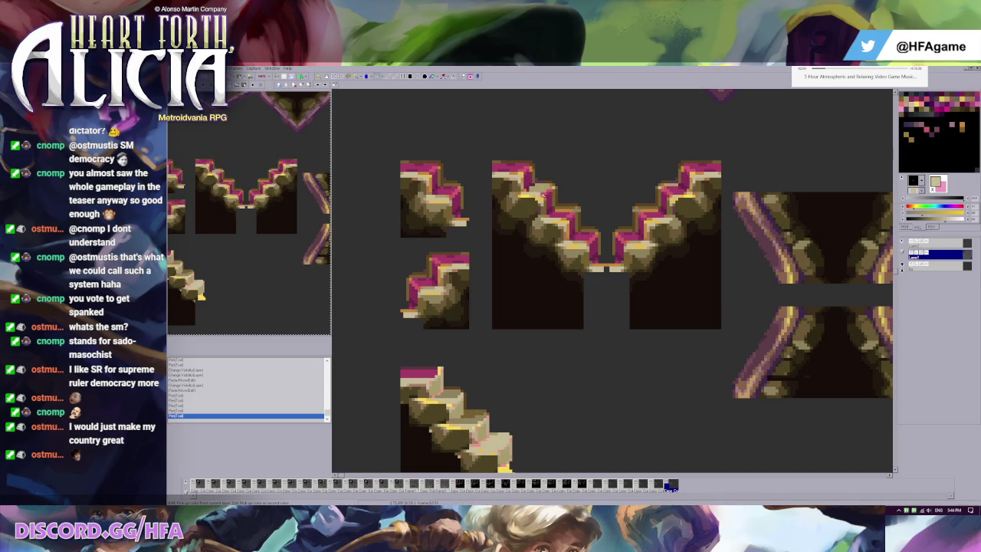
left_click(540, 193)
left_click(546, 196)
left_click(909, 101)
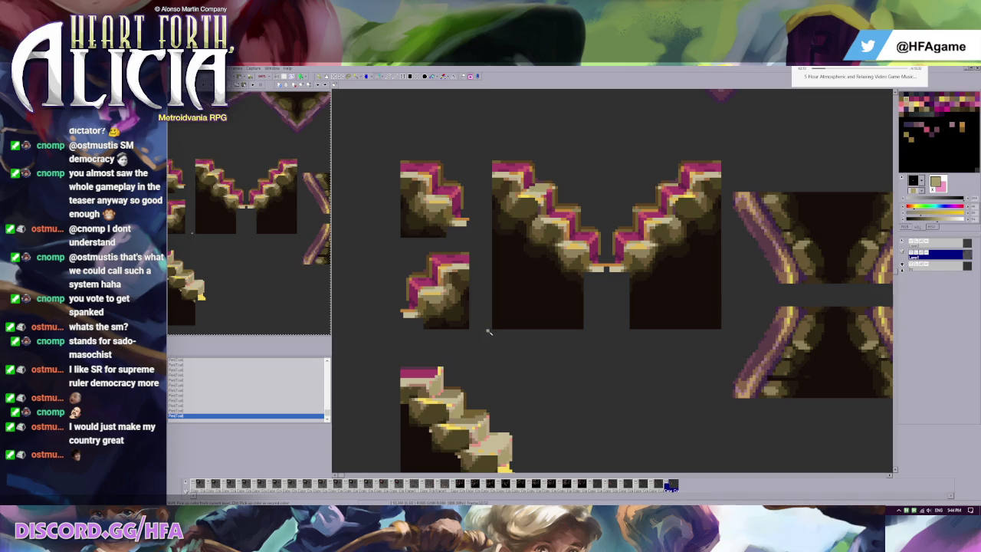
left_click(463, 417)
left_click(549, 201)
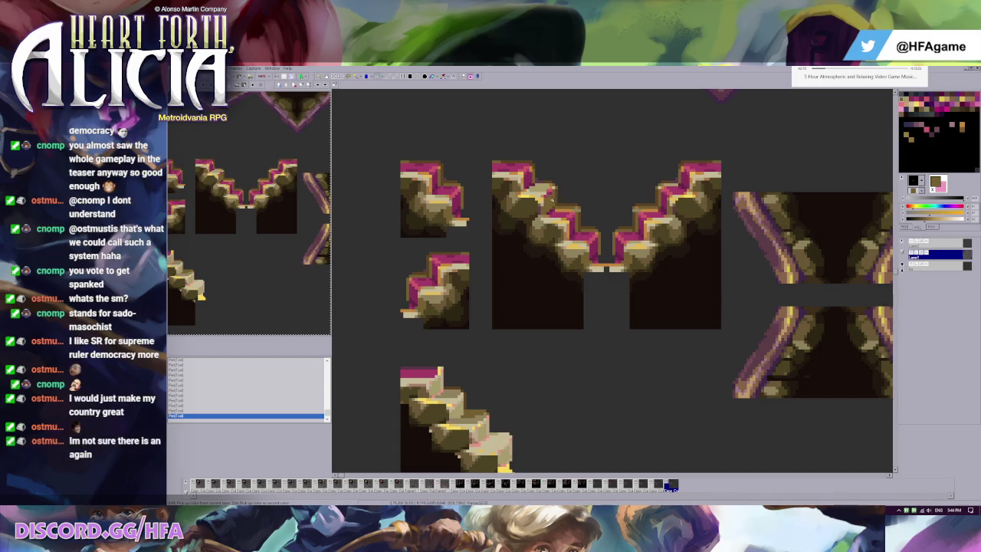
Sample light tan from the rock and repaint a pink step pixel tan
scroll(549, 191, "up", 1)
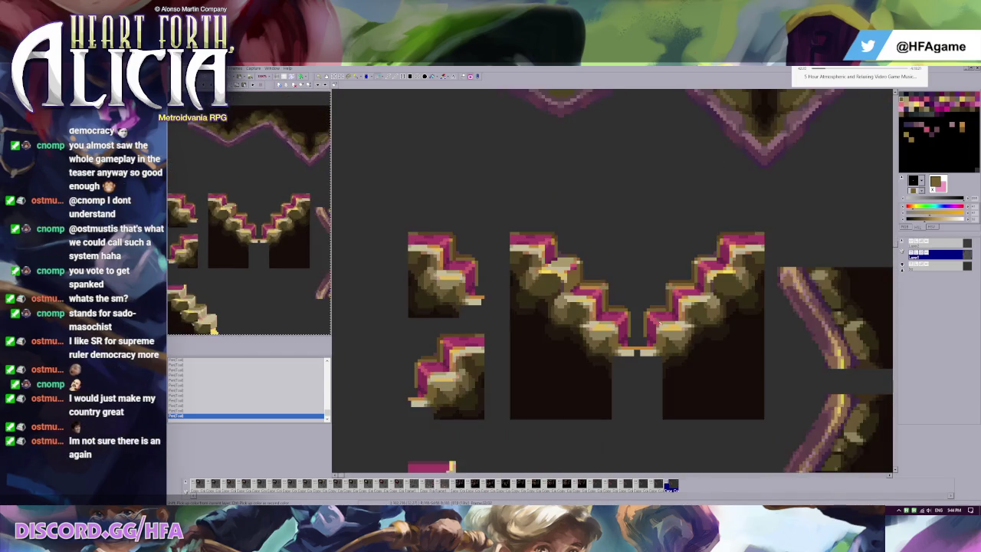
scroll(621, 280, "up", 1)
scroll(587, 264, "up", 1)
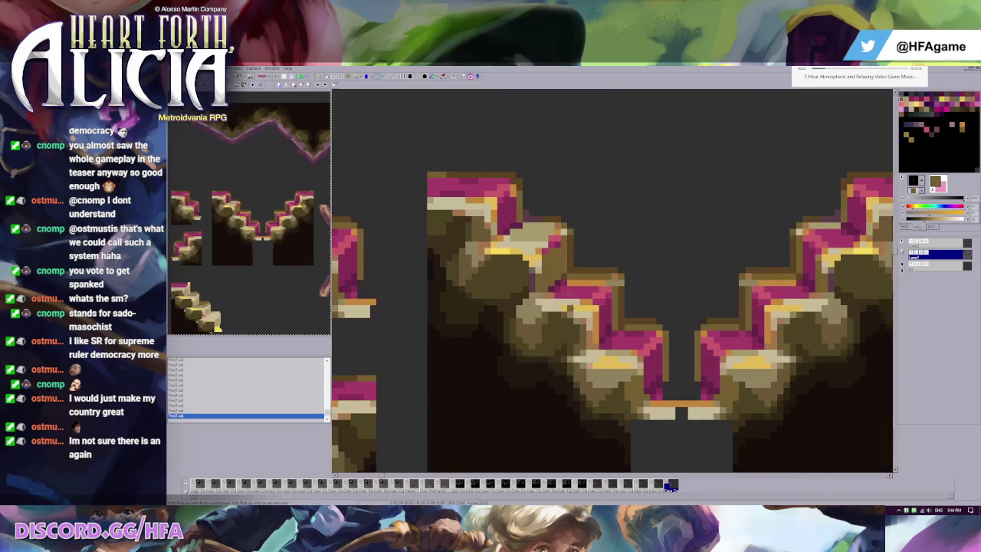
left_click(558, 239)
left_click(553, 238)
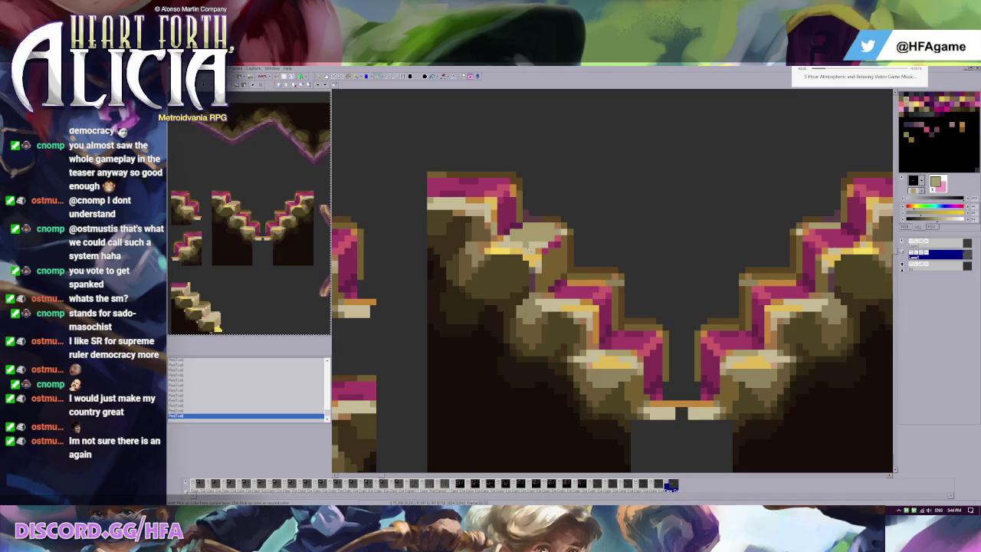
Sample browns and beiges from the rock and paint over the yellow highlights with darker beige
left_click(474, 244)
left_click(565, 232)
left_click(549, 252)
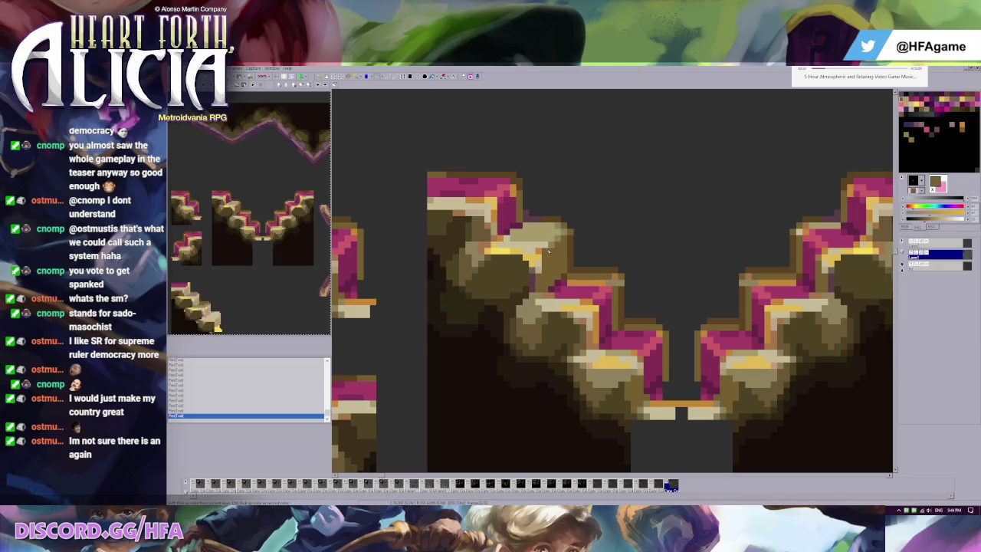
left_click(548, 248)
left_click(551, 244)
left_click(545, 244)
left_click(530, 250)
left_click_drag(509, 251, 497, 253)
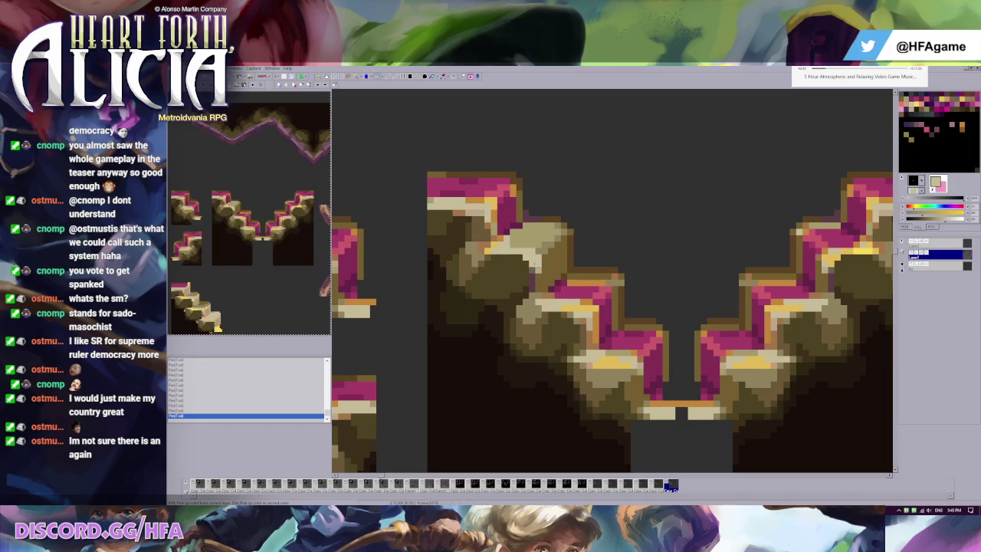
Select part of the framed rock block, paste the copied rock piece and move it near the stairs
scroll(545, 261, "down", 1)
scroll(556, 249, "down", 2)
scroll(549, 215, "up", 3)
scroll(545, 192, "down", 1)
left_click_drag(515, 136, 582, 222)
scroll(541, 282, "down", 1)
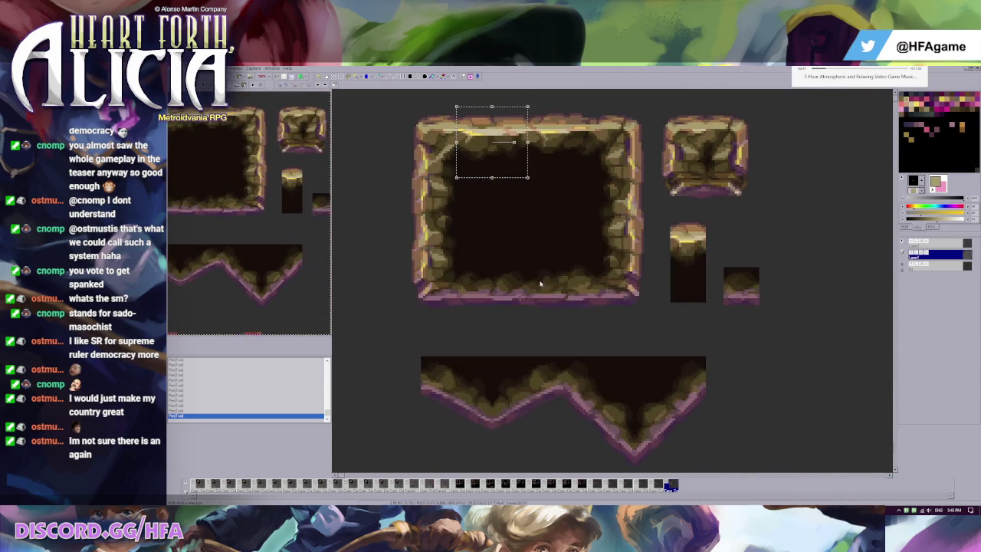
scroll(513, 332, "down", 2)
scroll(495, 344, "up", 1)
scroll(465, 258, "up", 1)
key("ctrl+v")
left_click_drag(398, 164, 421, 302)
Paint brown along the right stair tile's top, redo the marks and flood-fill a darker colour
scroll(531, 288, "up", 1)
left_click(444, 125)
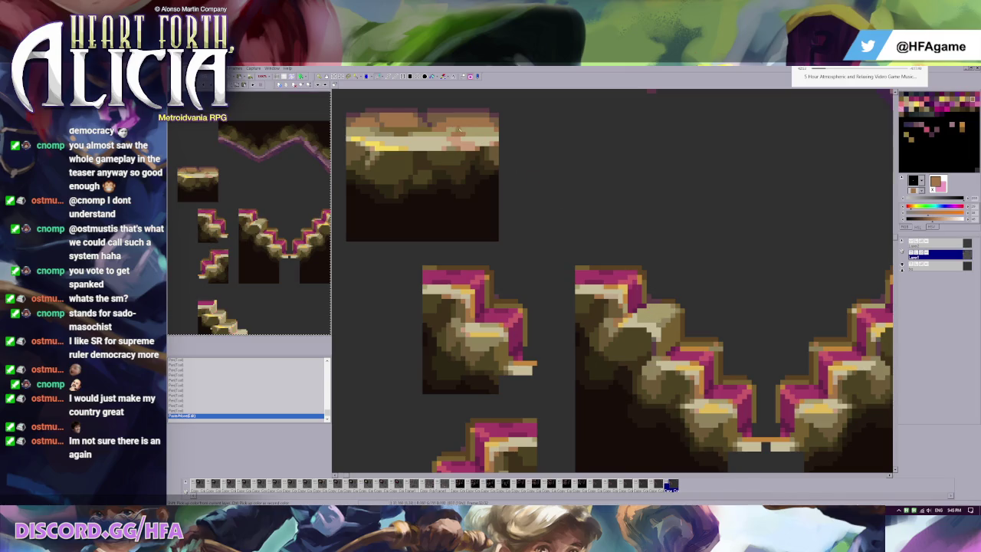
left_click(683, 314)
left_click_drag(652, 310, 677, 308)
key("ctrl+z")
key("ctrl+z")
key("ctrl+z")
key("ctrl+z")
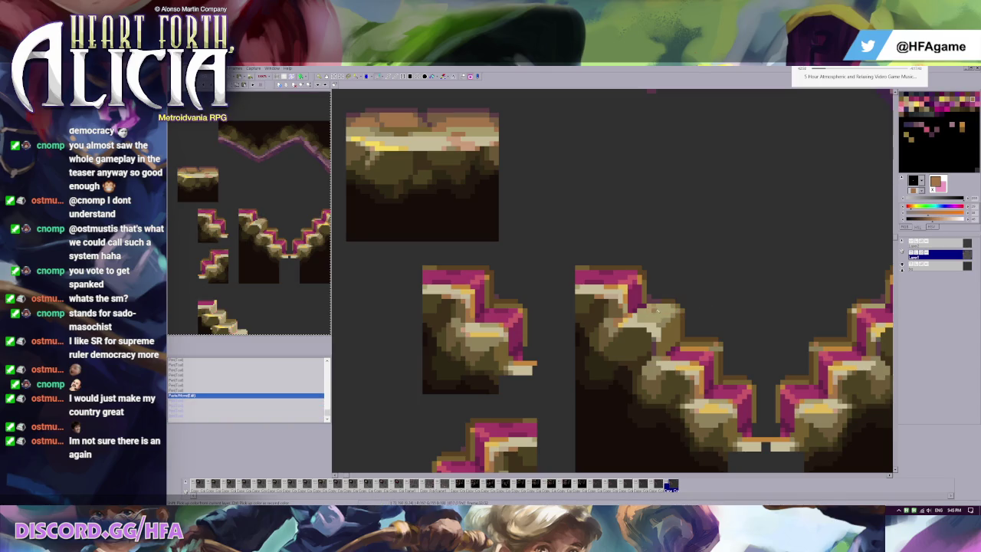
left_click(646, 308)
left_click(642, 308)
right_click(675, 328)
left_click(634, 294)
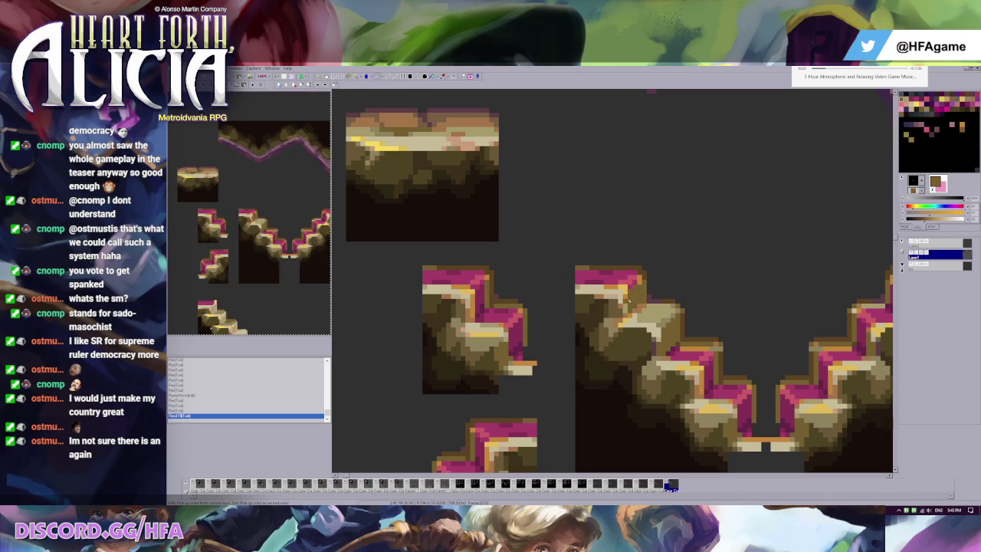
Sample a lighter tan and add tan pixels to the right stair tile
right_click(424, 127)
right_click(389, 134)
left_click(627, 306)
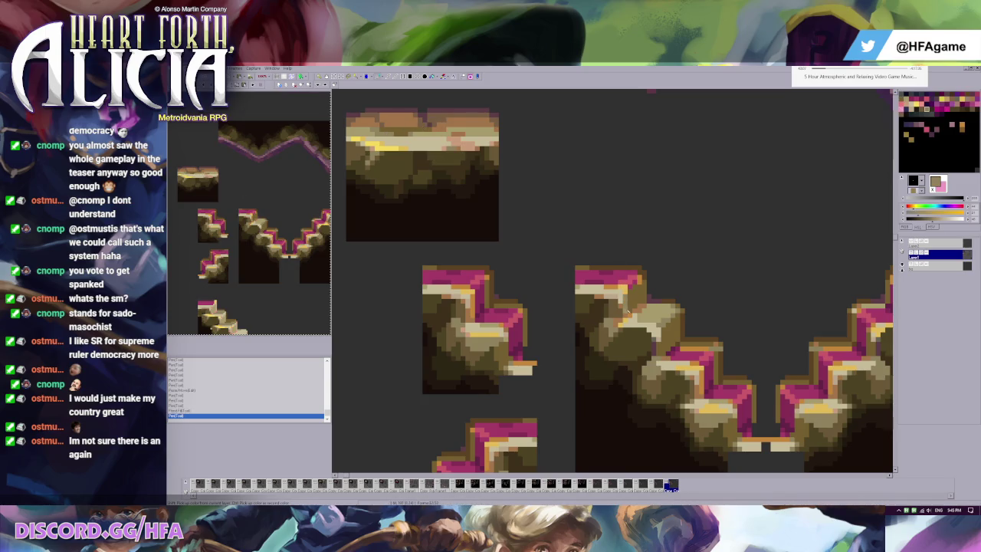
left_click(641, 282)
left_click(641, 280)
scroll(562, 292, "down", 1)
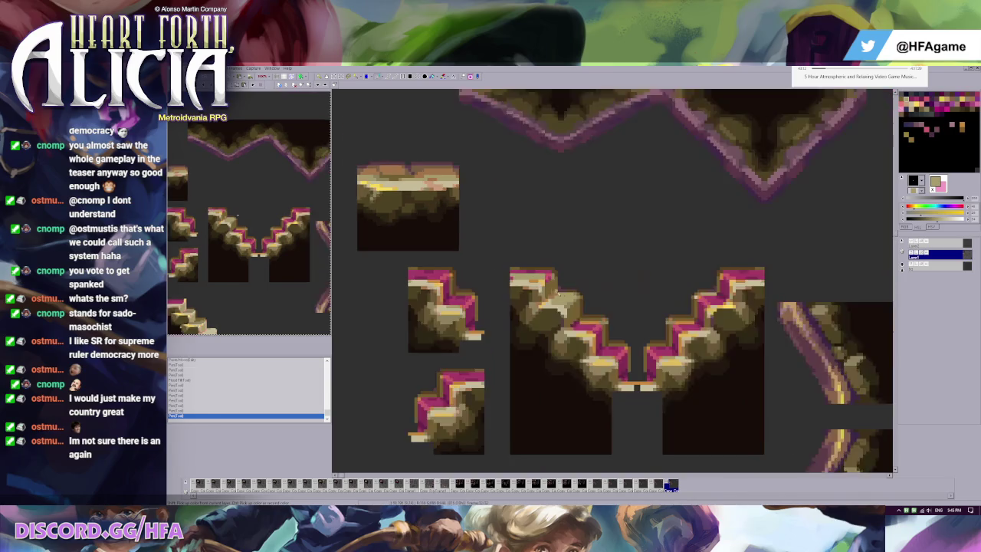
Rearrange the stair tiles: small tile up-right, large tile right, two small tiles lower
scroll(562, 292, "down", 1)
mouse_move(392, 274)
left_mouse_down()
mouse_move(475, 350)
mouse_move(510, 288)
mouse_move(450, 339)
left_mouse_up()
scroll(366, 338, "down", 1)
scroll(366, 337, "down", 1)
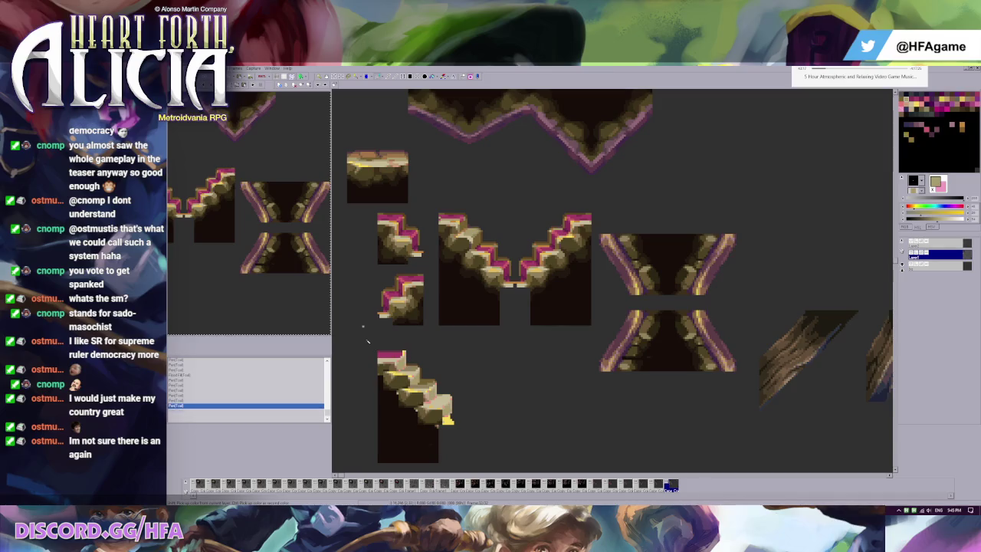
left_click_drag(368, 342, 456, 343)
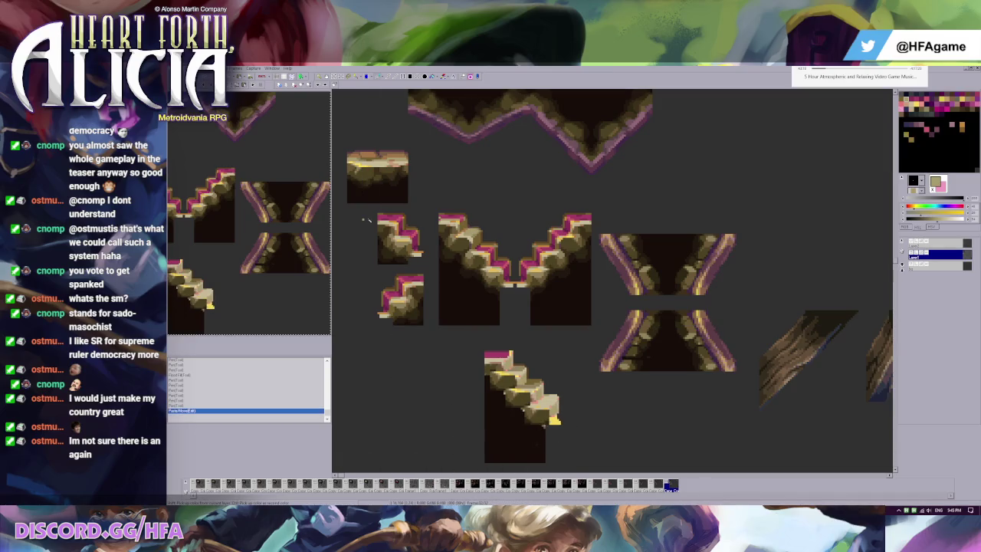
left_click_drag(347, 204, 438, 372)
left_click_drag(399, 337, 399, 428)
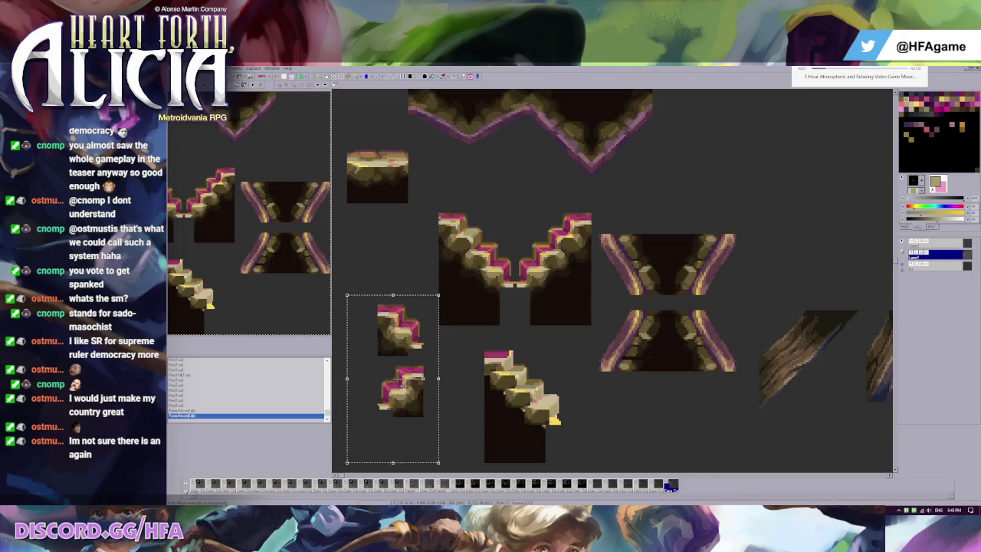
left_click_drag(399, 383, 399, 397)
Move the flat-top rock tile beside the V-shaped stairs and show the pixel grid
left_click_drag(331, 126, 408, 233)
left_click_drag(381, 202, 412, 248)
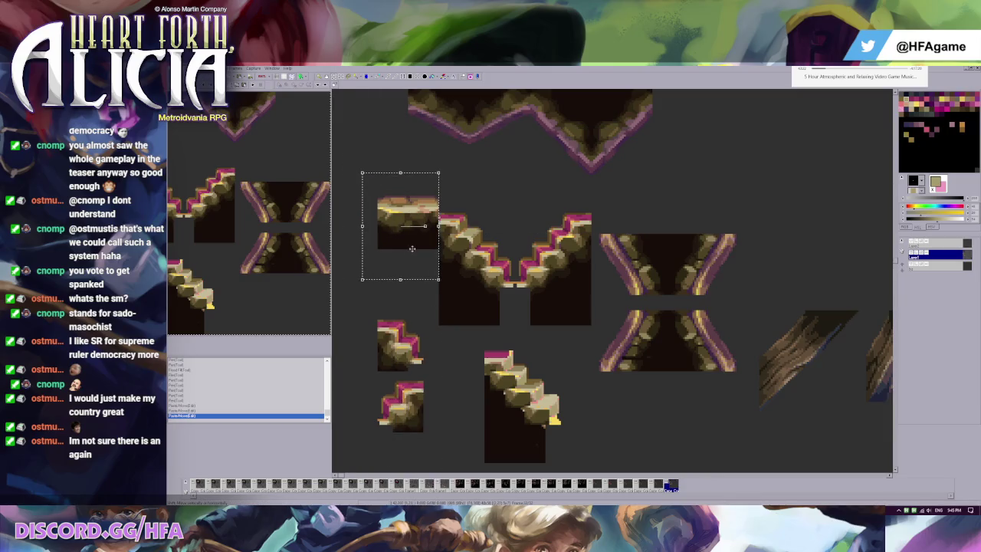
scroll(430, 253, "up", 1)
scroll(567, 257, "up", 1)
scroll(519, 314, "up", 1)
key("g")
Pick dark brown and paste a copy of the tile block to the right
left_click(500, 307)
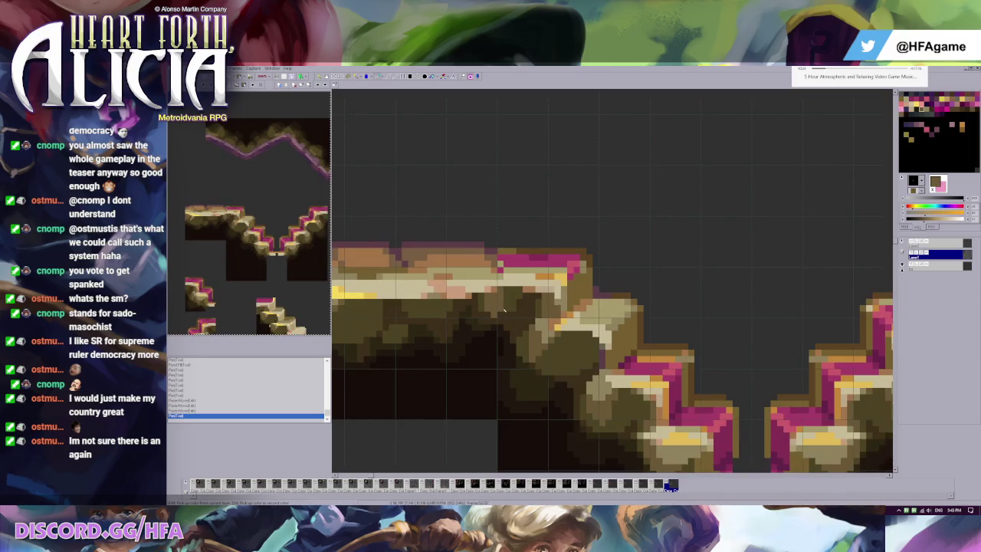
scroll(503, 309, "down", 1)
scroll(490, 291, "down", 1)
scroll(449, 240, "up", 1)
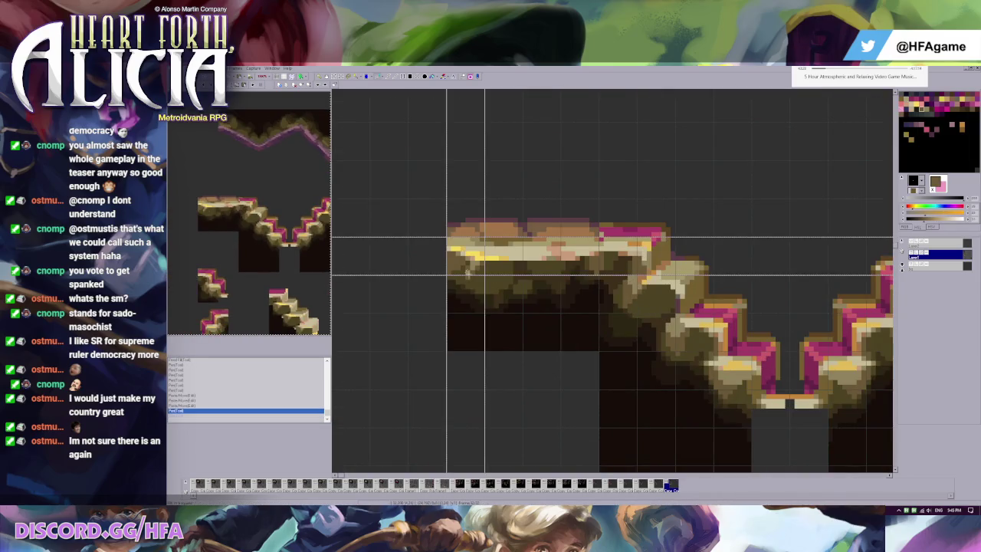
key("ctrl+v")
left_click_drag(469, 264, 621, 261)
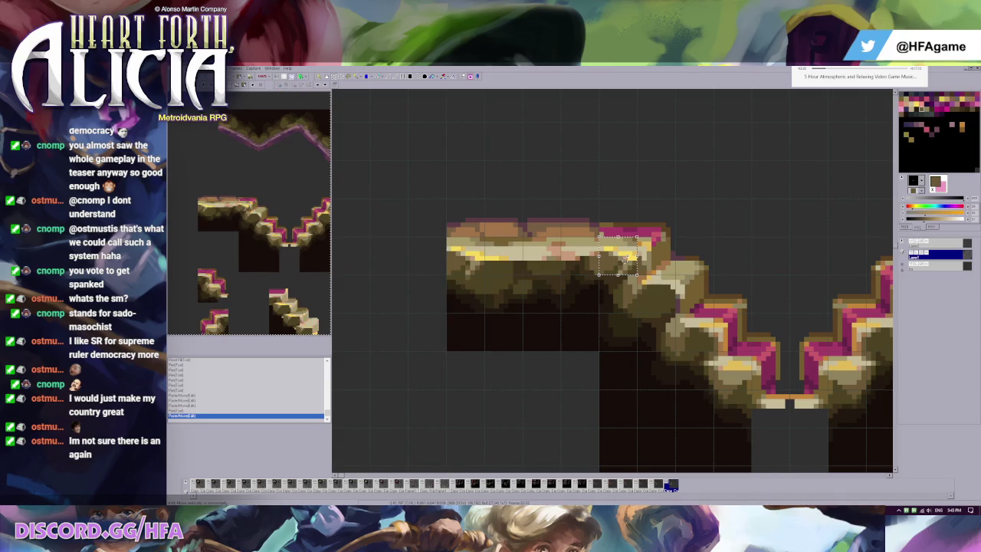
scroll(625, 261, "up", 1)
scroll(636, 268, "up", 1)
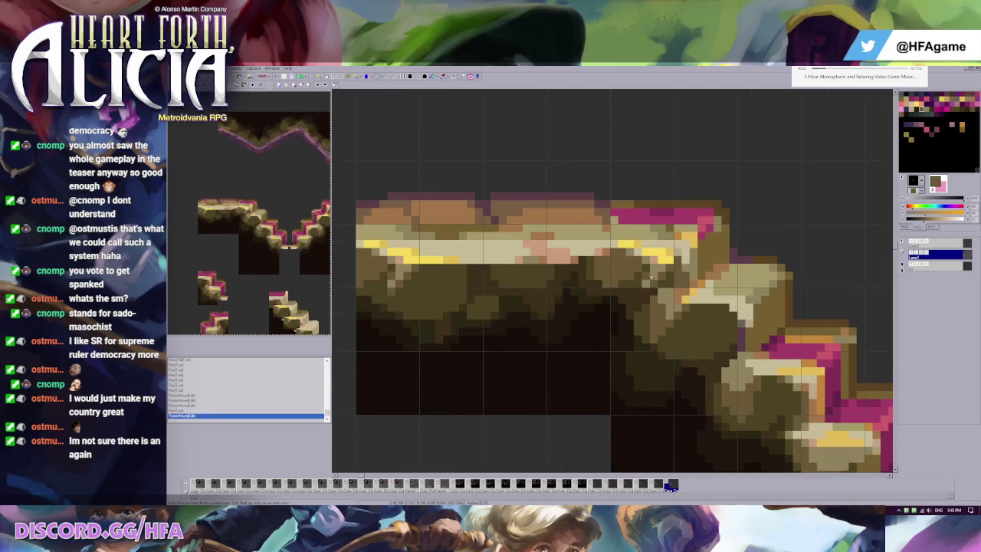
Undo the pasted block, then trial and undo a diagonal slope block on the flat top
key("ctrl+z")
key("ctrl+y")
key("ctrl+z")
key("ctrl+z")
key("ctrl+y")
key("ctrl+z")
scroll(628, 283, "down", 1)
scroll(586, 296, "down", 2)
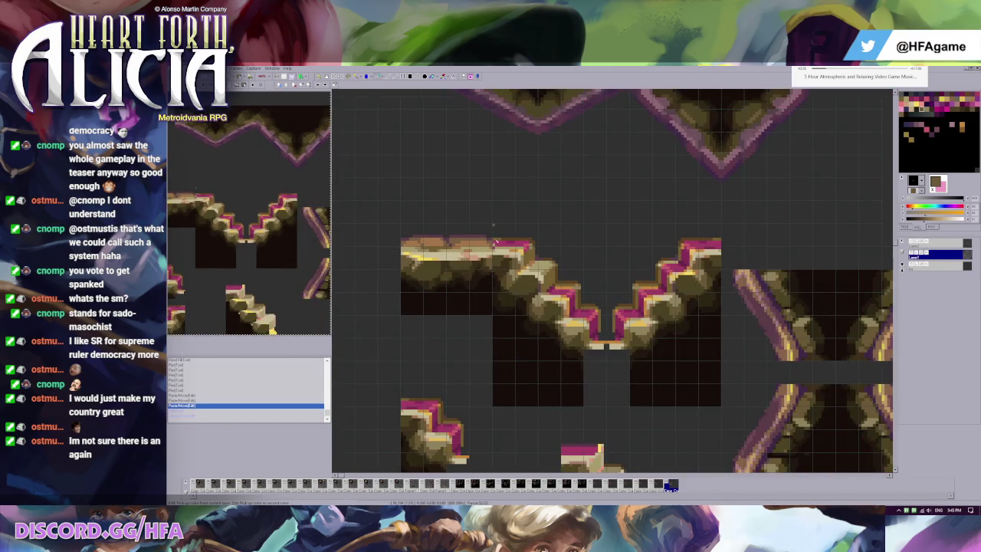
key("ctrl+v")
mouse_move(495, 240)
left_mouse_down()
mouse_move(426, 172)
mouse_move(381, 151)
mouse_move(404, 151)
left_mouse_up()
left_click(577, 257)
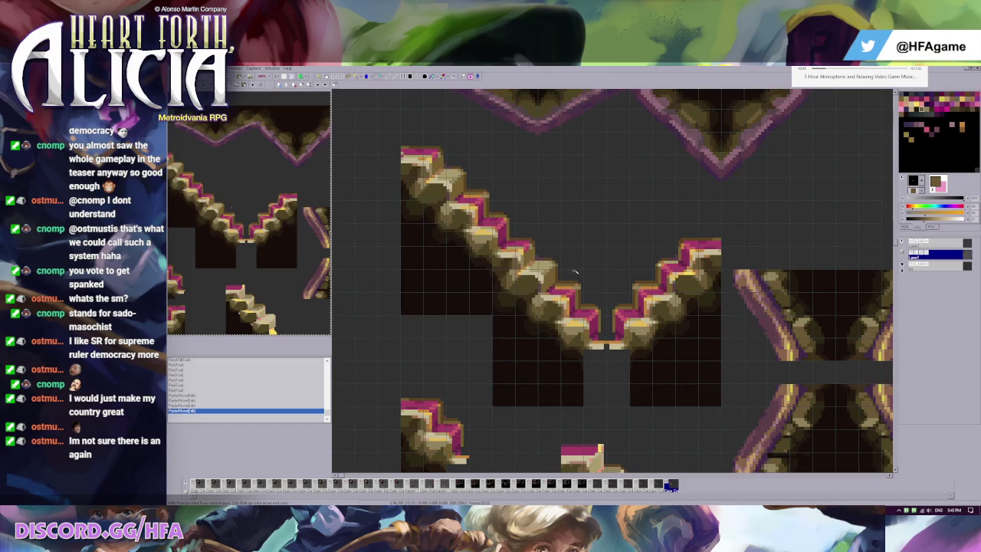
key("ctrl+z")
Paste a small rock piece and place it at the bottom of the V valley
scroll(573, 270, "up", 1)
scroll(572, 268, "up", 1)
scroll(569, 264, "up", 1)
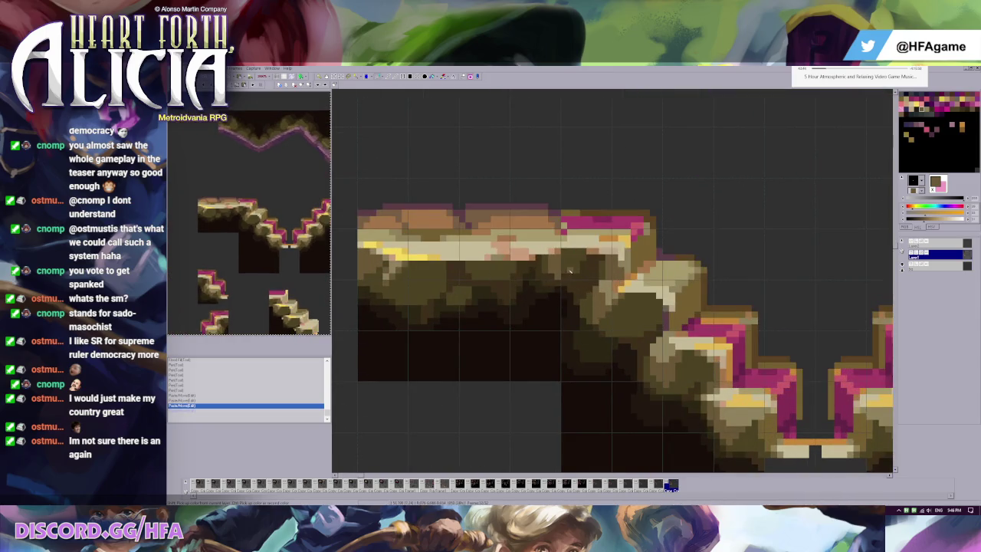
scroll(570, 270, "down", 2)
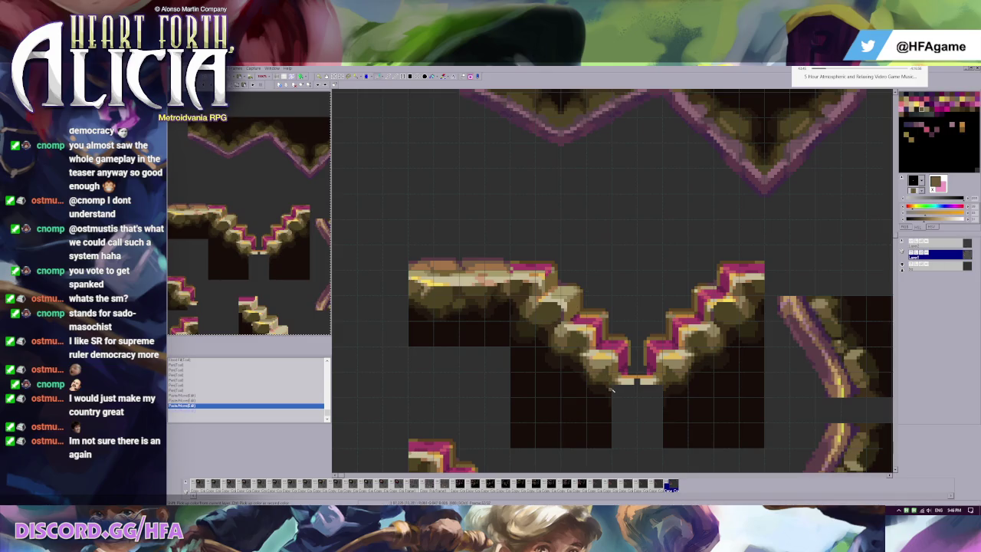
key("ctrl+v")
left_click_drag(526, 291, 618, 390)
key("ctrl+z")
key("ctrl+v")
left_click_drag(549, 310, 624, 383)
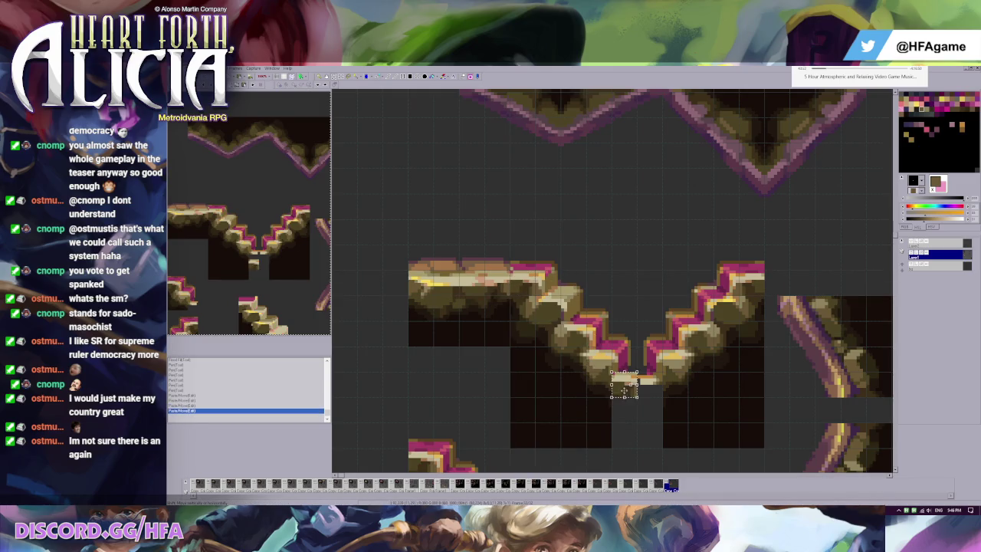
Refit the small piece into the valley bottom and paint dark pixels at the join
scroll(620, 371, "up", 2)
scroll(621, 371, "up", 2)
scroll(670, 333, "down", 1)
key("ctrl+z")
key("ctrl+v")
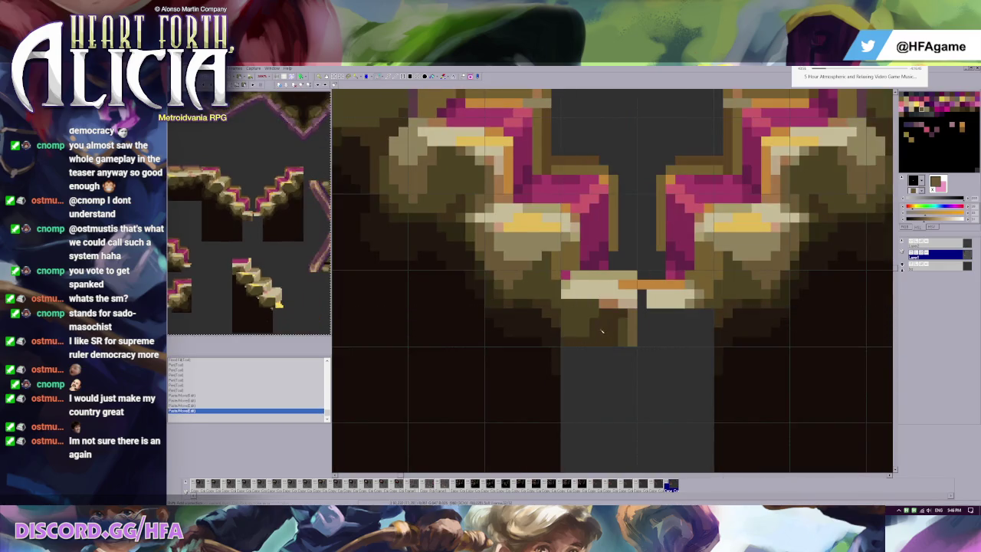
left_click_drag(572, 314, 604, 331)
left_click(604, 341)
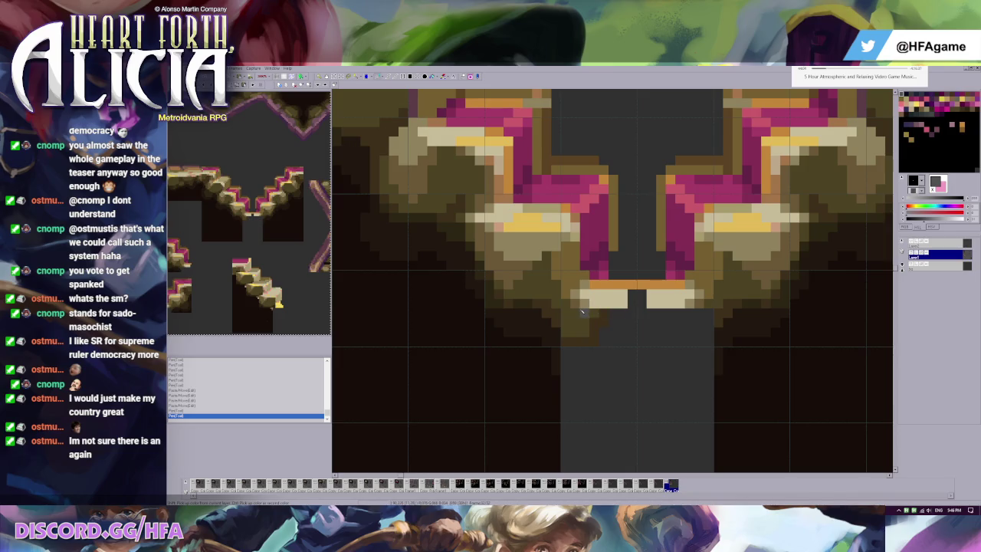
left_click(594, 342)
scroll(594, 342, "down", 2)
scroll(611, 253, "down", 1)
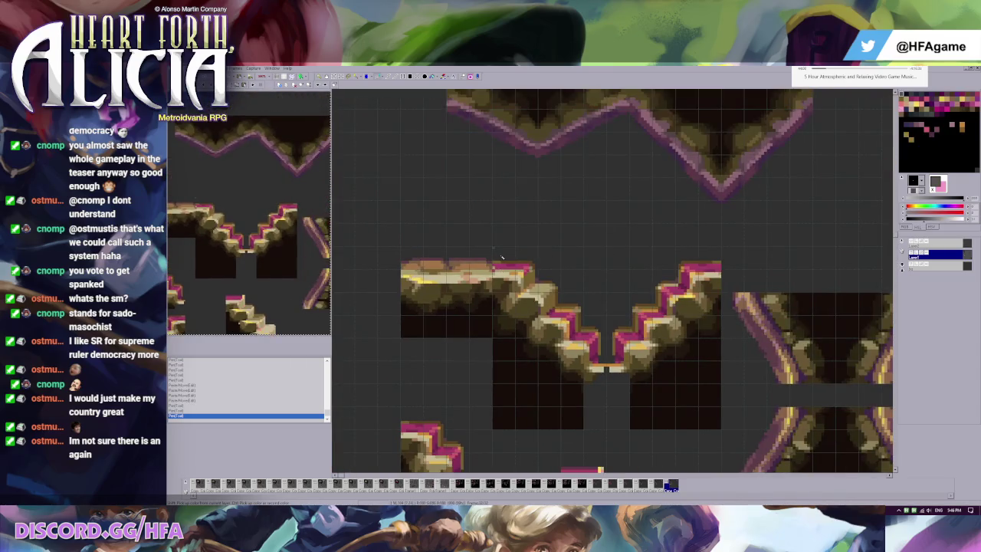
key("ctrl+v")
Place the copied slope on the left tile and another piece along the top edge
mouse_move(577, 388)
left_mouse_down()
mouse_move(394, 297)
mouse_move(504, 305)
left_mouse_up()
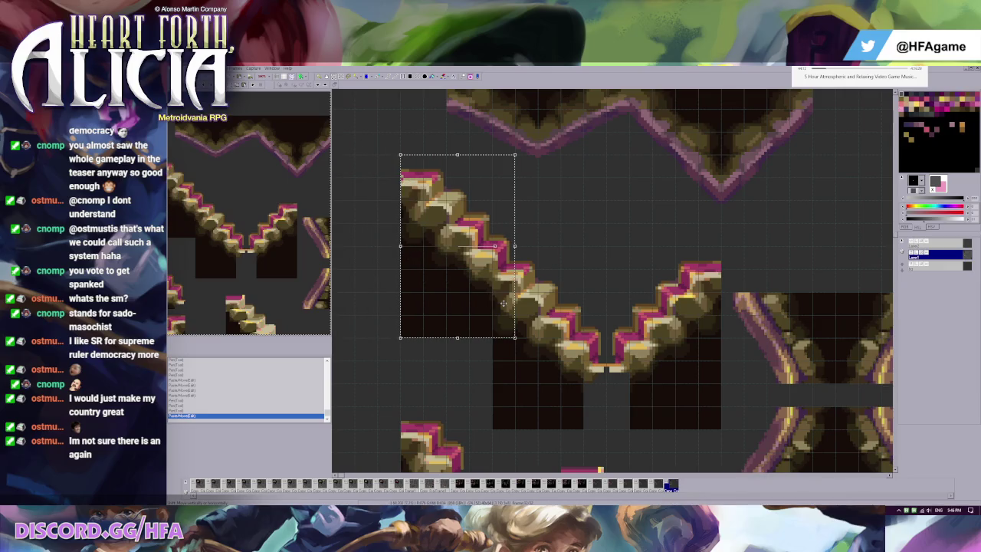
left_click(503, 304)
scroll(593, 285, "up", 1)
scroll(593, 286, "up", 1)
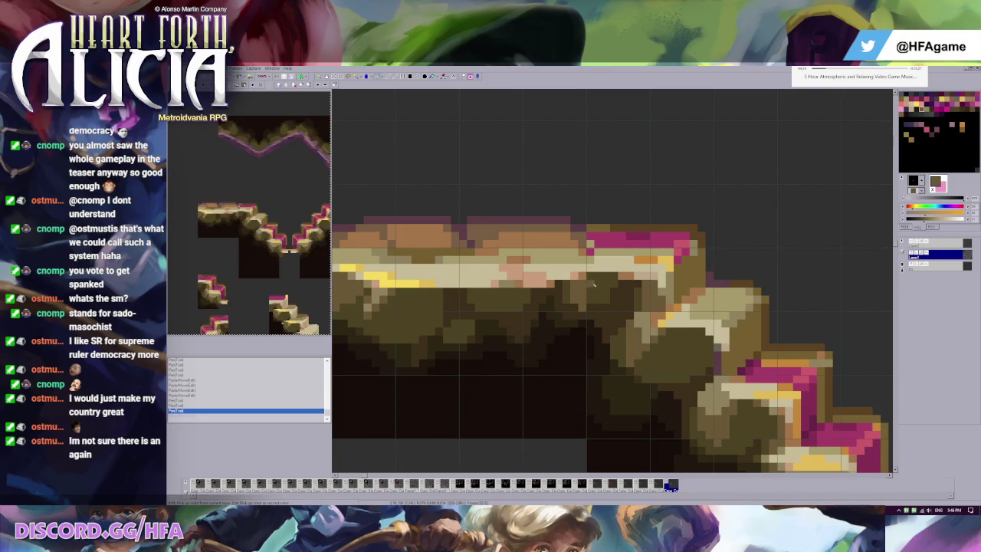
key("ctrl+v")
scroll(593, 285, "down", 1)
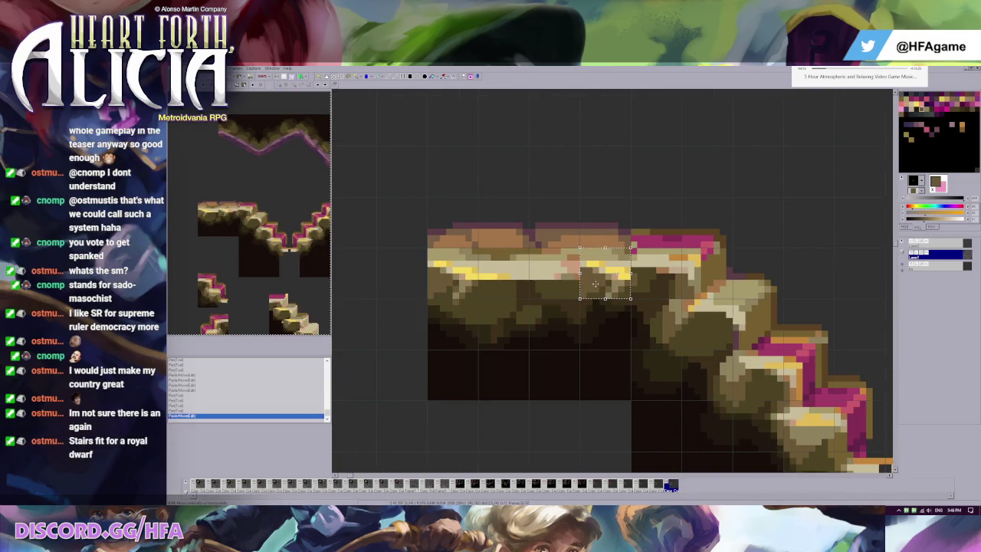
left_click_drag(590, 285, 656, 285)
left_click(657, 284)
scroll(657, 285, "up", 1)
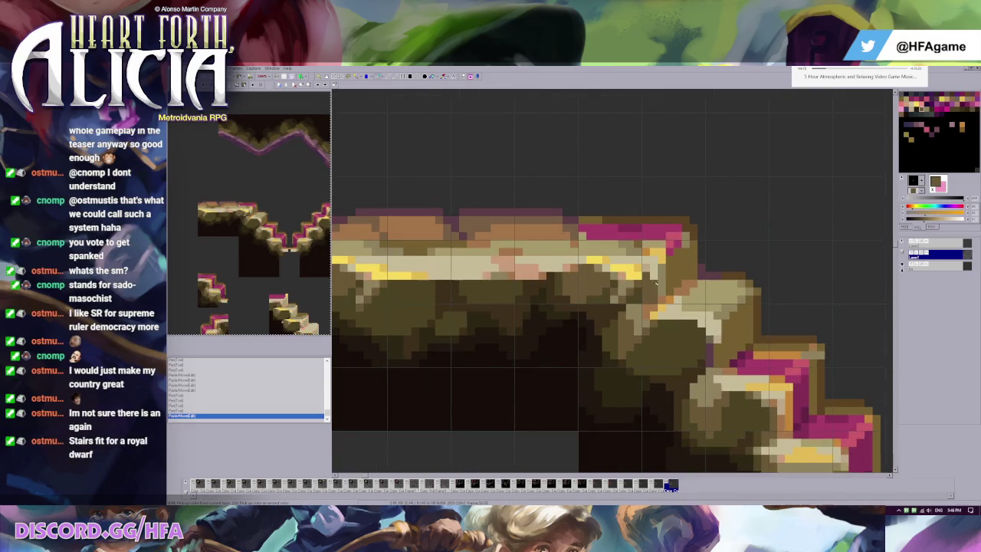
Trial-clear a patch of the ledge's top edge, then restore its yellow edge pixels
left_click_drag(581, 258, 627, 303)
key("Delete")
key("ctrl+z")
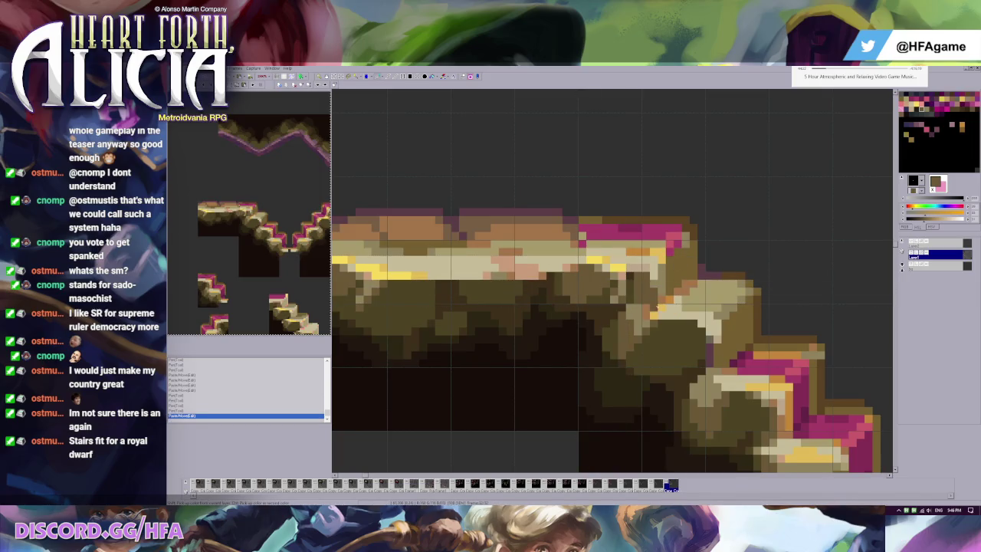
key("ctrl+z")
left_click_drag(611, 271, 634, 304)
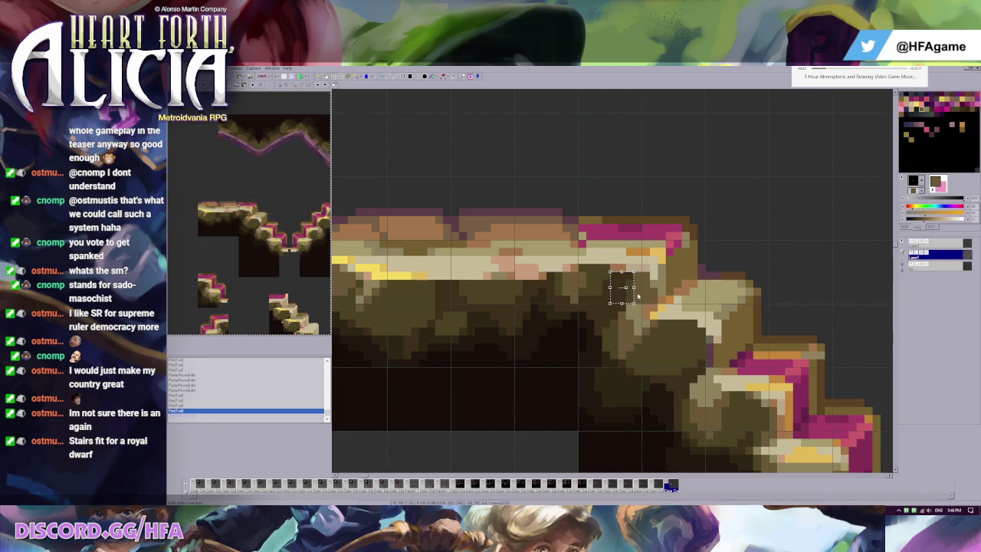
key("ctrl+y")
left_click(634, 276)
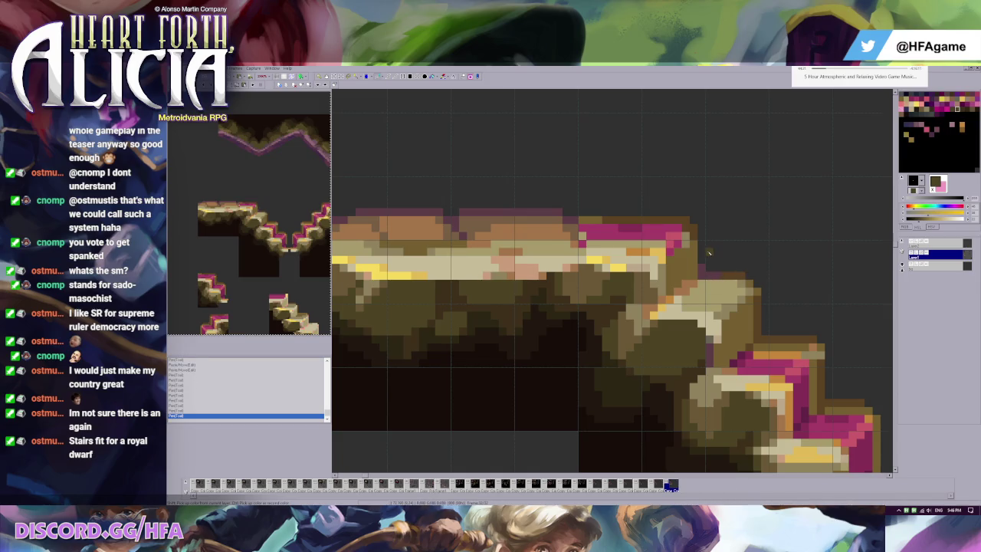
Darken the cream top-edge pixels with beige and darker tans sampled from the rock
left_click(594, 260)
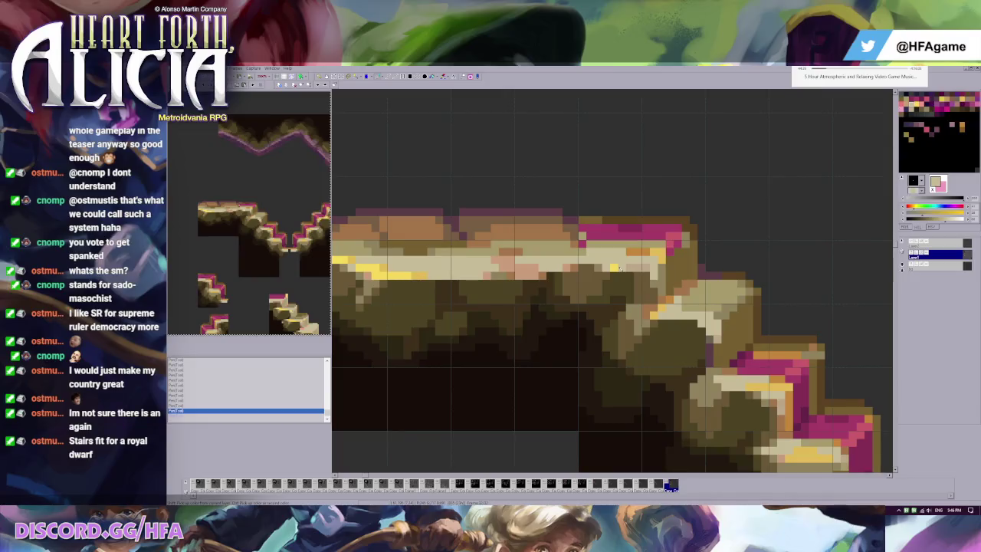
left_click(619, 268)
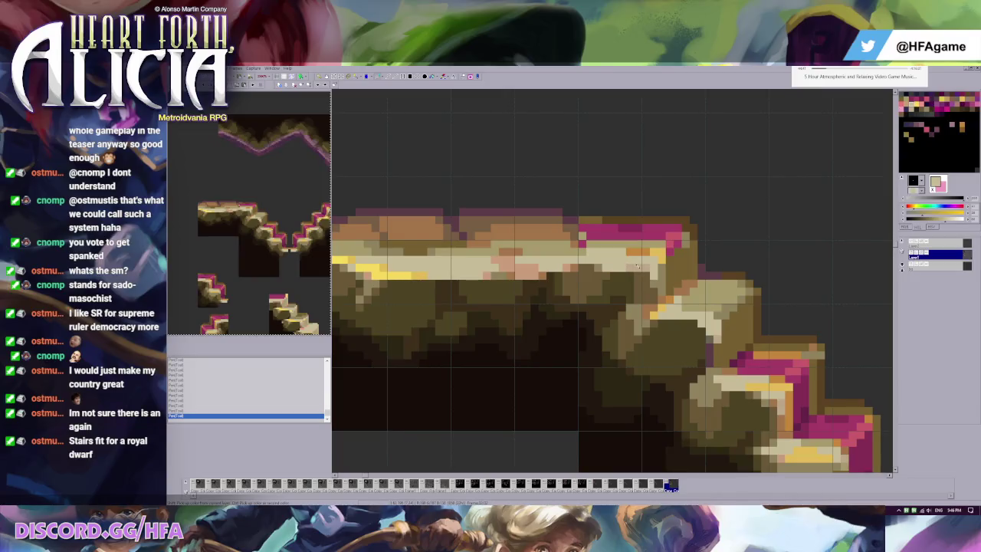
left_click(618, 267)
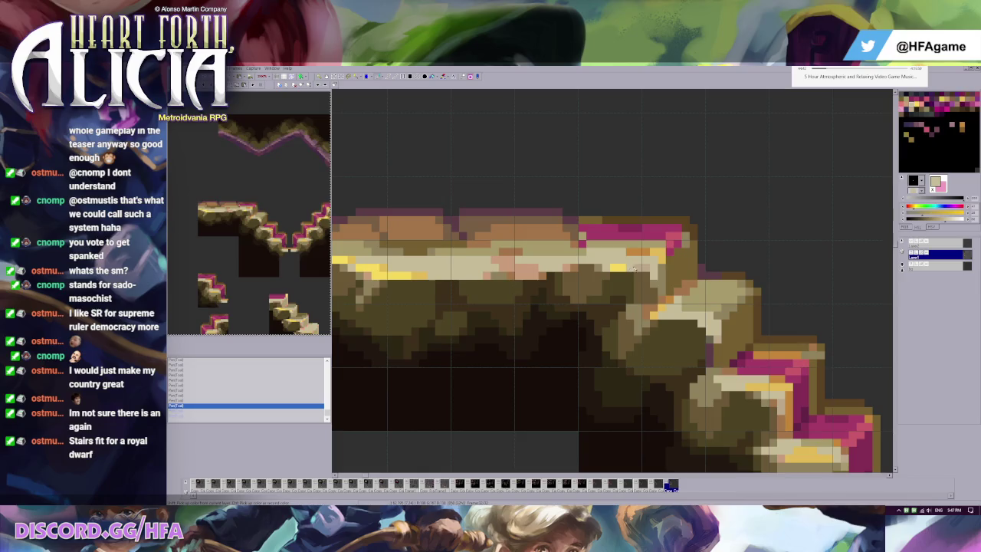
left_click(615, 267)
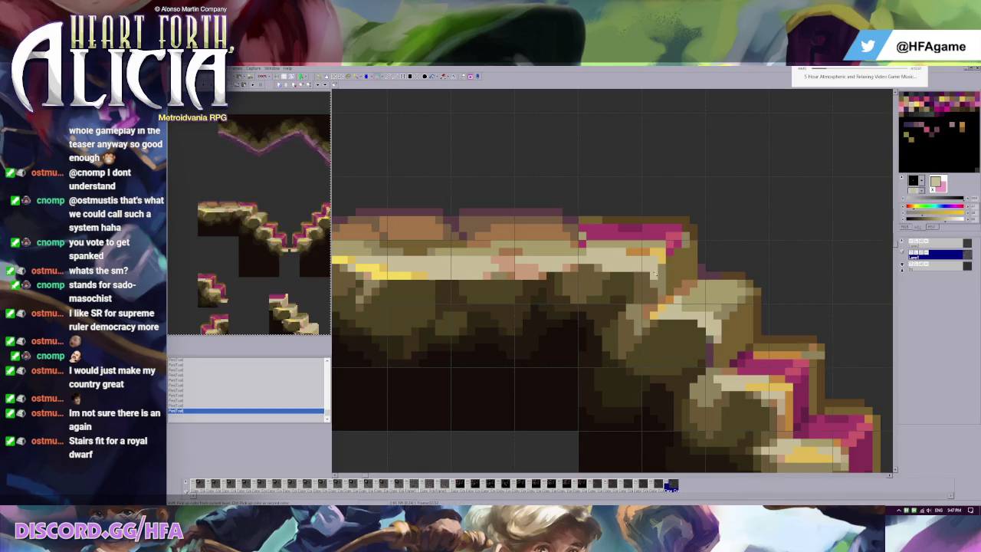
left_click(648, 268)
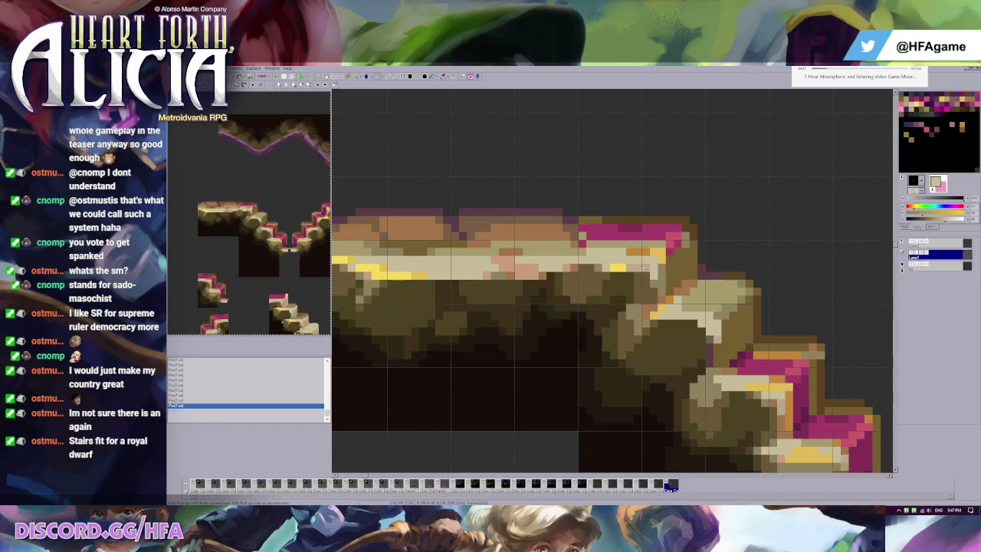
left_click(612, 268)
left_click(609, 269)
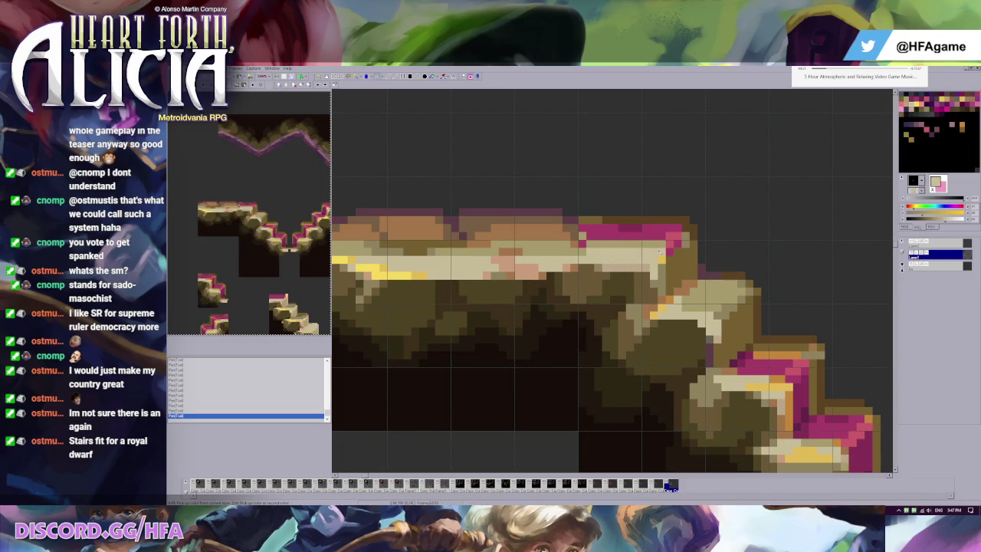
left_click(657, 271, "ctrl")
left_click(657, 273, "ctrl")
left_click(670, 275)
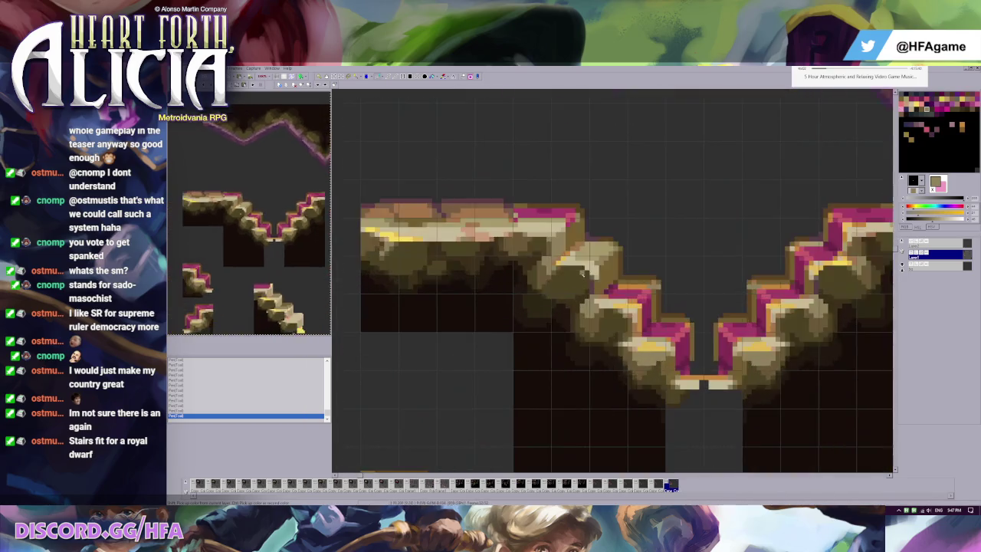
Turn the grey pixel column at the ledge-to-stair joint olive brown
scroll(625, 314, "right", 2)
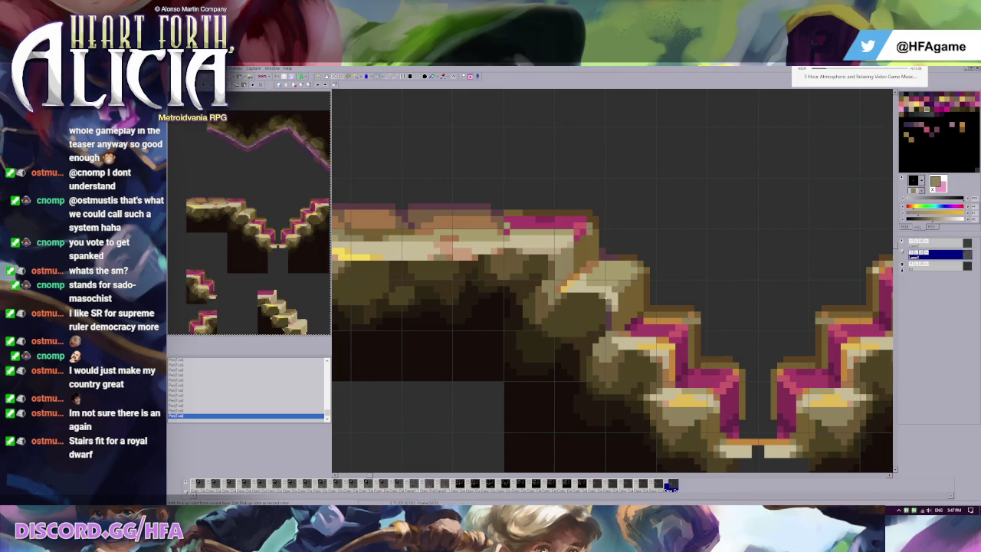
left_click(622, 301)
left_click(616, 296)
left_click(614, 309)
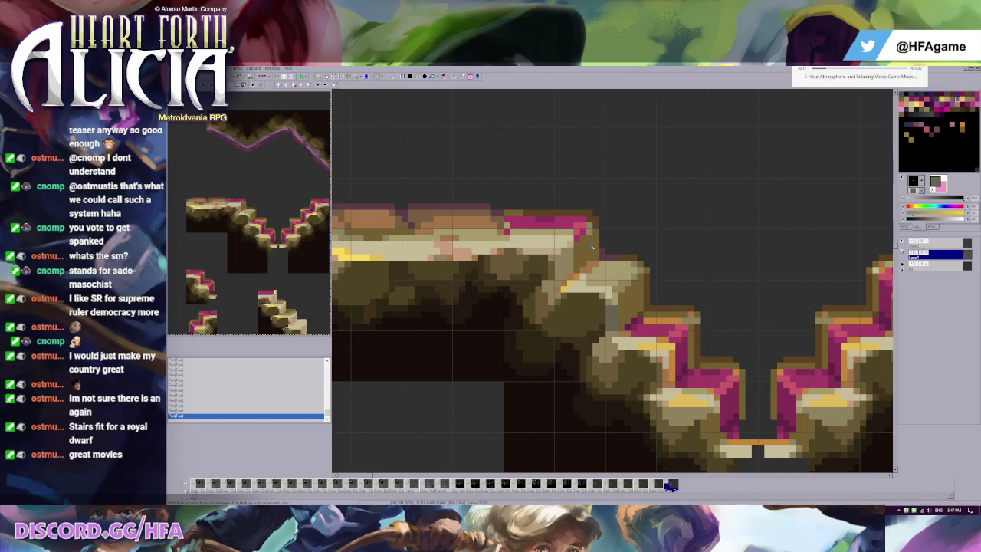
left_click(606, 295)
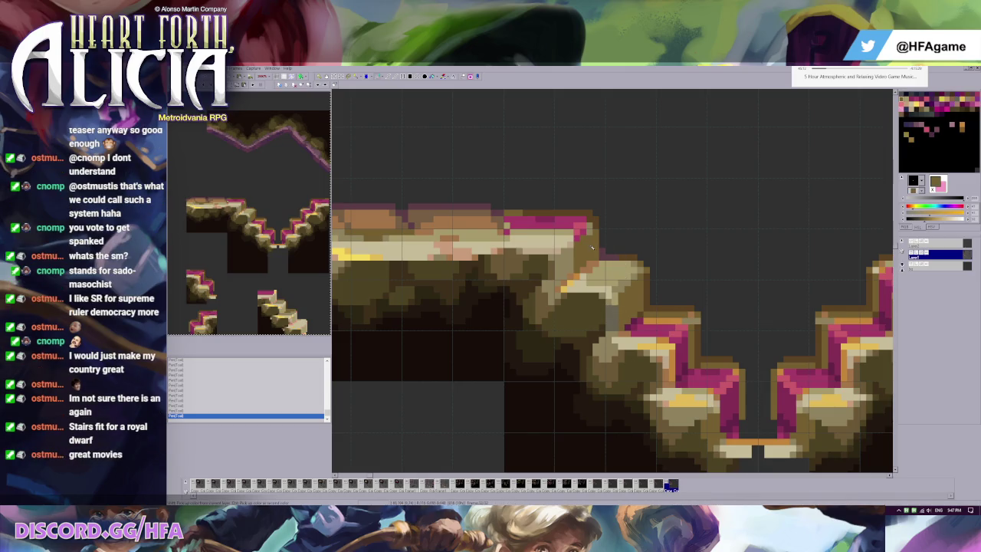
left_click(641, 301)
left_click(640, 305)
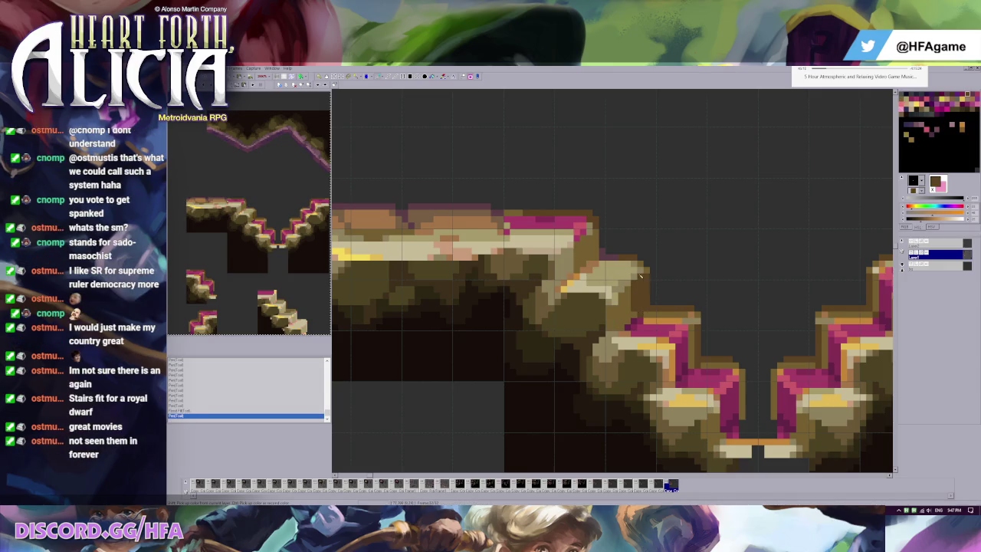
key("ctrl+z")
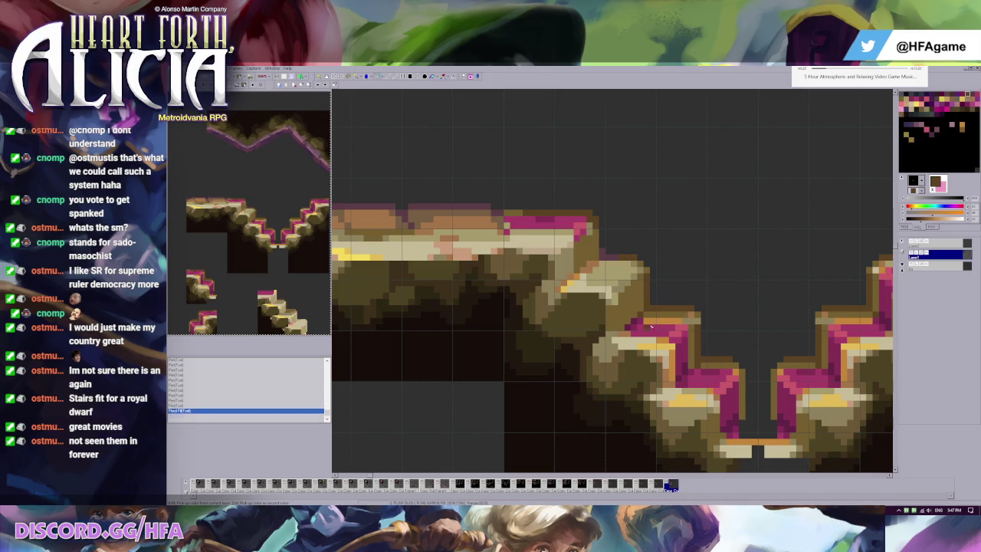
Add tan strokes on the first stair step and paint its pink pixels dark brown
left_click_drag(633, 326, 660, 329)
left_click(650, 321)
left_click(682, 321)
left_click(685, 328)
left_click(636, 329)
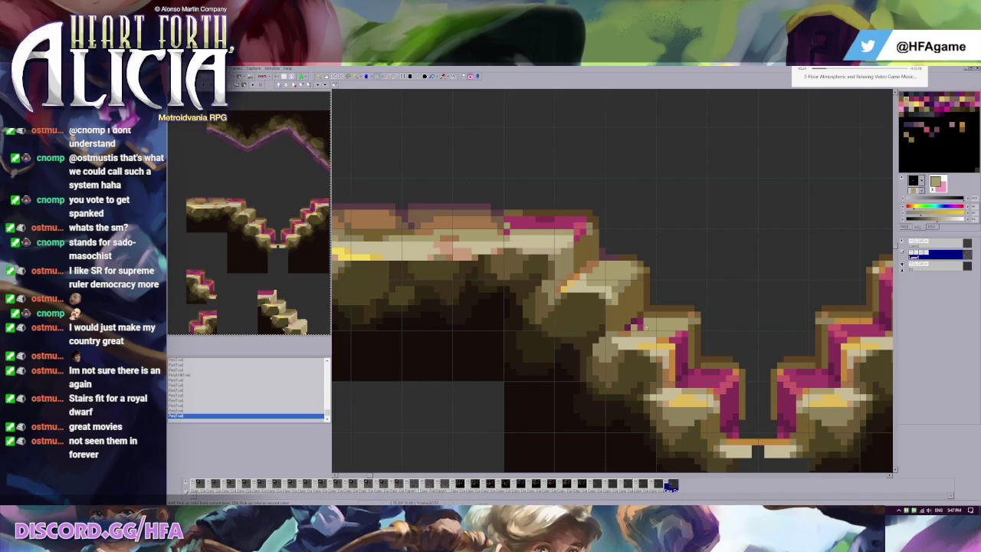
left_click(635, 327)
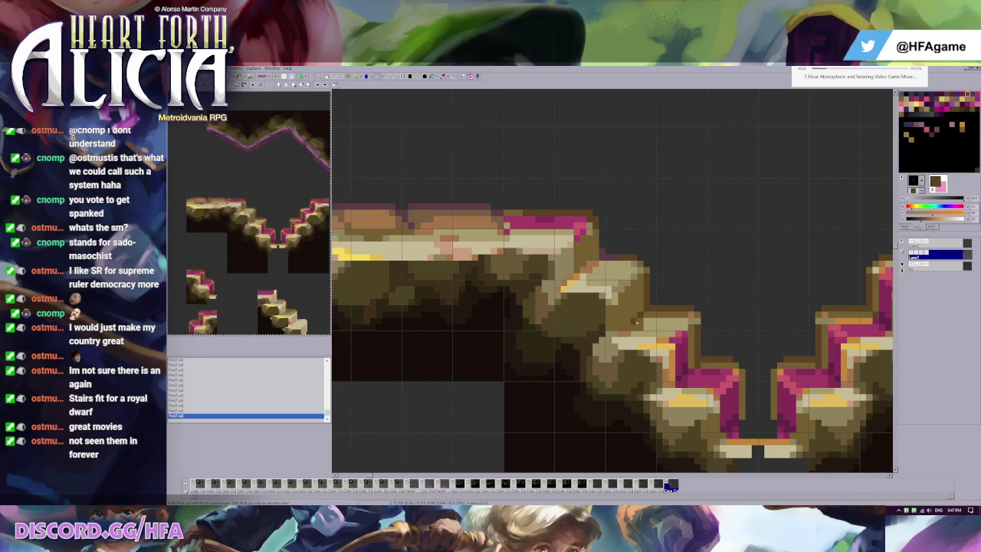
left_click(646, 327, "alt")
left_click(628, 332, "alt")
Repaint a joint pixel brown, comparing before and after with undo and redo
left_click(572, 285, "alt")
key("ctrl+z")
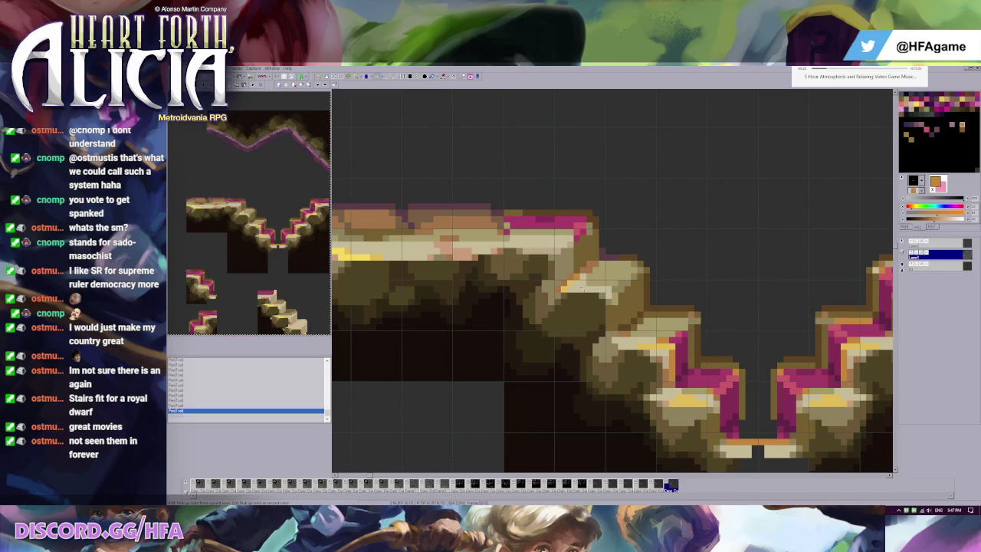
left_click(563, 287)
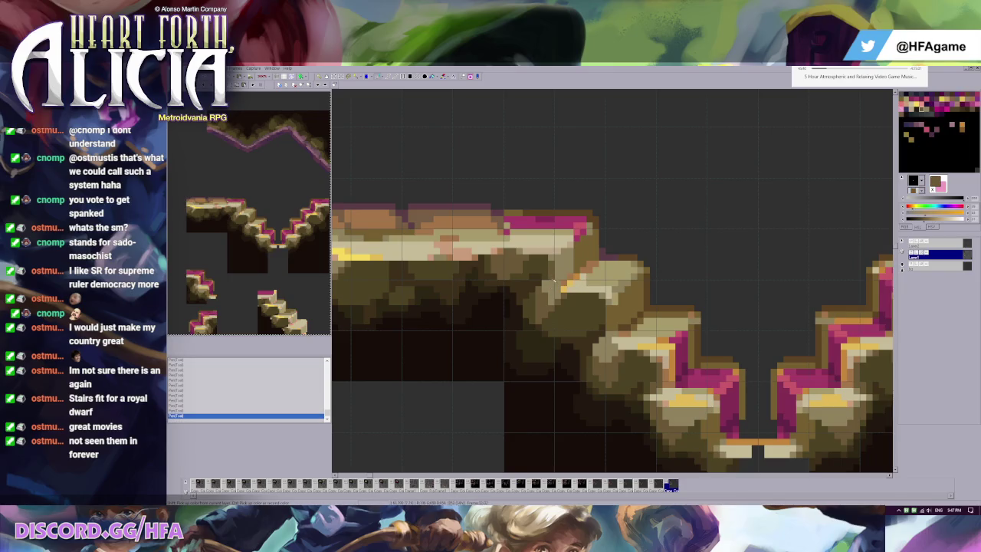
key("ctrl+z")
key("Left")
key("Right")
key("Left")
key("Right")
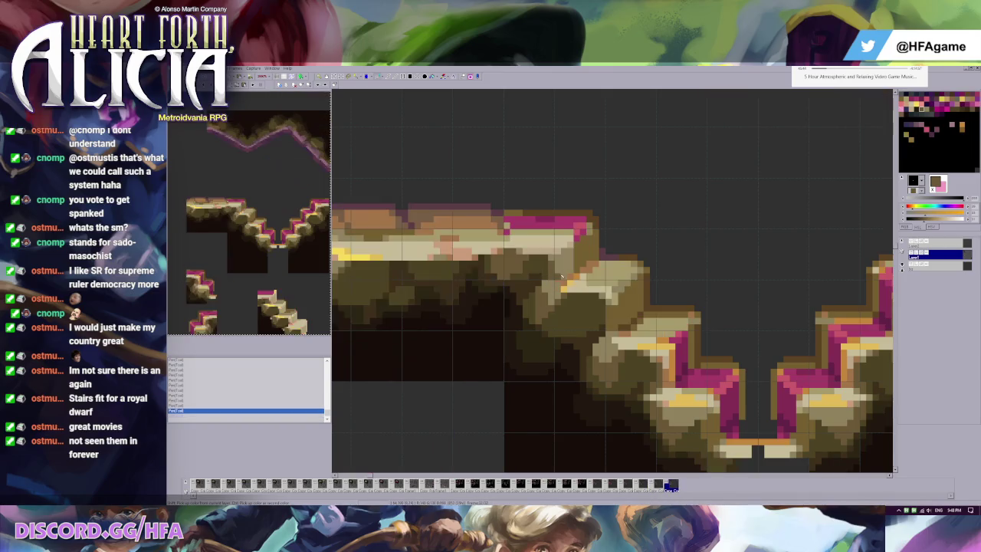
left_click(563, 282)
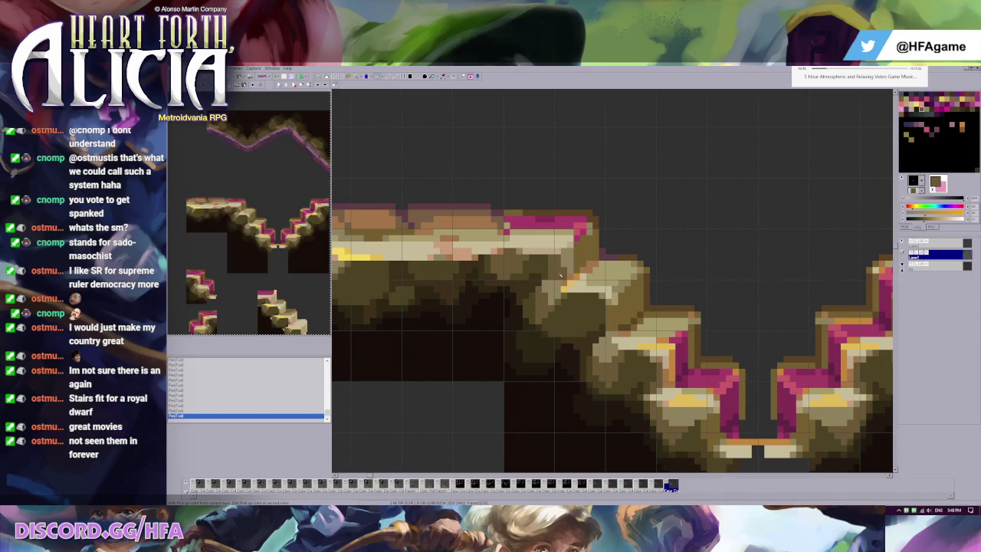
Sample light tan and darker khaki secondary colours from the rock, then select a ledge-top block
right_click(565, 264)
right_click(614, 299)
right_click(597, 276)
right_click(572, 262)
right_click(571, 261)
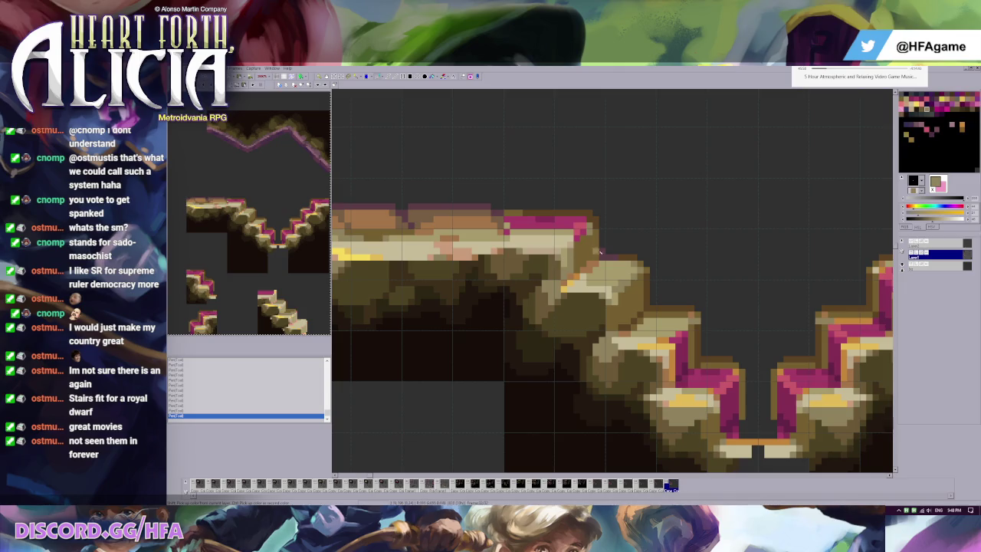
right_click(565, 235)
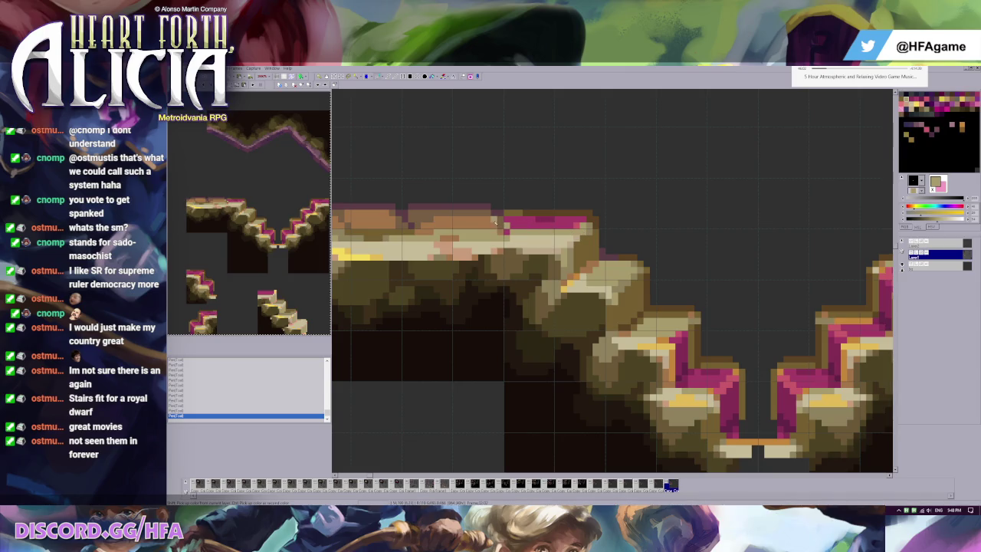
mouse_move(397, 236)
left_mouse_down()
mouse_move(446, 286)
mouse_move(631, 274)
left_mouse_up()
Place the ledge-top block over the pink corner and undo a trial chunk move
left_click(601, 237)
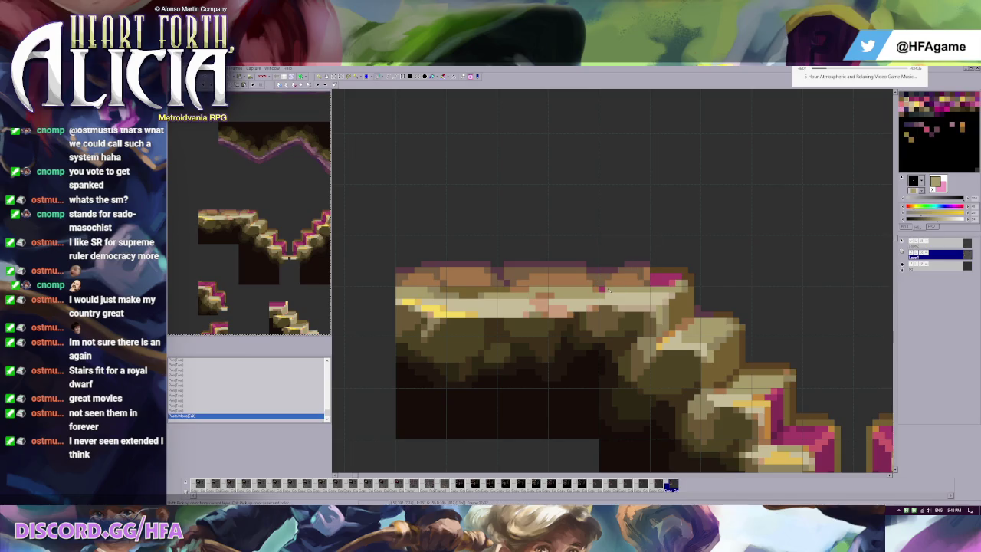
left_click(604, 292)
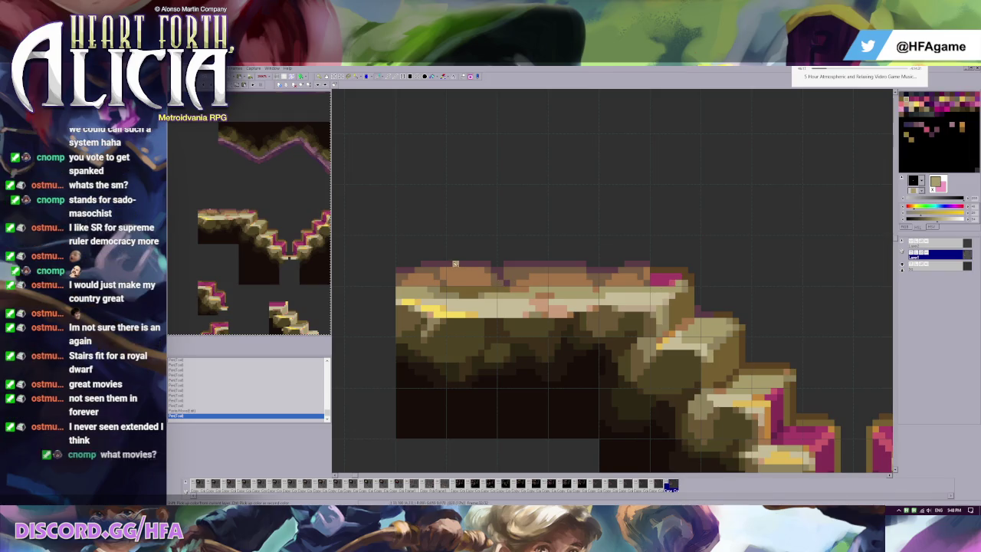
left_click_drag(447, 235, 498, 286)
left_click_drag(483, 264, 771, 274)
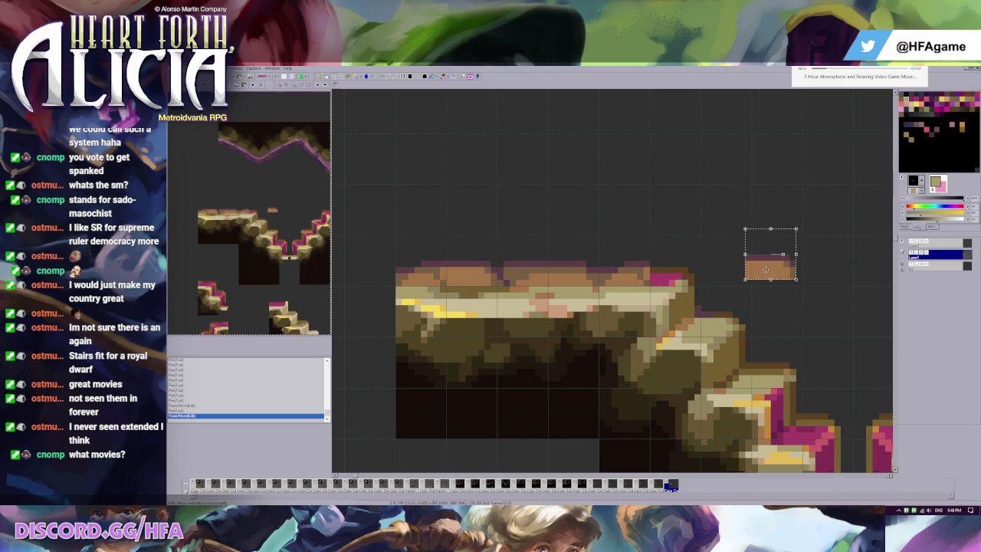
mouse_move(705, 253)
left_mouse_down()
mouse_move(766, 280)
mouse_move(687, 275)
left_mouse_up()
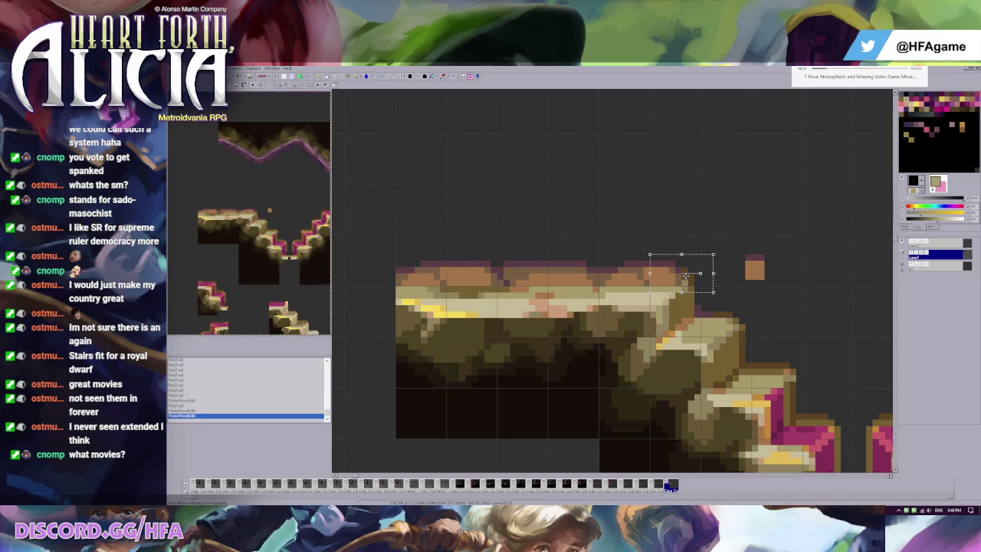
key("ctrl+z")
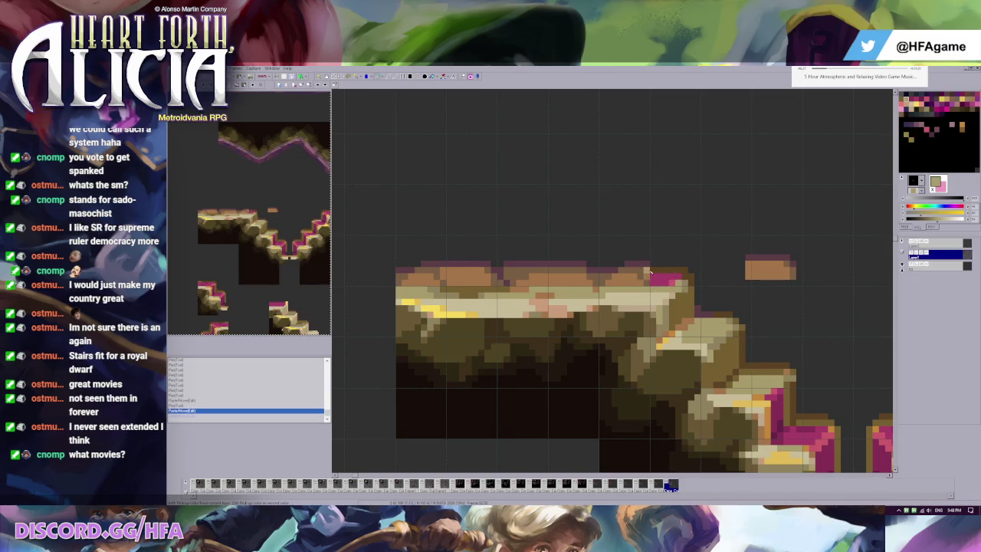
Redraw the corner's top-edge pixels in dark pink and brown
left_click(650, 271, "ctrl")
left_click(655, 271)
left_click(641, 264)
left_click(678, 268, "ctrl")
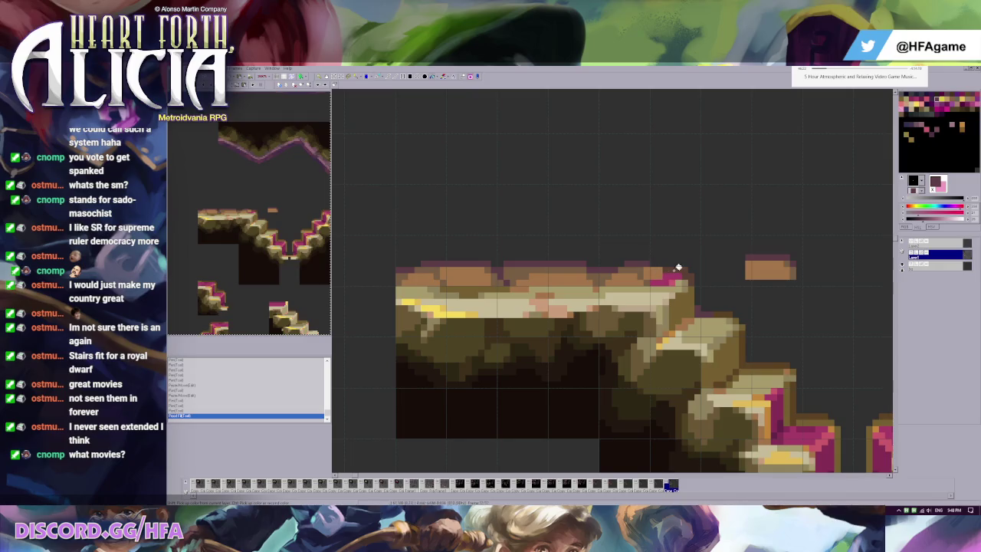
left_click(660, 270)
left_click(640, 271)
Repaint the remaining pink corner pixels in darker browns and view the wider tileset
left_click(655, 283)
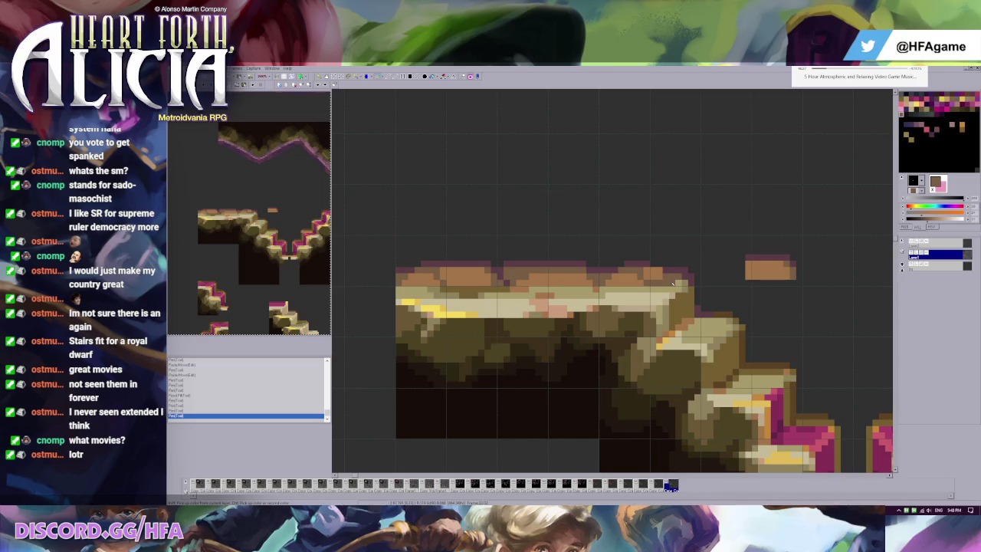
left_click(672, 284, "ctrl")
left_click(668, 284)
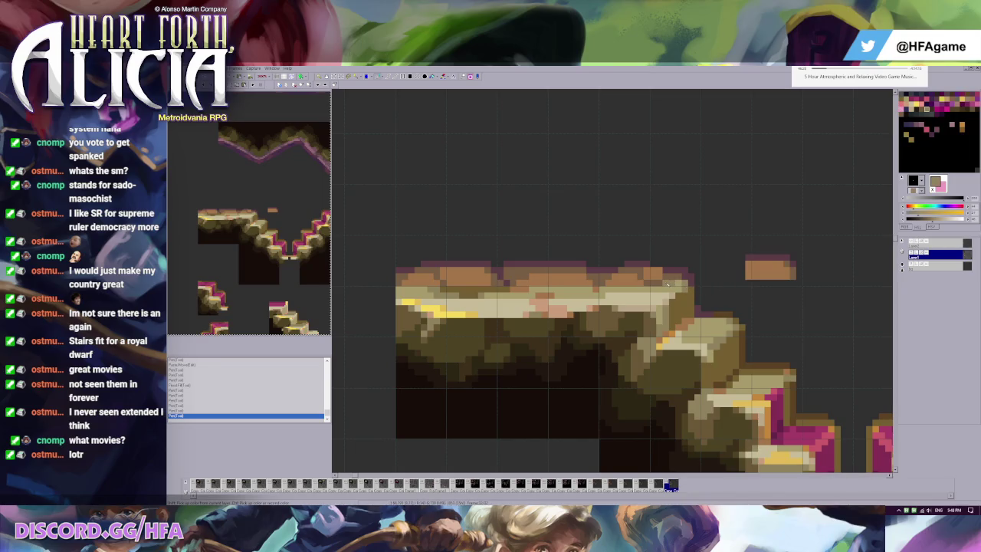
left_click(642, 270, "ctrl")
left_click(664, 273)
left_click(673, 278, "ctrl")
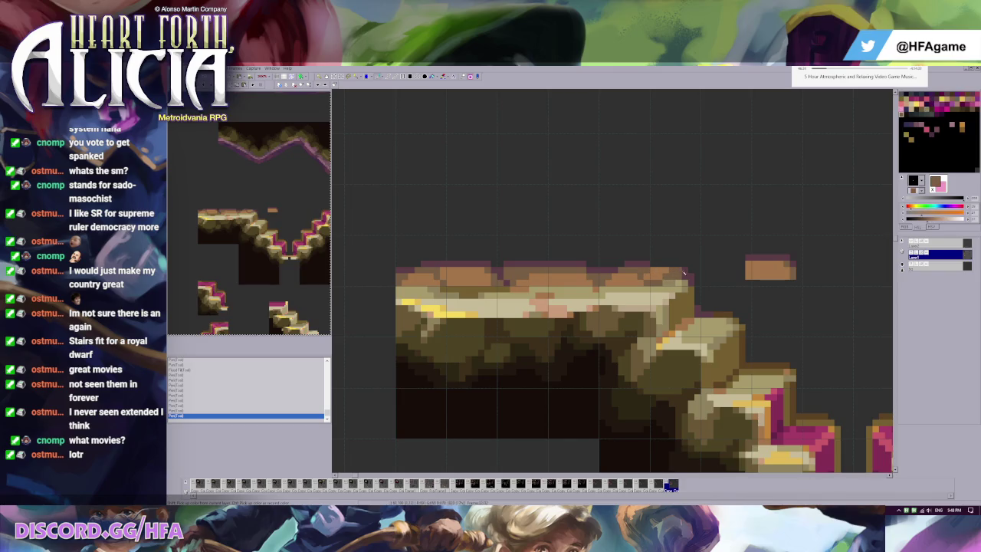
key("ctrl+Tab")
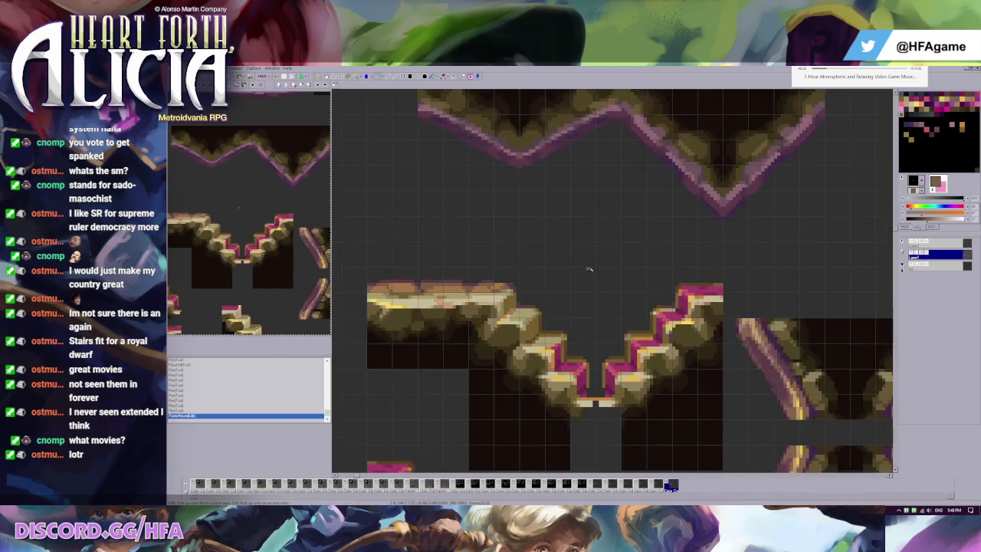
Darken a few pixels on the ledge's top edge and sample a dark grey from it
scroll(573, 273, "up", 1)
left_click(621, 303, "ctrl")
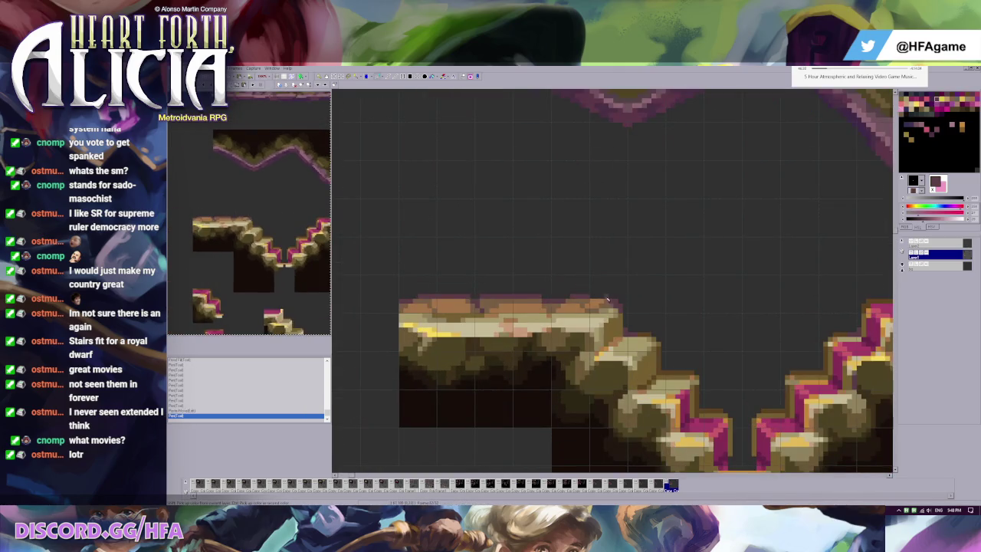
left_click(594, 298)
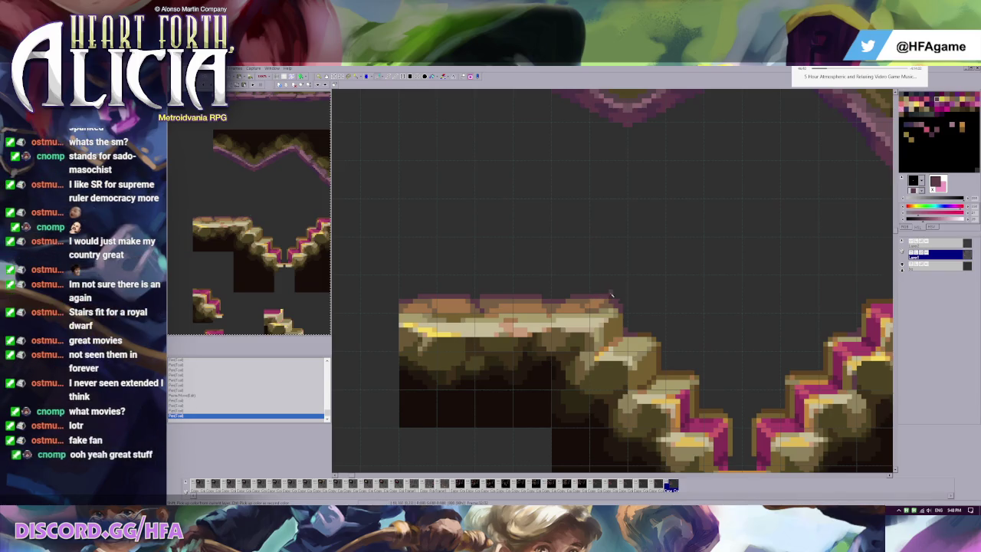
scroll(636, 295, "up", 1)
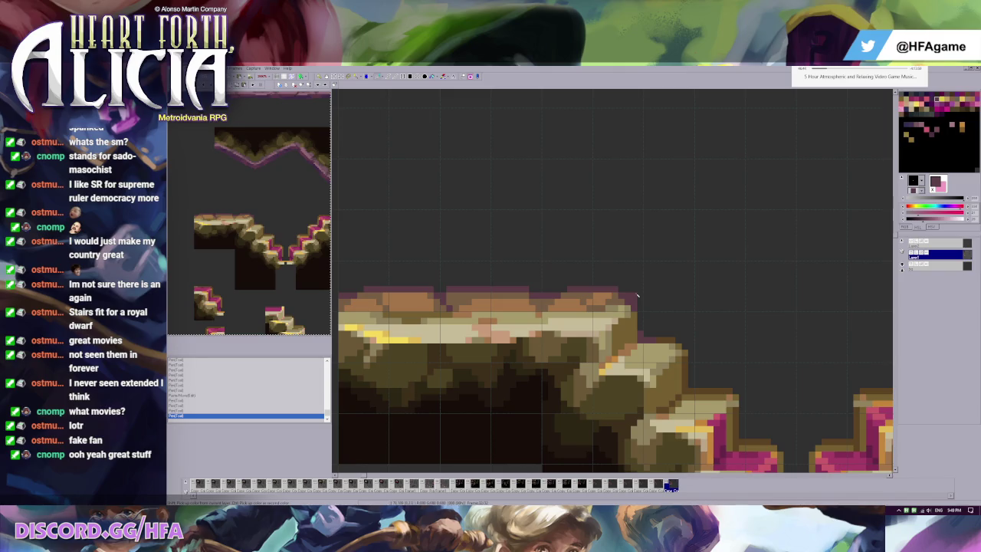
left_click(581, 285, "ctrl")
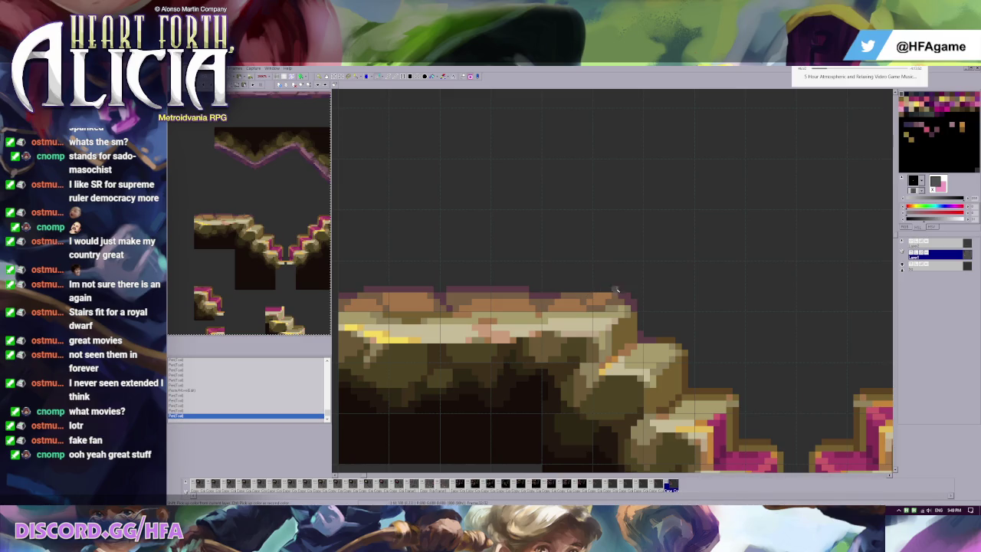
Try a light grey canvas background, then undo back to the dark background
scroll(774, 254, "down", 1)
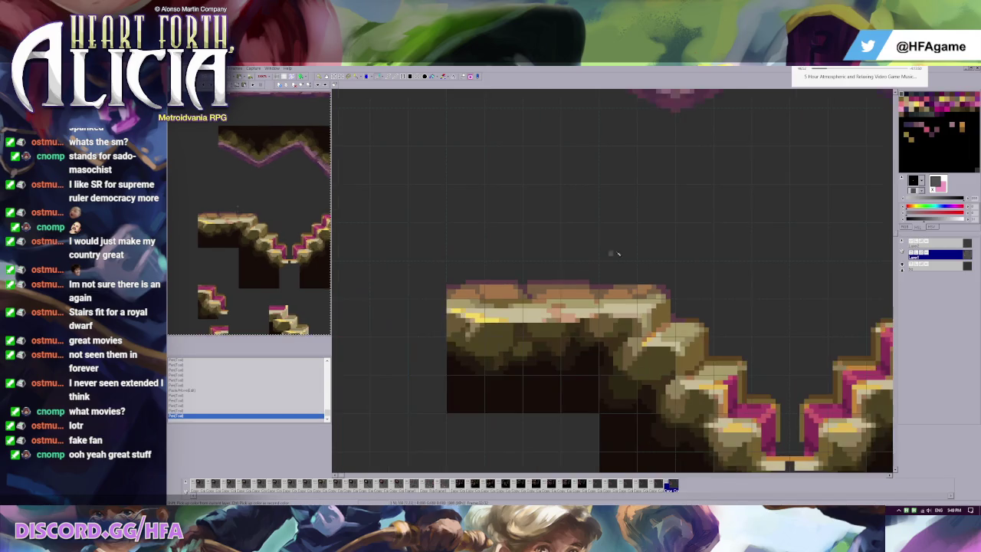
left_click(954, 222)
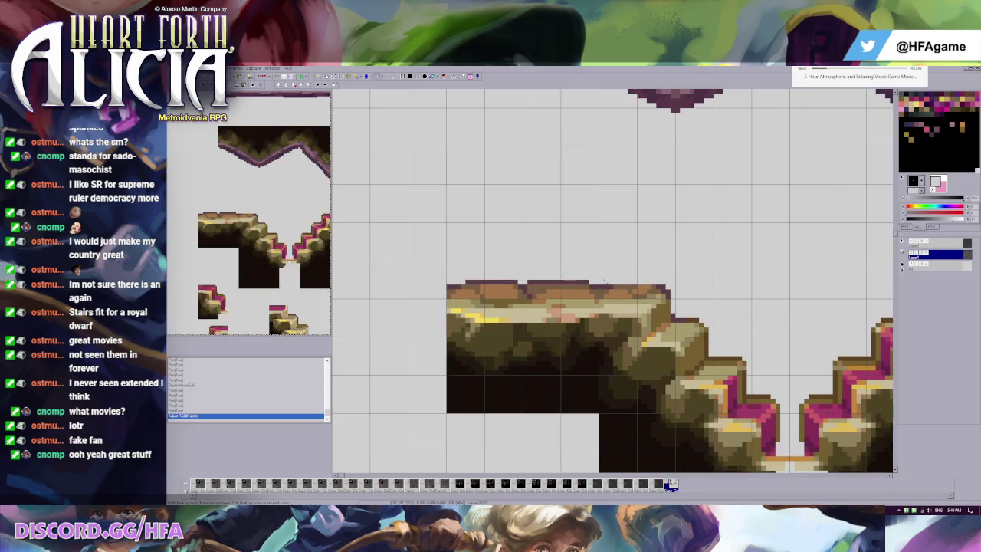
key("ctrl+z")
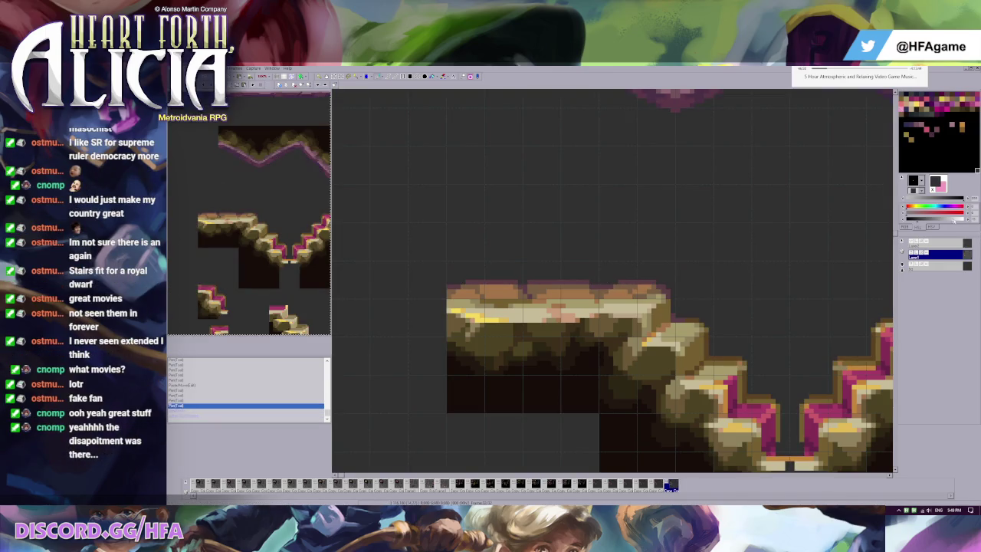
key("ctrl+y")
key("ctrl+z")
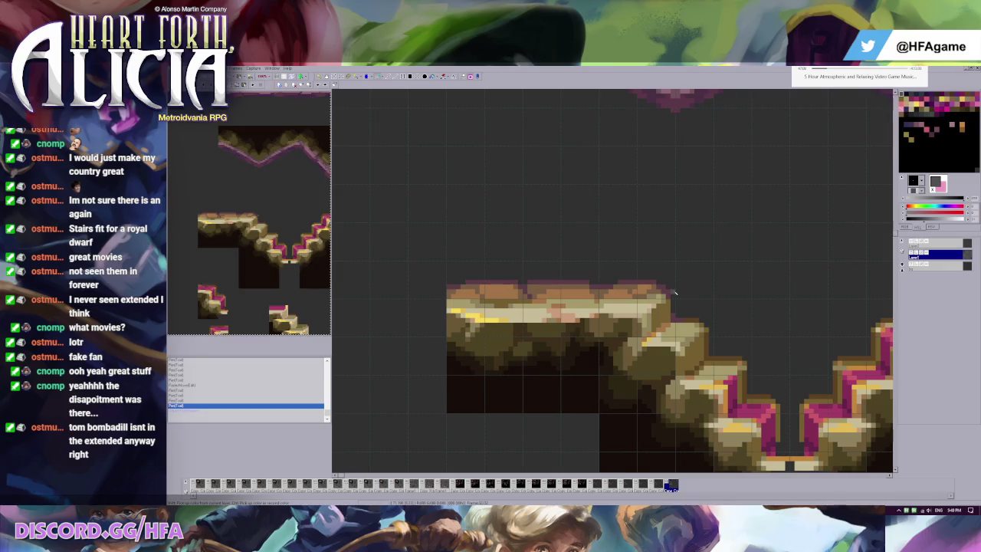
Sample brown from the rock and touch up pixels along its top edge
scroll(675, 292, "up", 1)
scroll(623, 270, "up", 1)
right_click(556, 299)
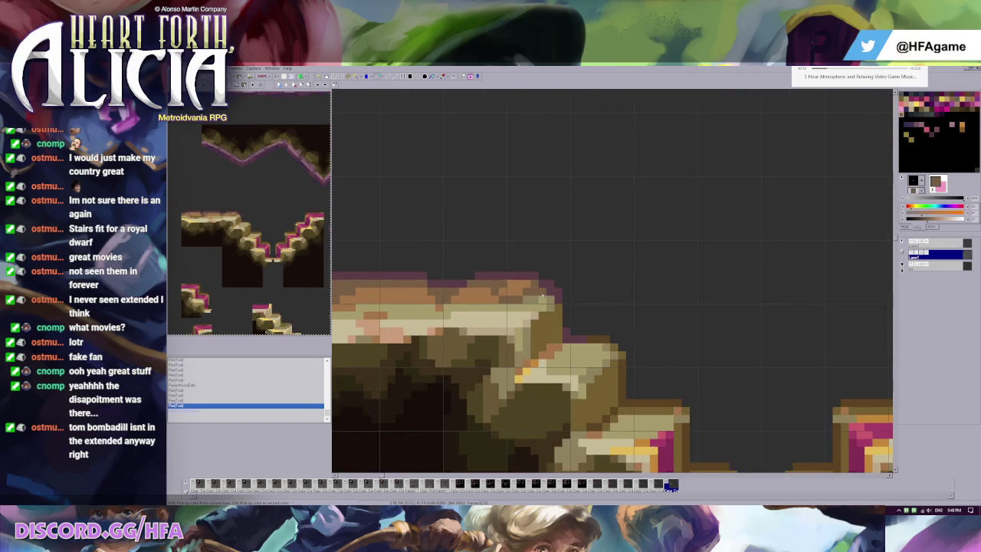
left_click(547, 290)
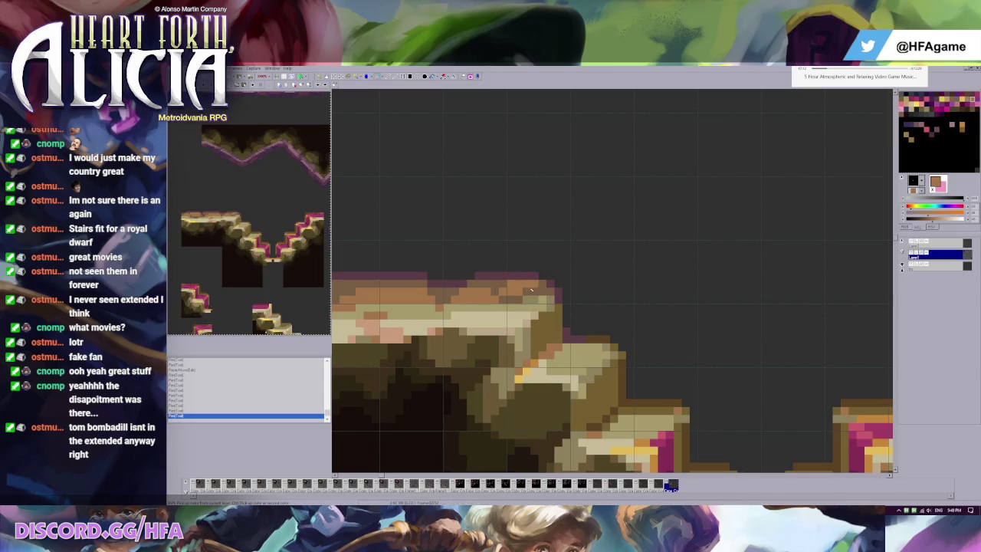
left_click(535, 287)
Sample dark olive from the rock and paint it along the rock edge
scroll(567, 276, "left", 2)
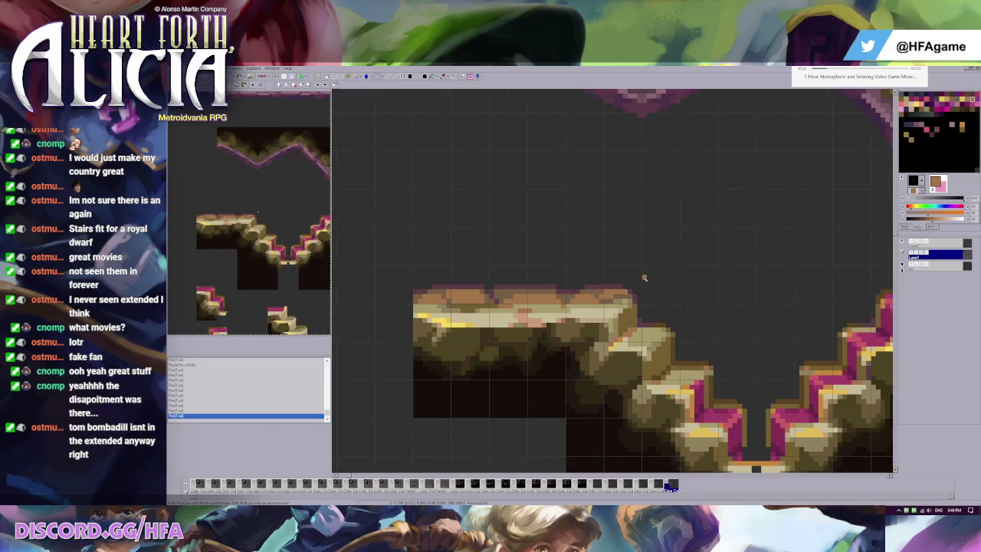
scroll(583, 280, "down", 1)
scroll(596, 285, "up", 1)
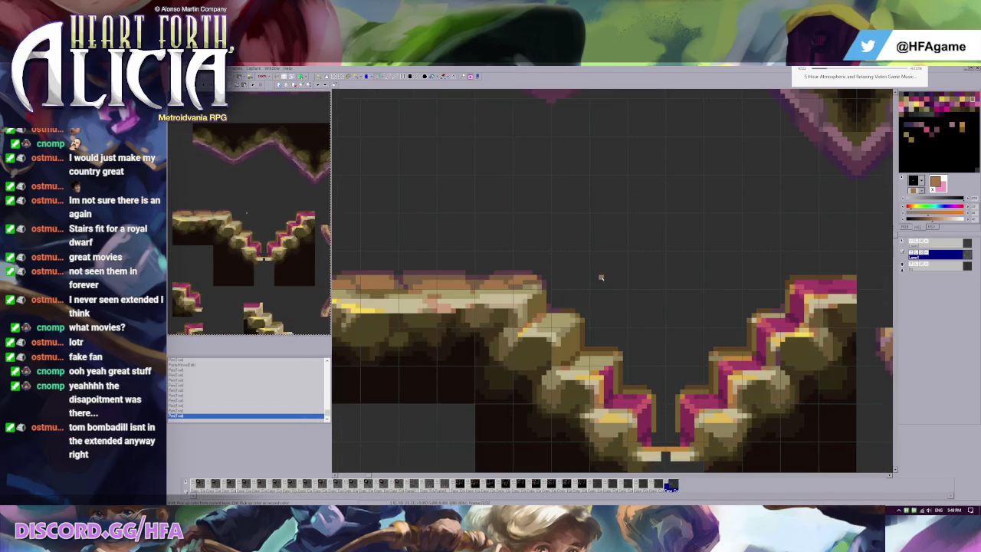
scroll(606, 265, "up", 1)
scroll(637, 291, "up", 1)
left_click(471, 403)
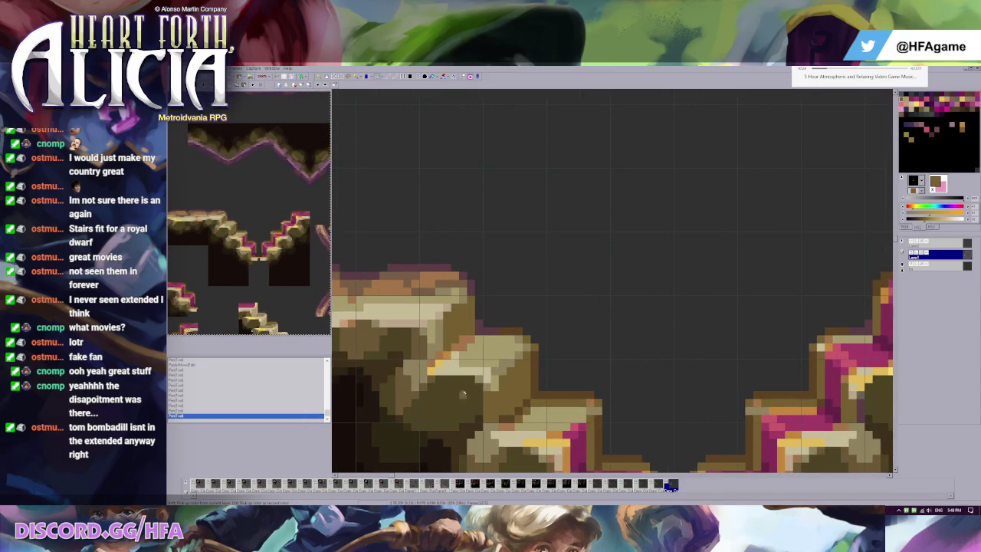
left_click(442, 329)
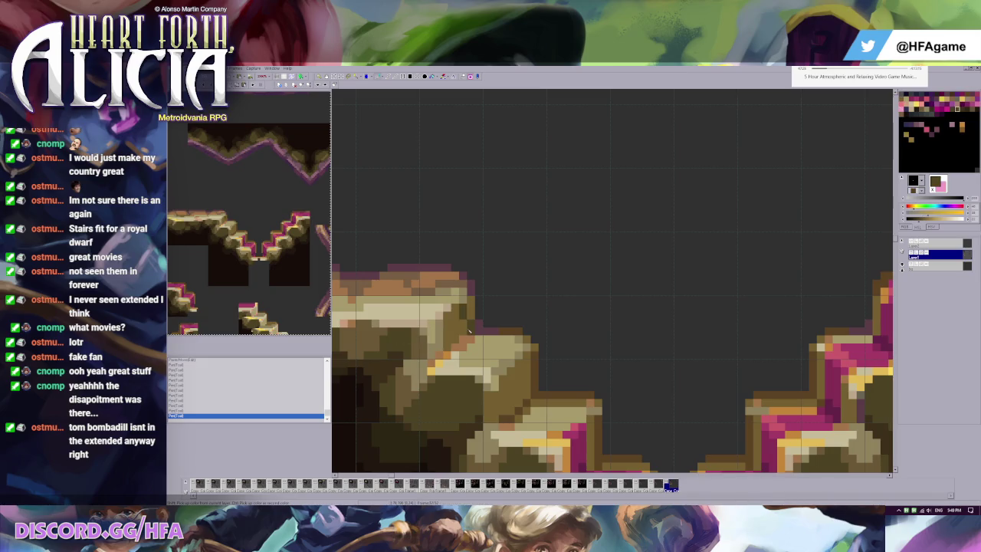
scroll(491, 324, "down", 1)
left_click(606, 262)
left_click_drag(606, 265, 596, 285)
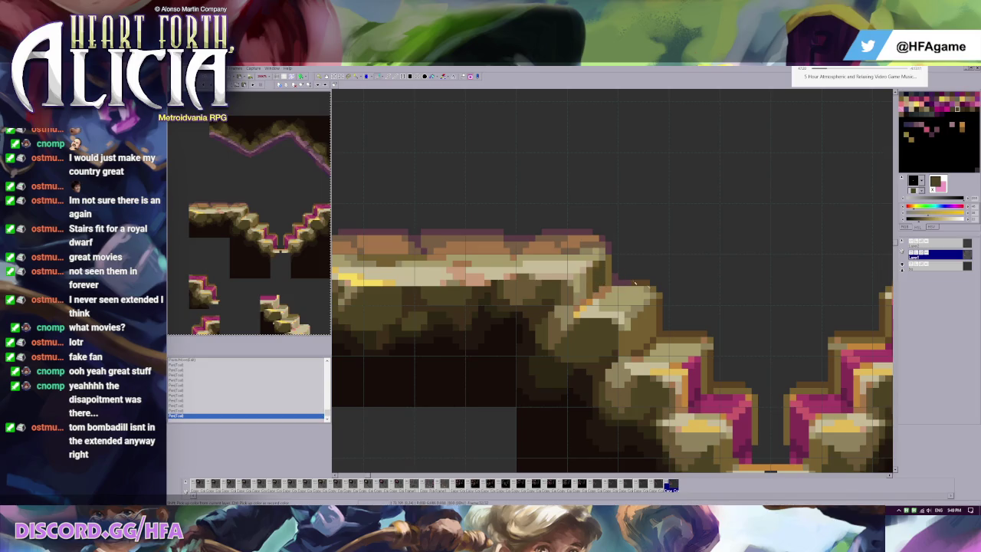
key("ctrl+z")
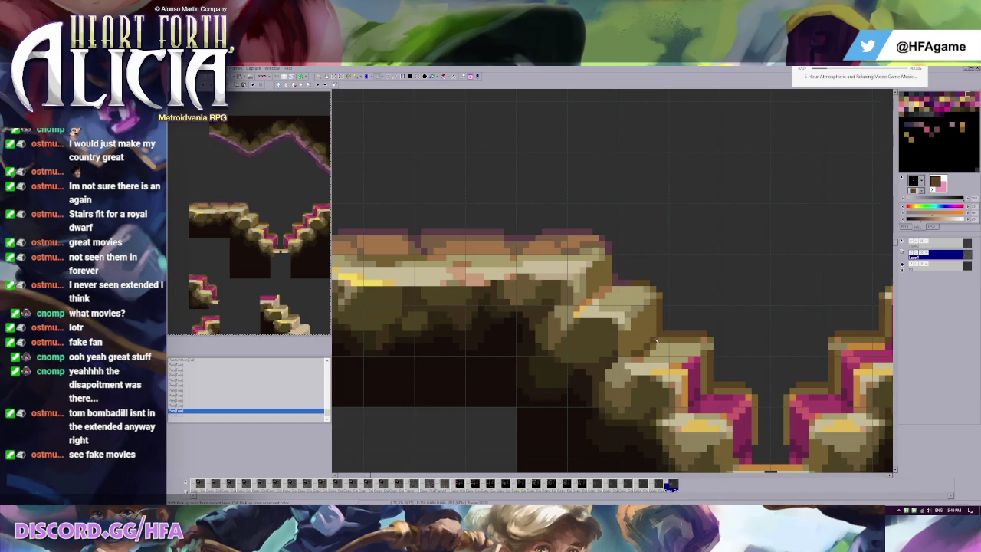
left_click(648, 337)
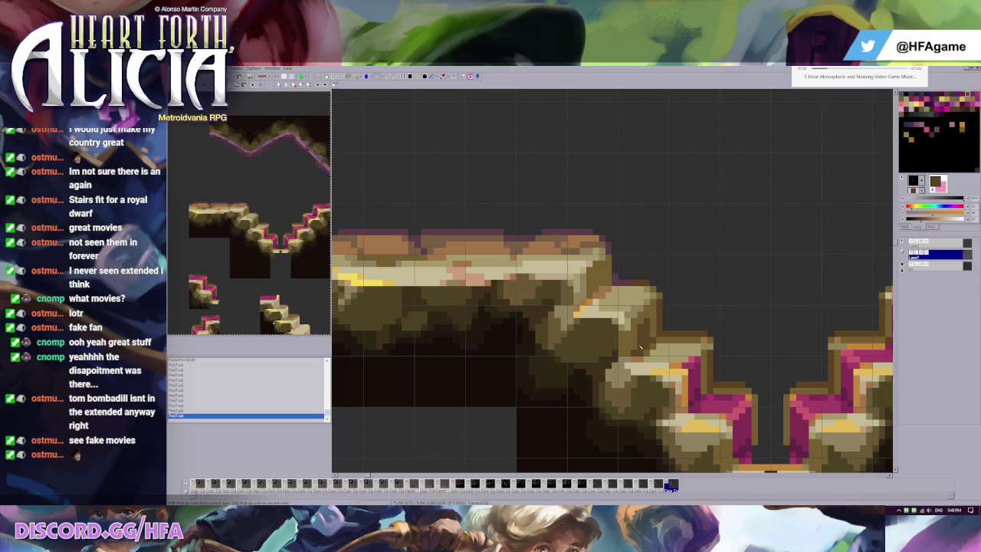
key("ctrl+z")
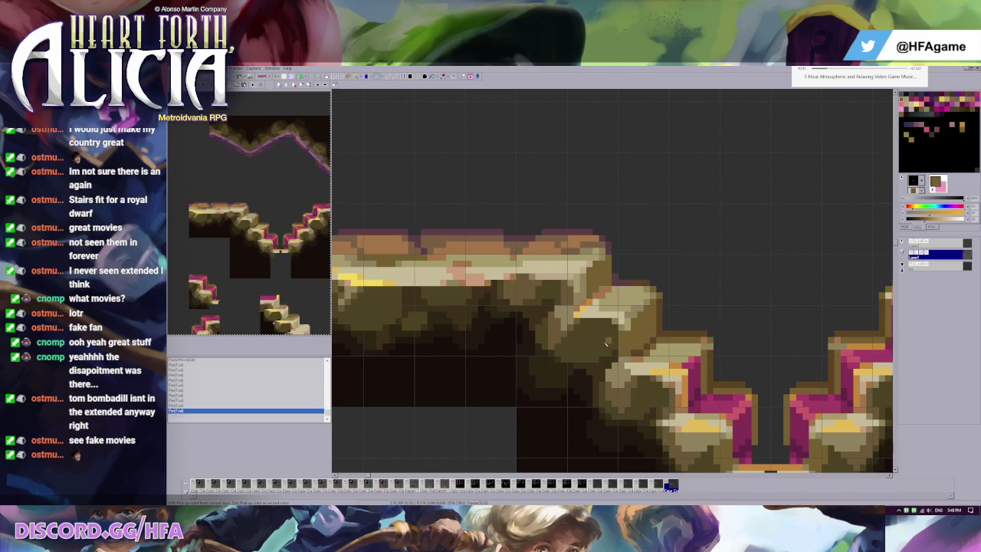
left_click(636, 351)
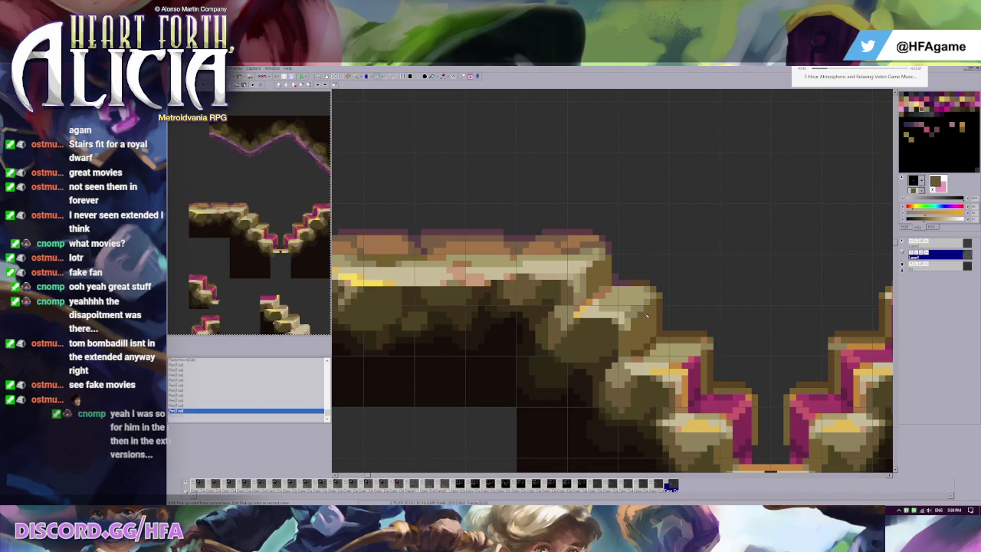
left_click(653, 319)
left_click(604, 277)
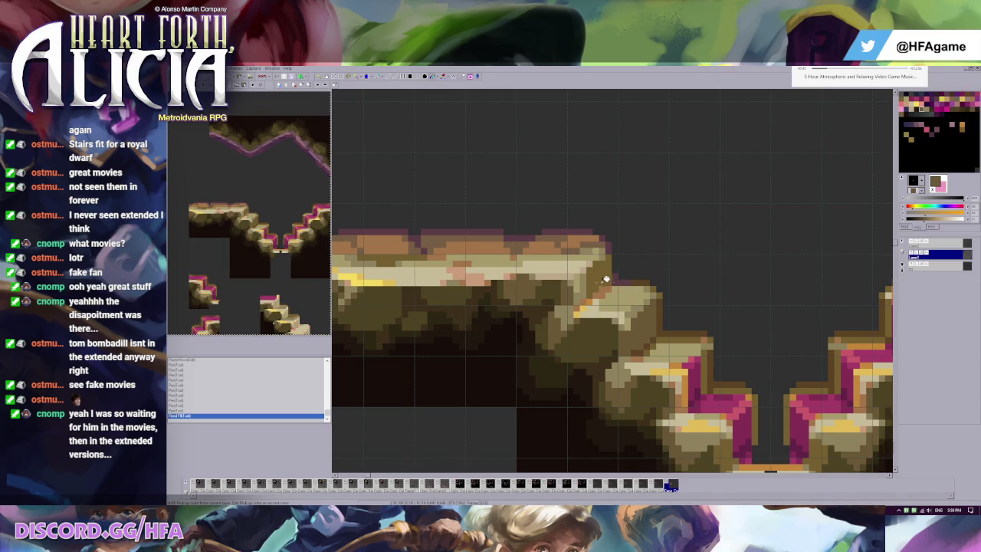
left_click(648, 301)
scroll(649, 301, "down", 2)
scroll(662, 321, "right", 2)
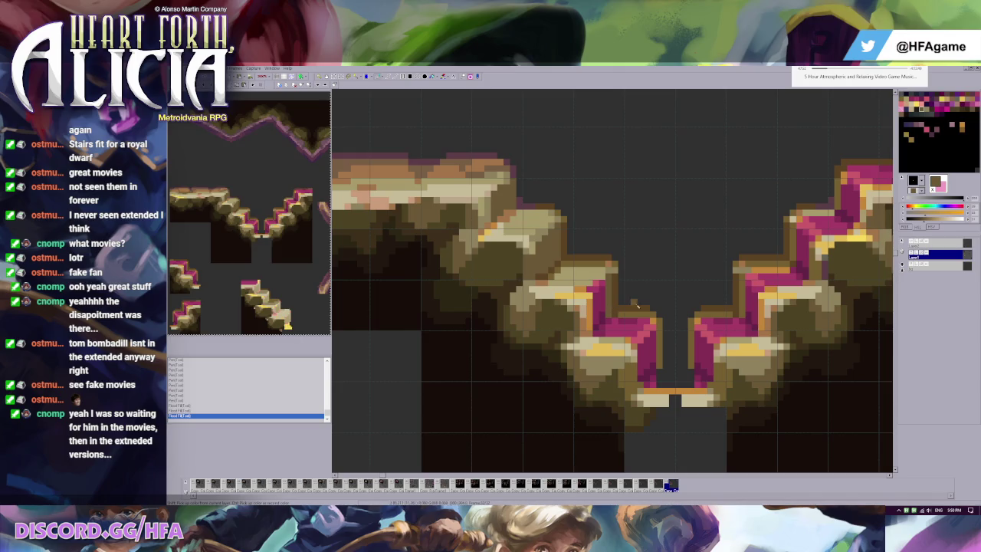
Repaint the pink pixels at the left stair step corners tan
mouse_move(607, 307)
left_mouse_down()
mouse_move(598, 318)
mouse_move(598, 297)
mouse_move(591, 305)
left_mouse_up()
left_click(603, 299)
left_click(602, 320)
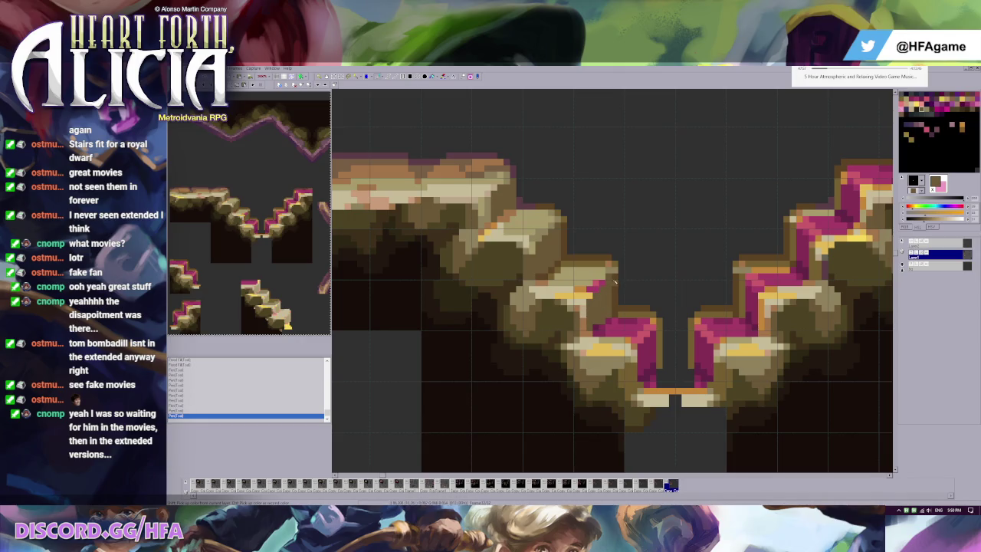
left_click(603, 278)
left_click(596, 289)
Eyedrop darker, light tan and dark brown shades from the stairs as second colour
right_click(614, 267)
right_click(617, 273)
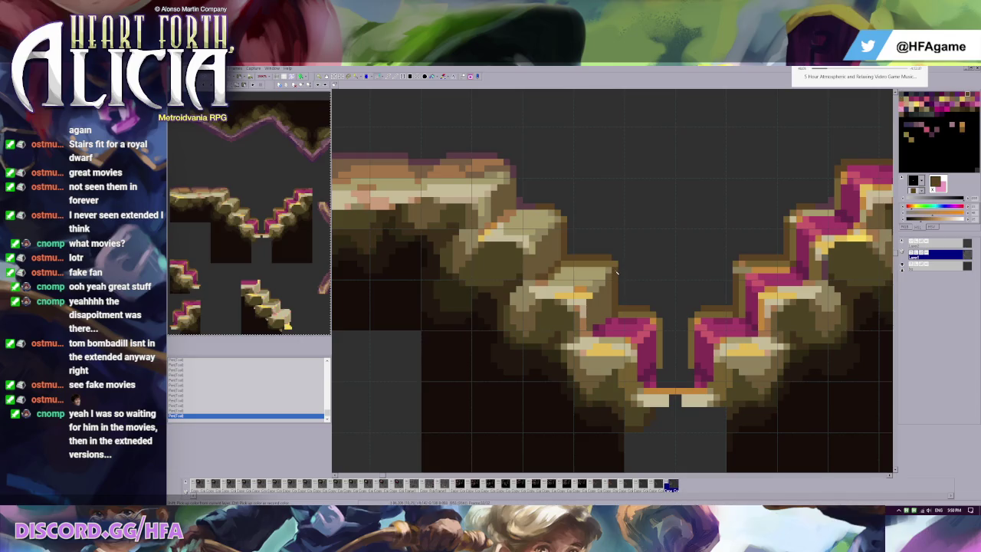
right_click(603, 289)
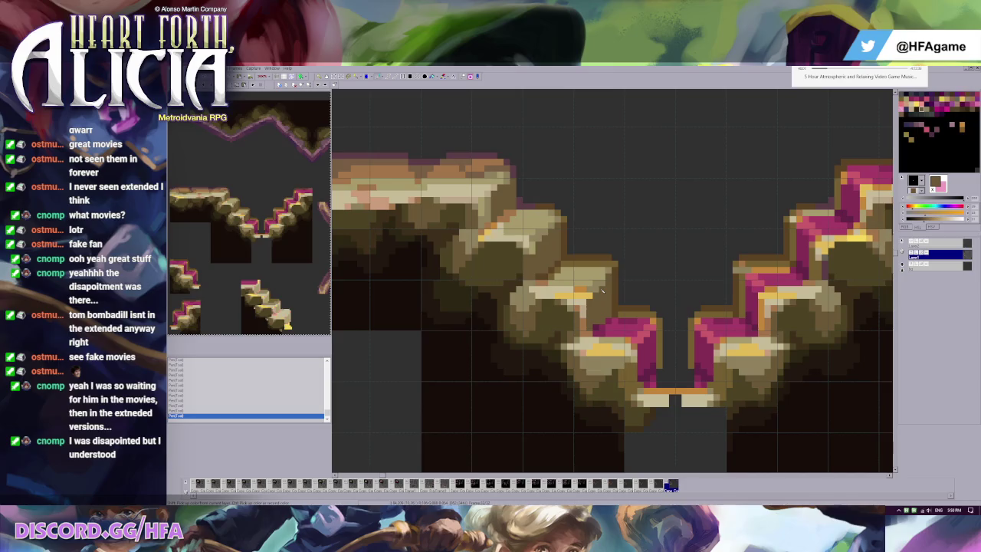
right_click(583, 289)
right_click(552, 290)
right_click(528, 296)
Retouch two pixels on the rock steps and pick a darker brown
left_click(518, 282)
left_click(536, 317)
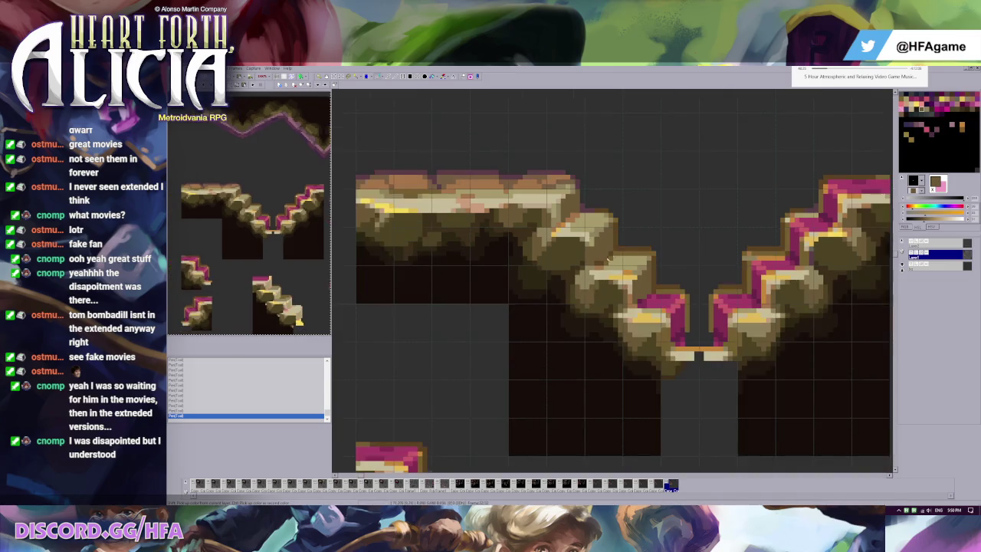
right_click(535, 284)
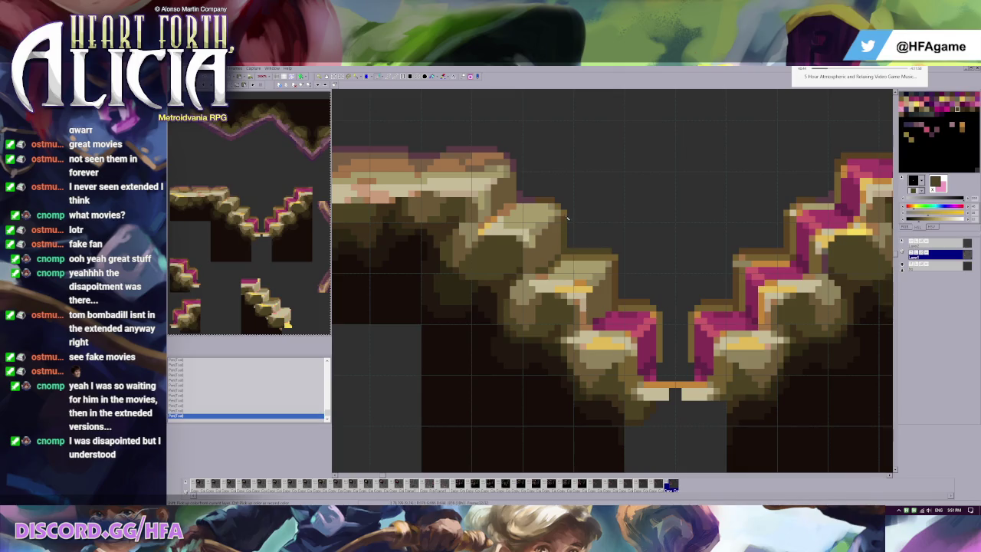
scroll(597, 245, "up", 1)
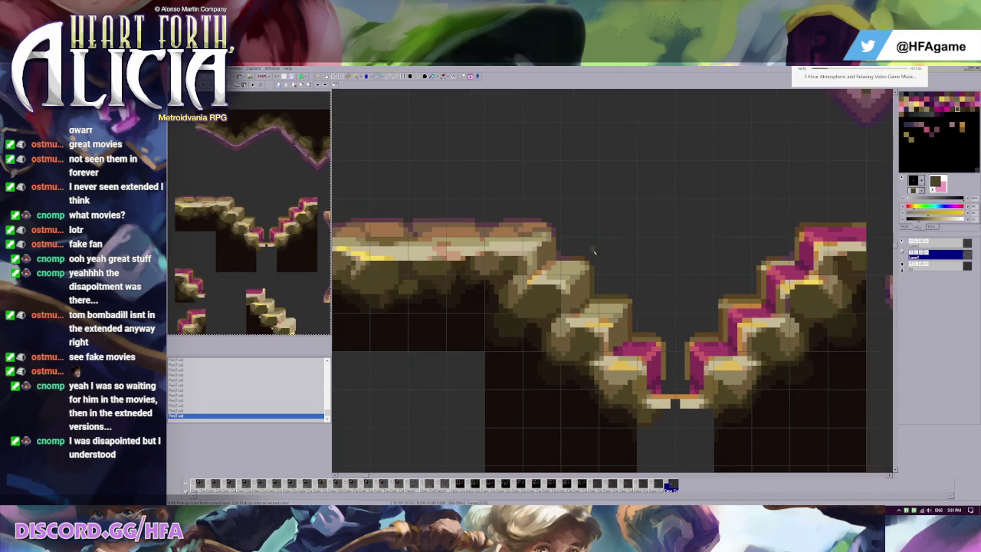
scroll(639, 284, "up", 1)
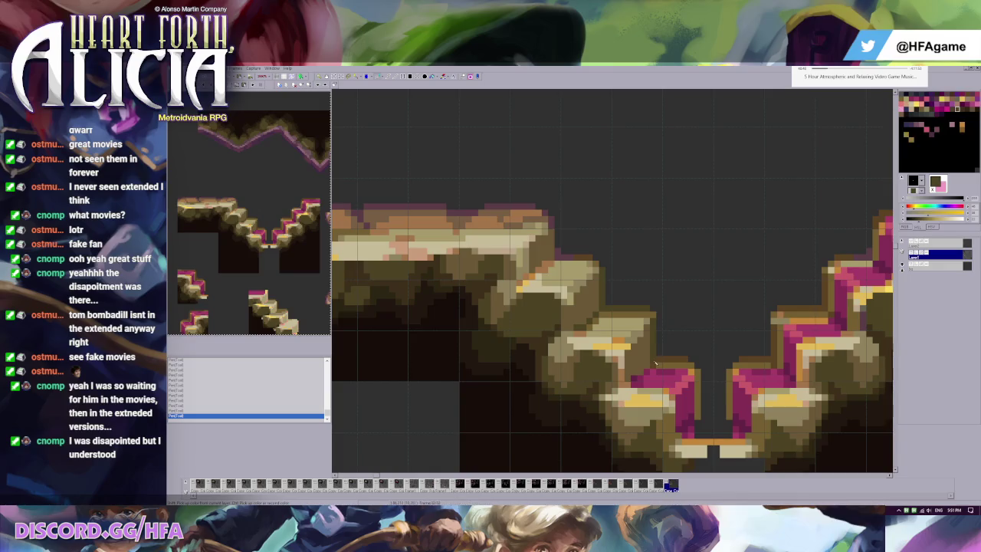
scroll(656, 366, "down", 1)
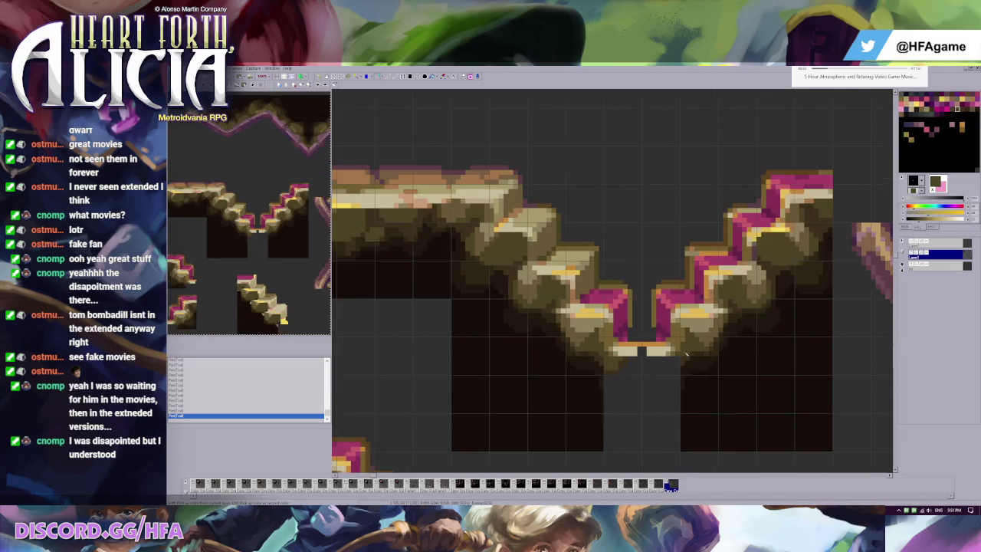
scroll(595, 253, "up", 1)
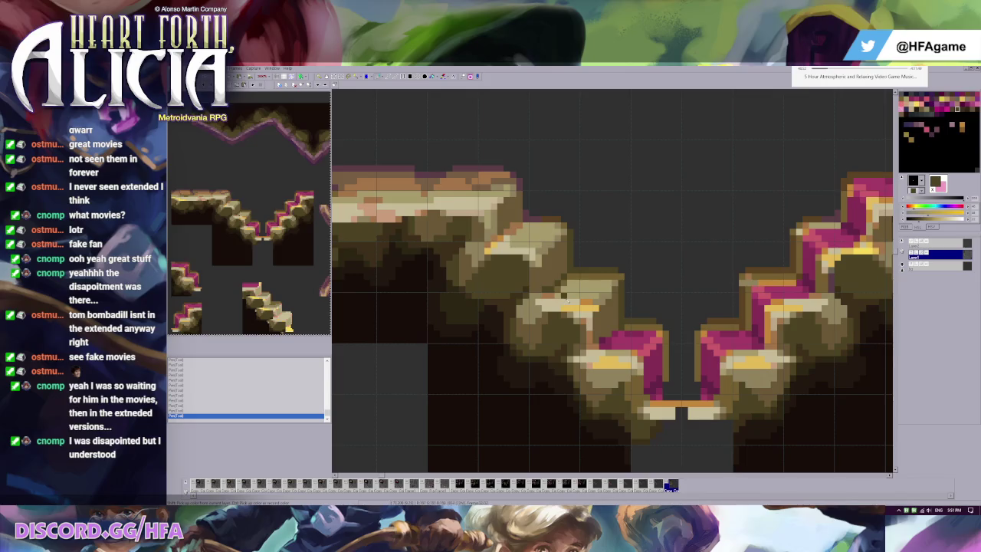
Sample brighter brown, lighter tan and darker brown shades from the rock
left_click(542, 279)
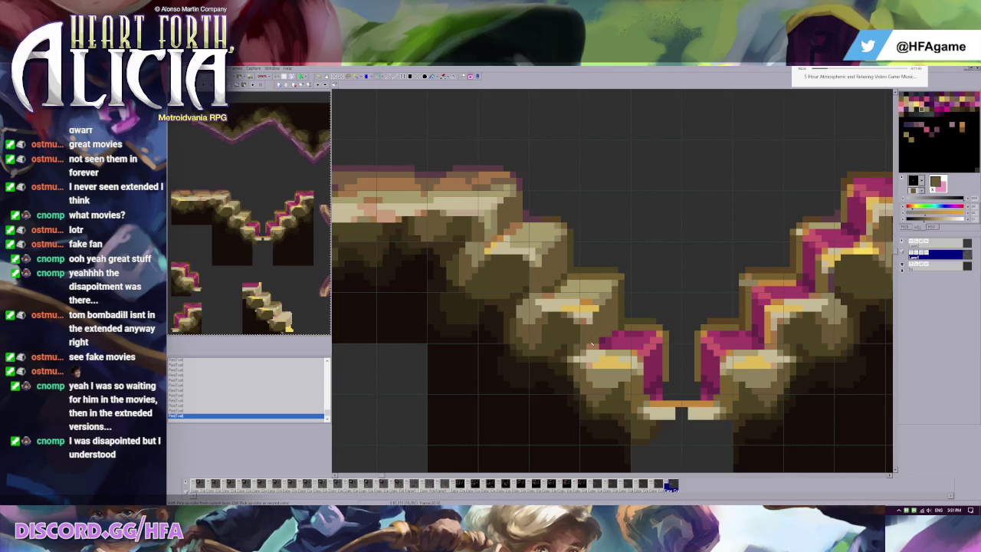
left_click(594, 304)
left_click(583, 289)
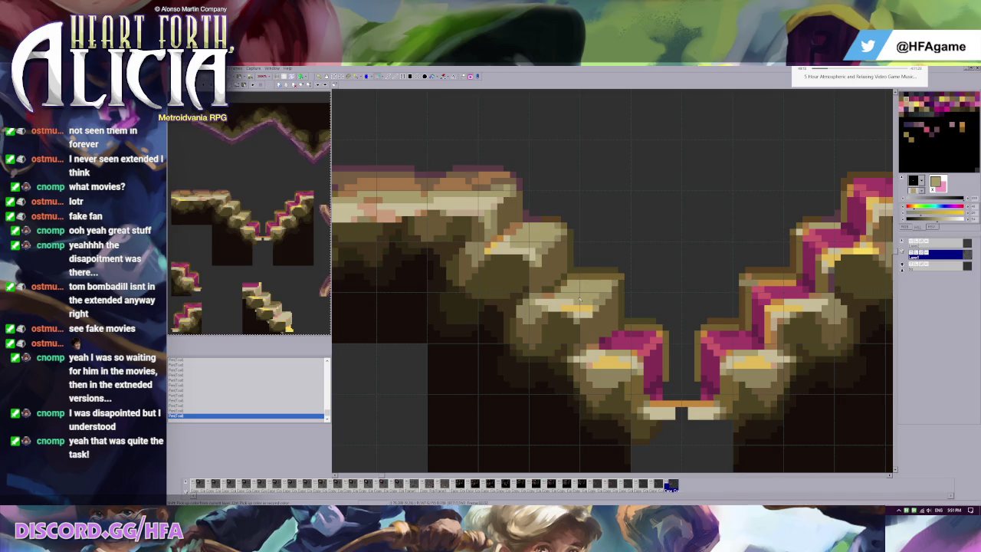
left_click(526, 254)
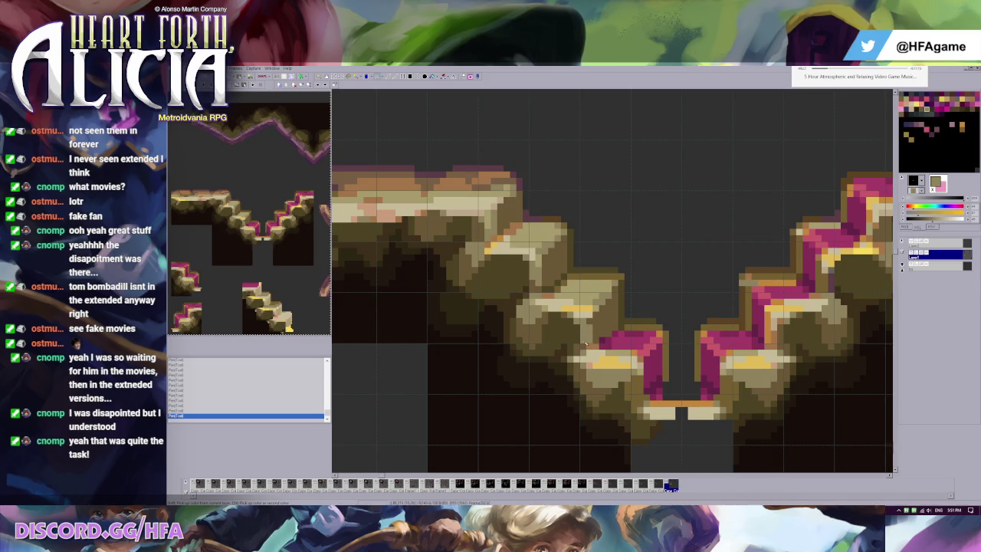
left_click(581, 329)
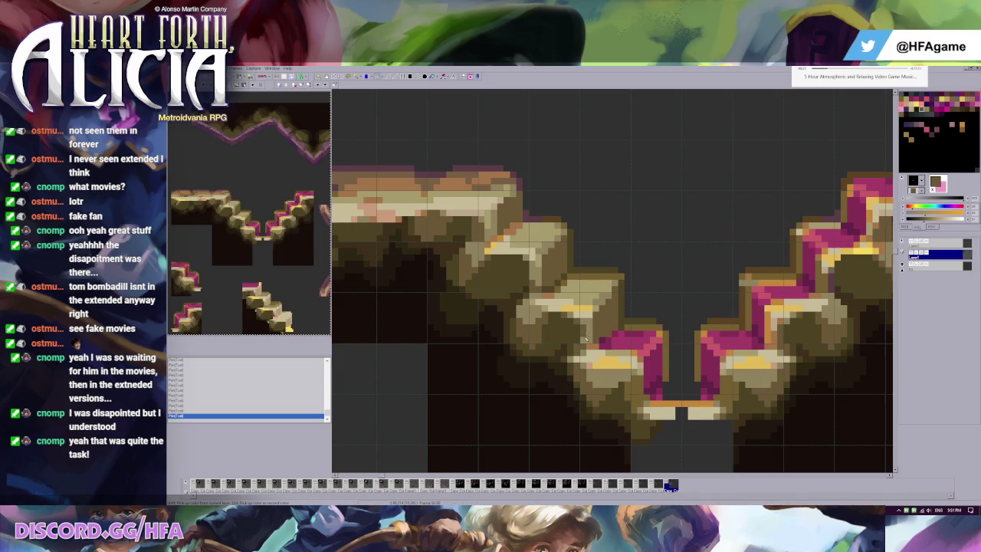
scroll(628, 302, "down", 1)
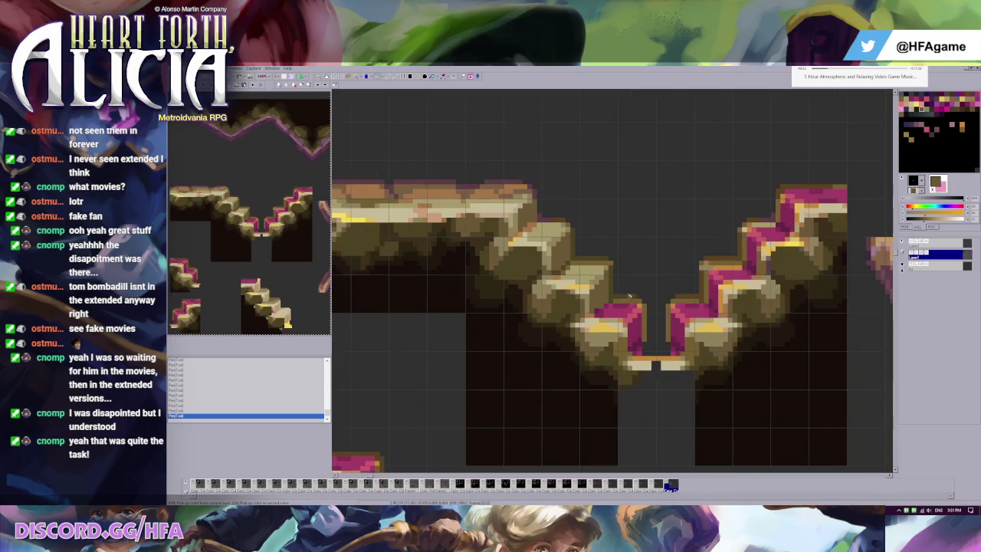
Paint the magenta top of the lowest left stair block olive
scroll(629, 301, "up", 1)
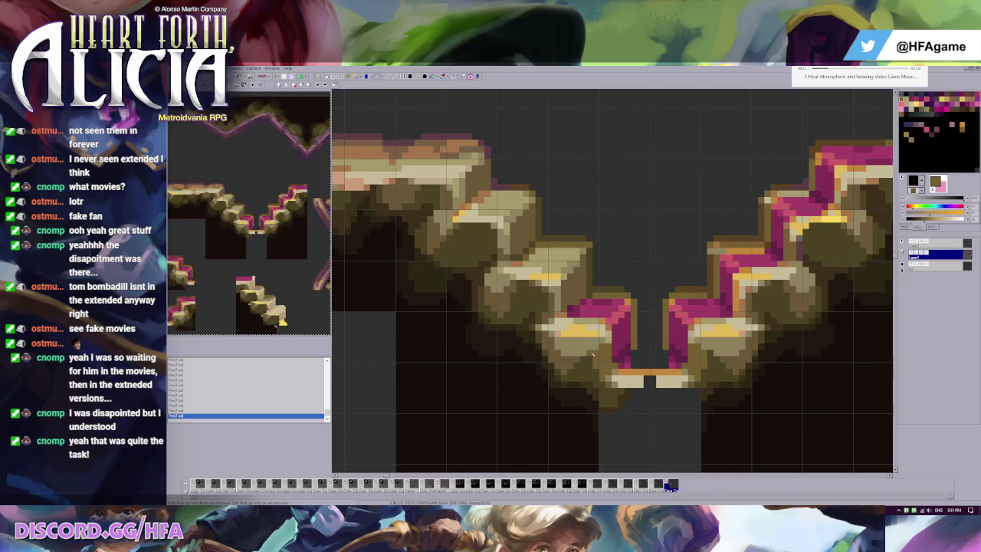
right_click(567, 306)
left_click(624, 356)
left_click(619, 351)
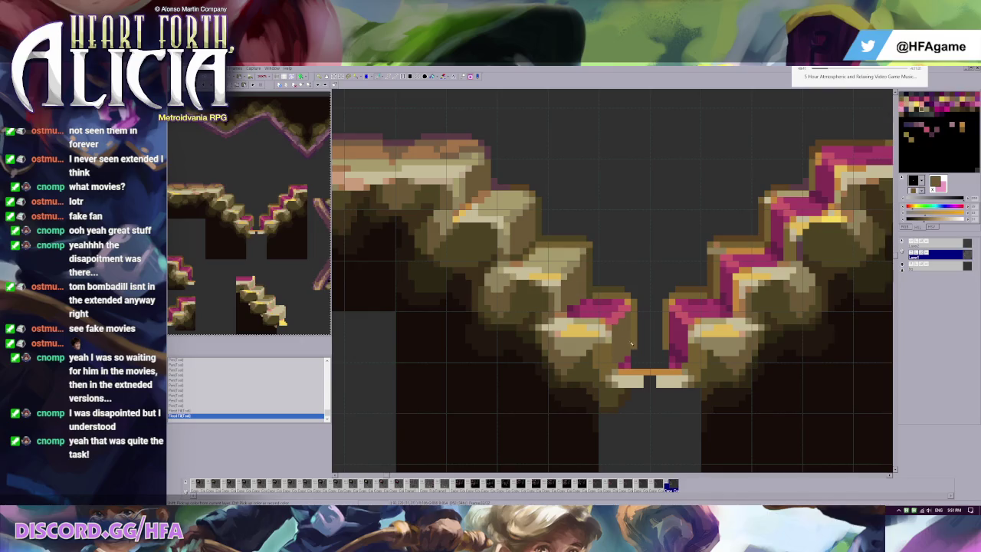
right_click(611, 309)
mouse_move(623, 303)
left_mouse_down()
mouse_move(581, 315)
mouse_move(624, 302)
left_mouse_up()
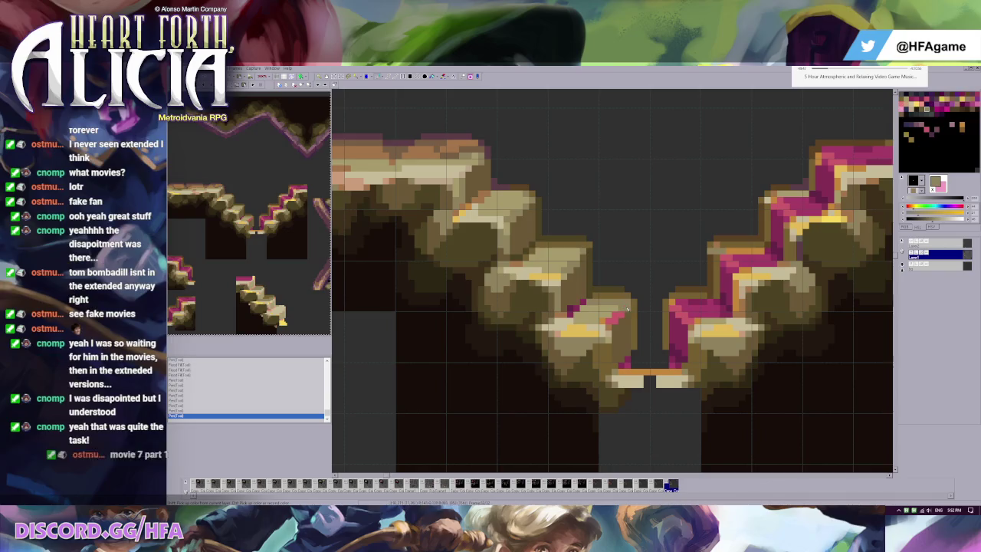
Repaint the block's pink corner tan and sample dark olive shades
right_click(573, 263)
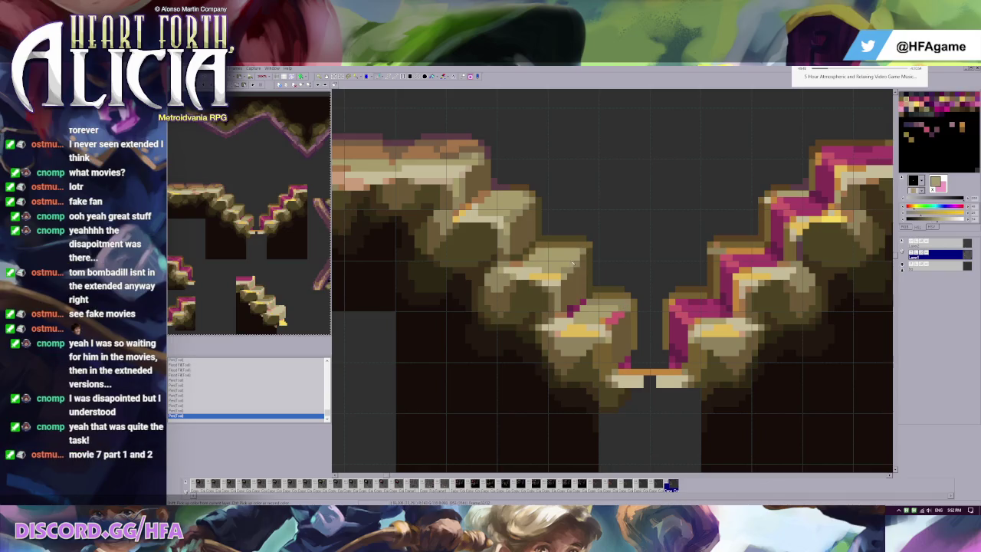
left_click(616, 317)
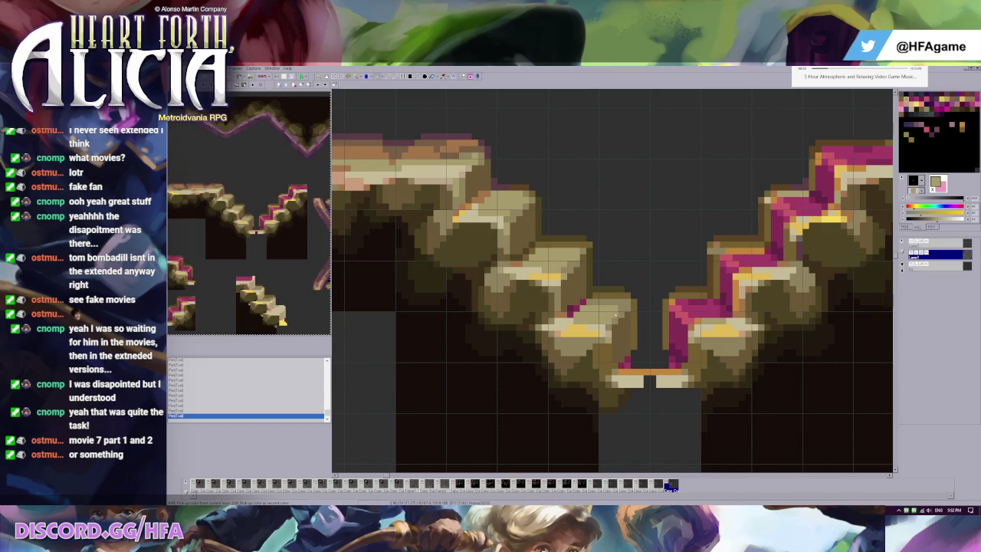
left_click(574, 298)
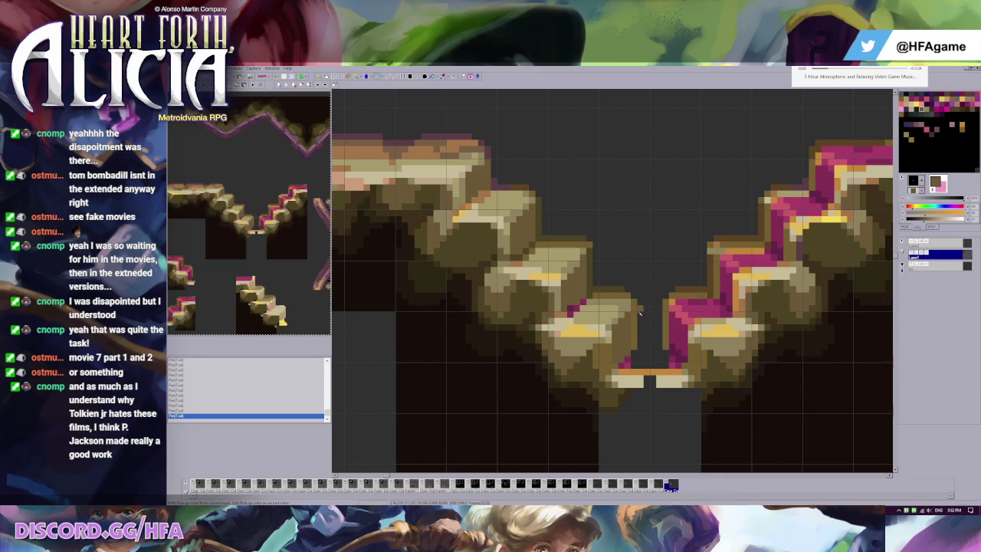
right_click(589, 293)
right_click(581, 306)
Add olive pixel strokes on the stair block, undoing and redrawing one
left_click(574, 308)
left_click(583, 300)
left_click(601, 299)
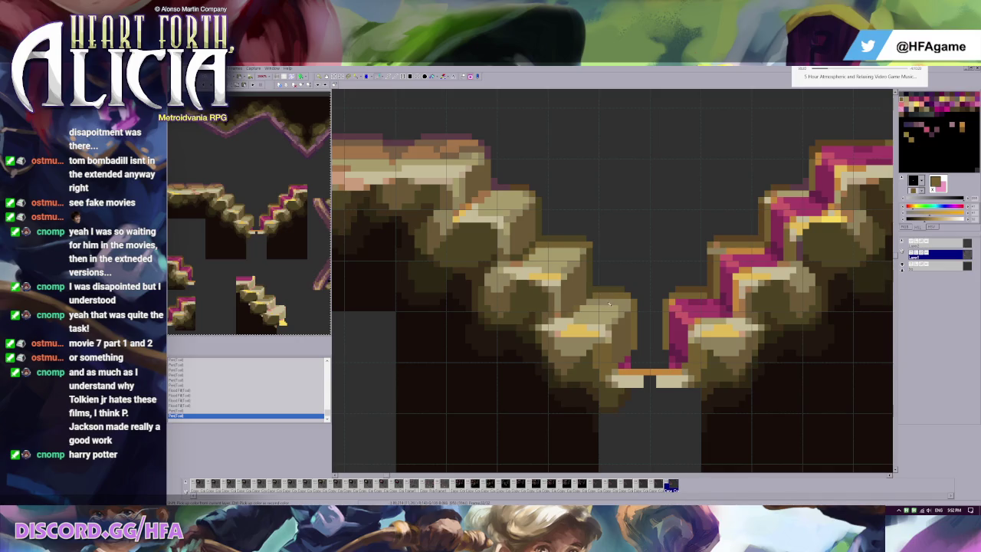
key("ctrl+z")
key("ctrl+z")
left_click(574, 310)
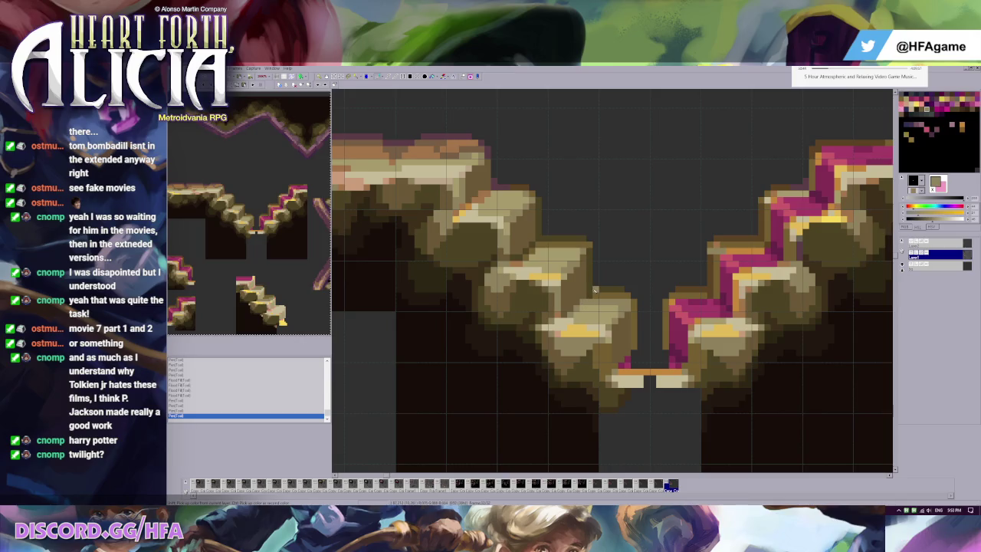
Sample a darker brown and place a small pixel edit on the stair
left_click(527, 241)
left_click(525, 244)
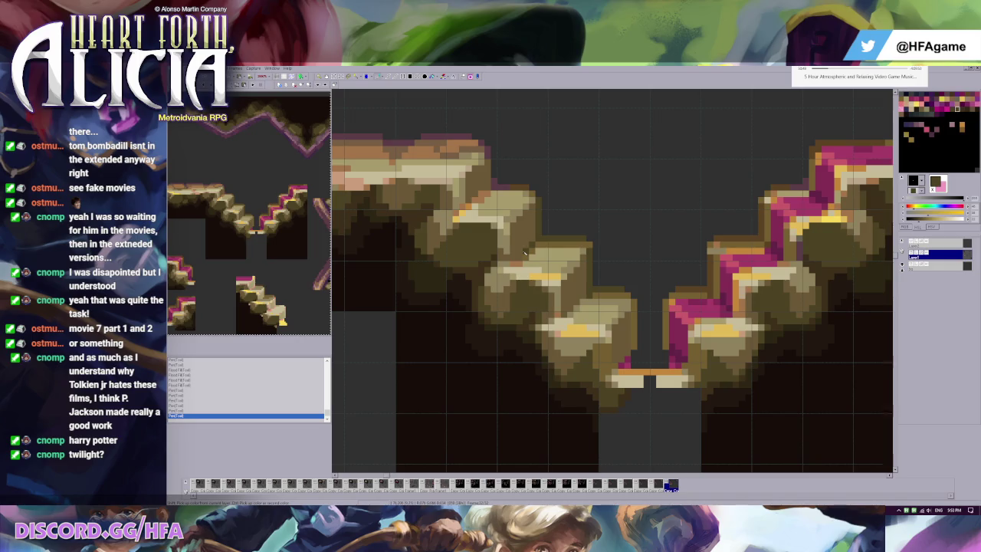
left_click(487, 190)
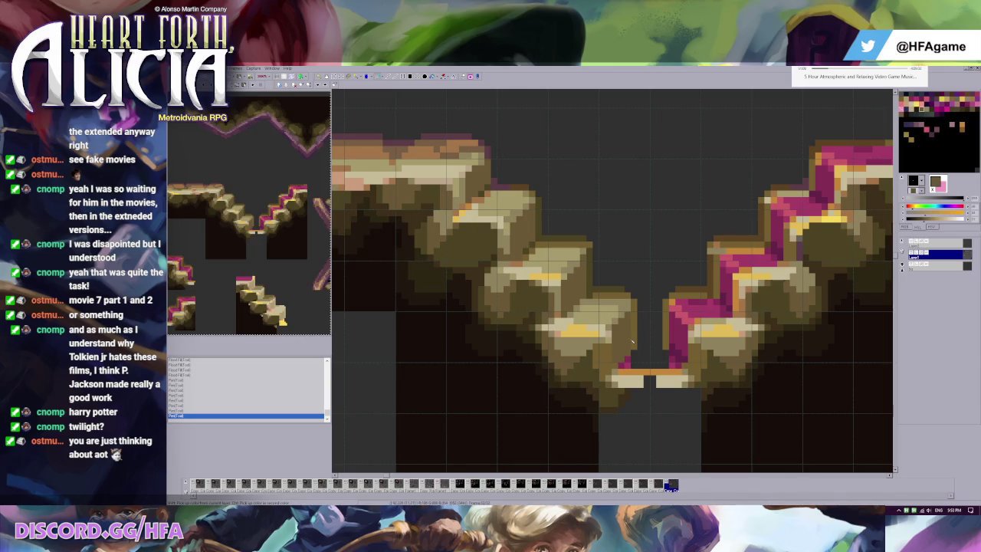
Darken the right edge and magenta bottom of the lowest left stair block
scroll(536, 230, "down", 2)
scroll(607, 274, "up", 3)
scroll(607, 274, "down", 2)
scroll(537, 306, "up", 2)
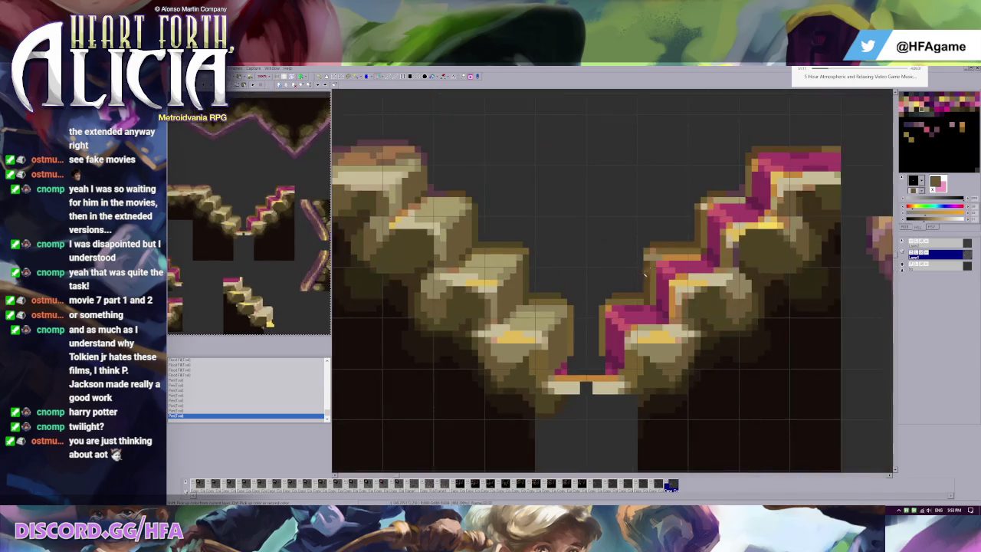
scroll(522, 312, "up", 1)
left_click(545, 313)
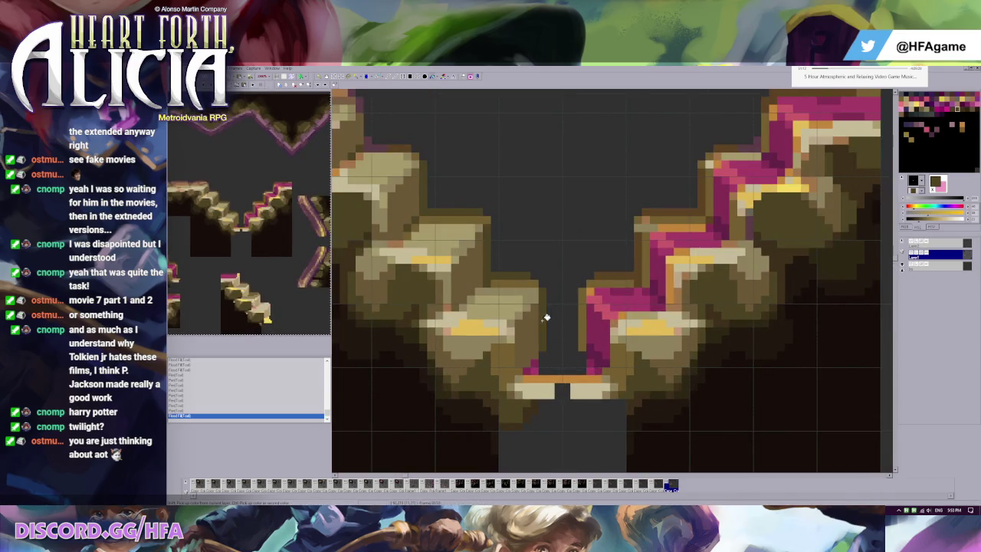
left_click(530, 368)
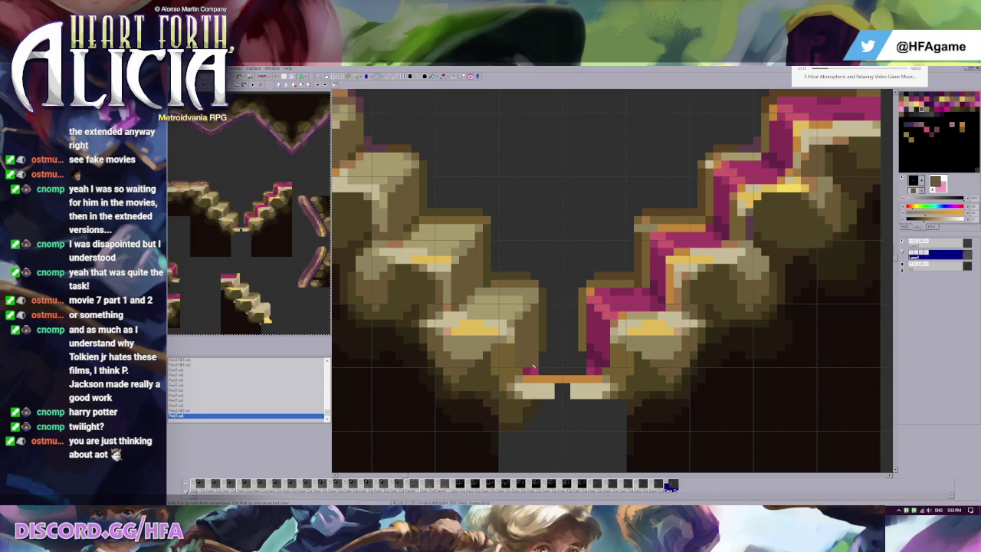
Sample rock shades and make a small pixel edit on the stair, undoing one attempt
left_click(543, 351)
left_click(466, 370)
left_click(495, 357)
key("ctrl+z")
left_click(484, 382)
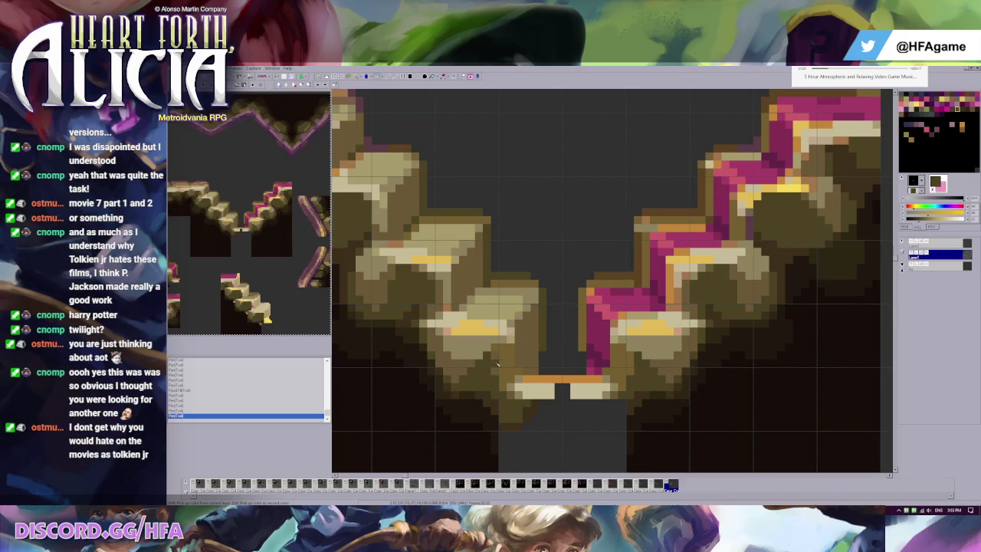
Fill a small area near the bridge light tan and adjust neighbouring pixels
left_click(514, 358)
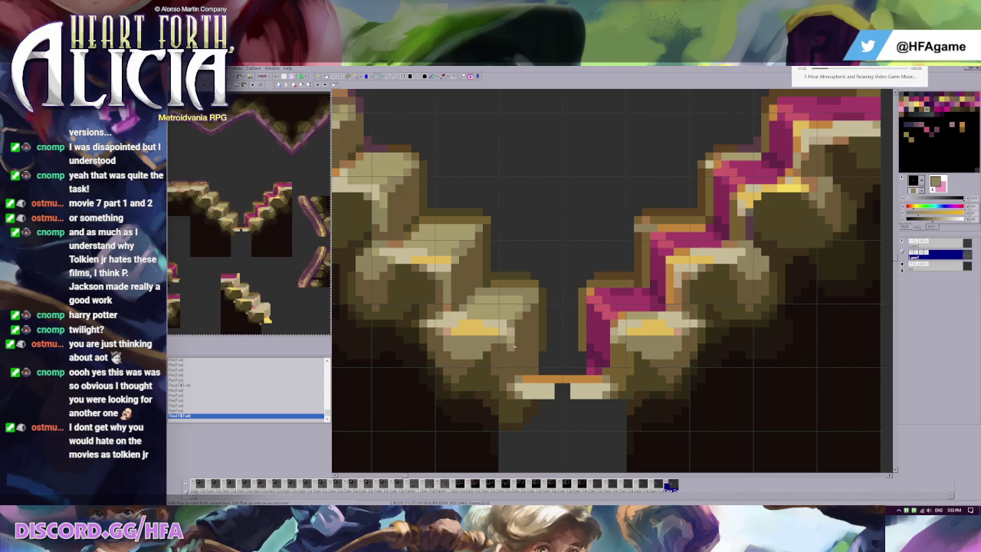
left_click(509, 365)
left_click(513, 350)
Brighten pixels on the first stair step with a sampled brighter olive
mouse_move(514, 348)
left_mouse_down()
mouse_move(597, 233)
mouse_move(629, 307)
left_mouse_up()
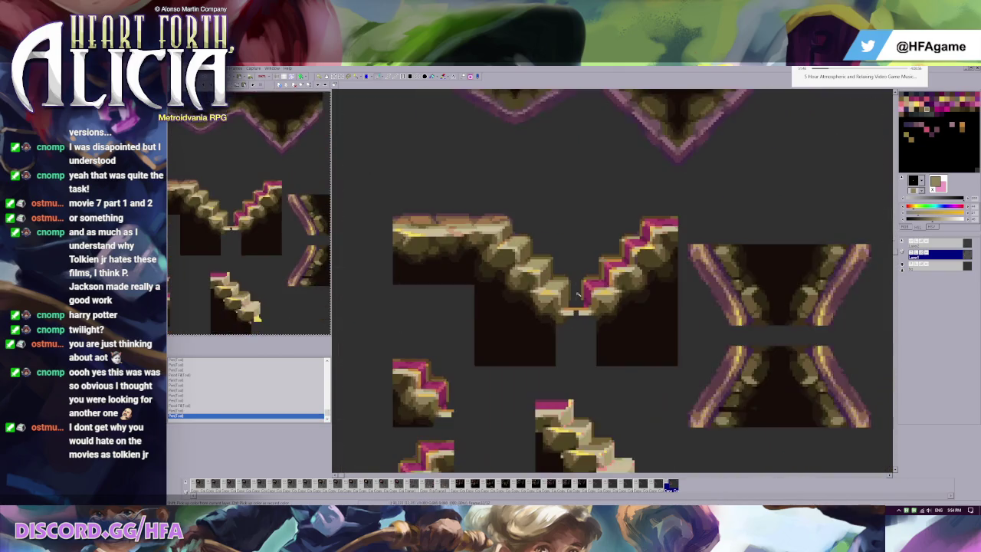
scroll(620, 246, "up", 1)
scroll(620, 246, "down", 1)
mouse_move(625, 176)
left_mouse_down()
mouse_move(621, 246)
mouse_move(574, 207)
mouse_move(569, 276)
left_mouse_up()
scroll(570, 276, "up", 2)
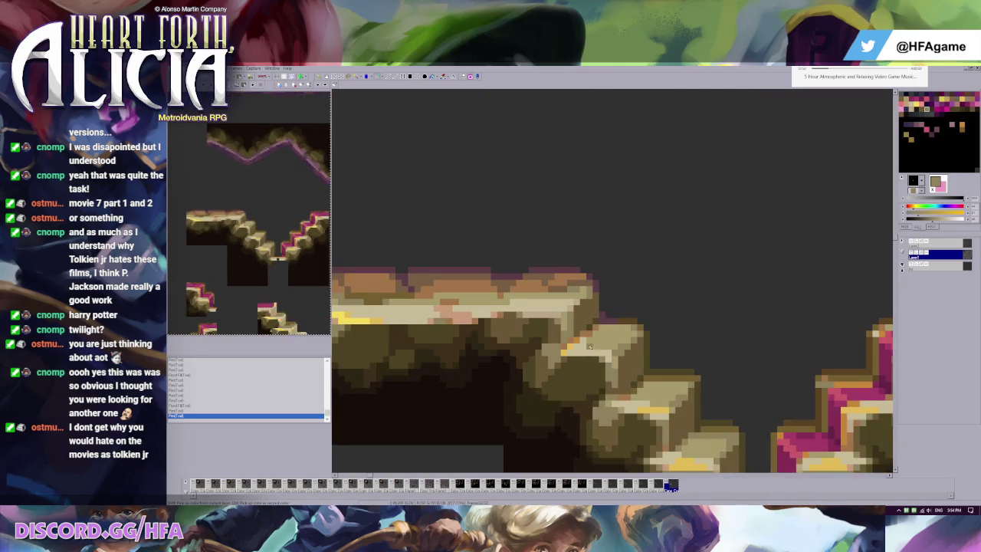
left_click(597, 335)
left_click(595, 328)
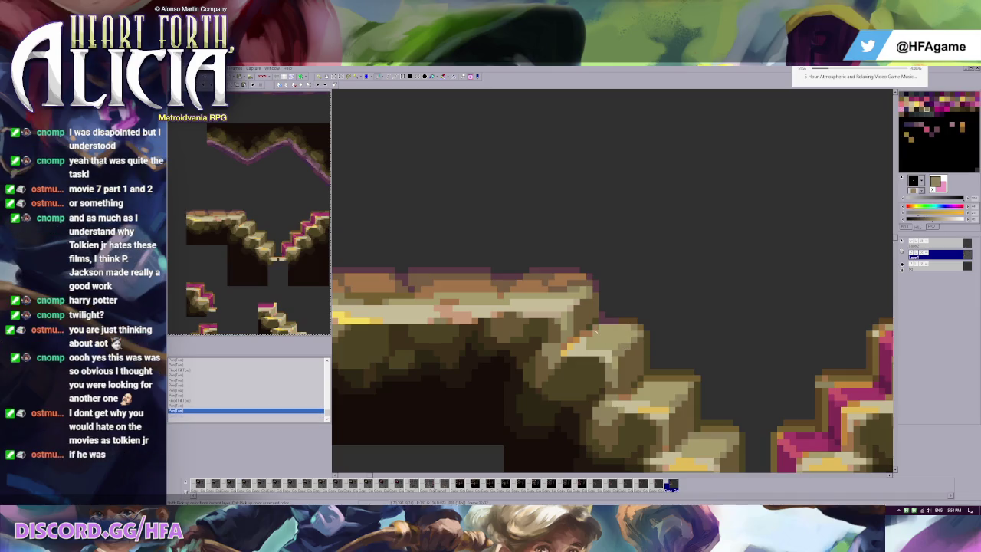
left_click(589, 335)
Toggle undo and redo to compare the step with and without the brightened pixels
scroll(590, 322, "down", 2)
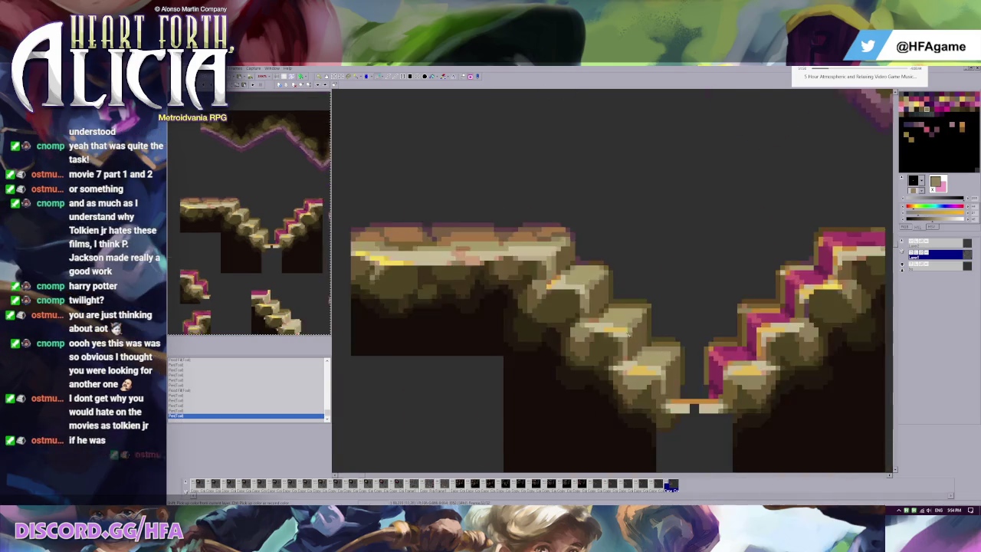
scroll(615, 290, "up", 2)
key("ctrl+z")
key("ctrl+z")
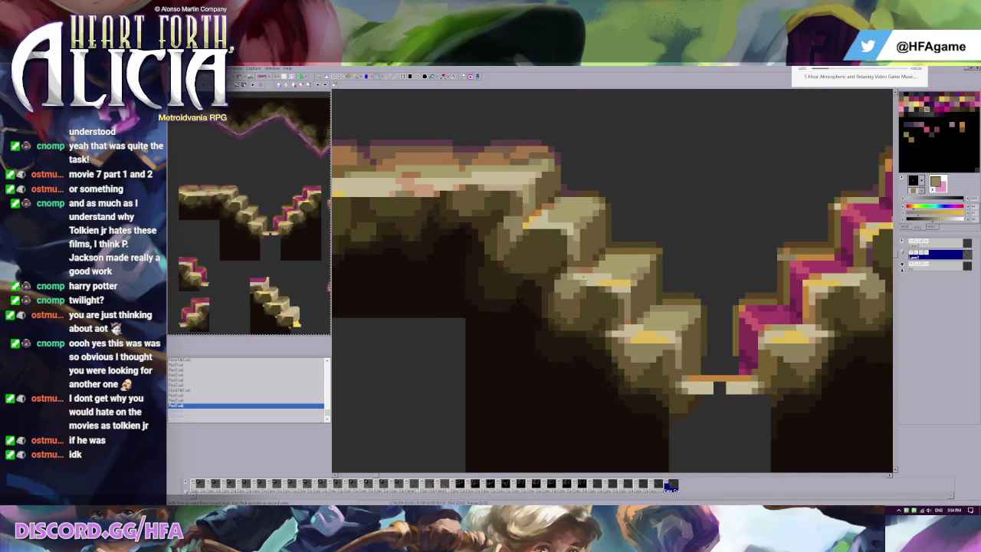
key("ctrl+y")
key("ctrl+z")
key("ctrl+y")
key("ctrl+z")
Sample yellow and olive-tan rock colours and paint brown pixels on the stair
left_click(557, 229)
left_click(640, 333)
left_click(630, 326)
left_click(628, 322)
left_click(630, 316)
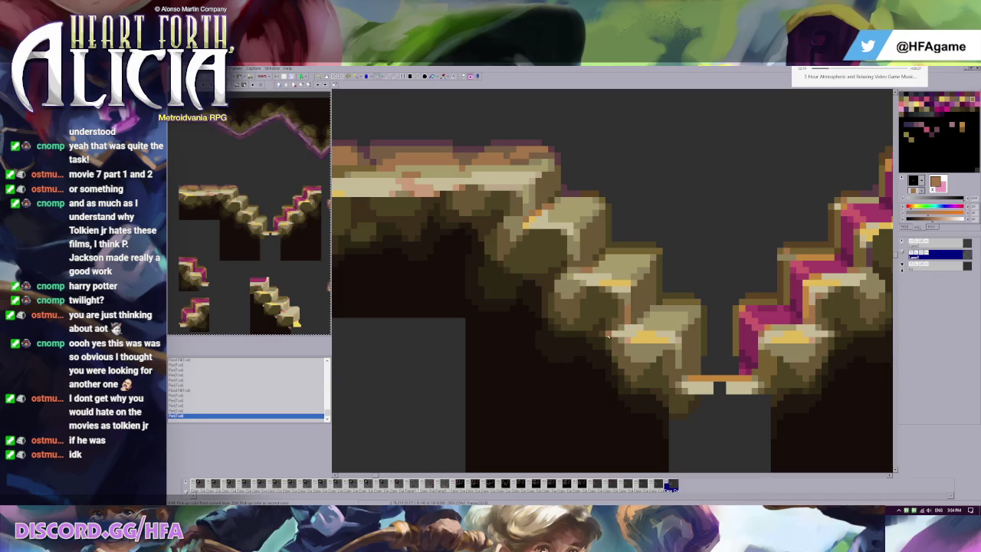
Draw a short brown vertical shading line on the lowest left stair, redrawing until placed
left_click_drag(678, 336, 679, 365)
scroll(681, 363, "up", 1)
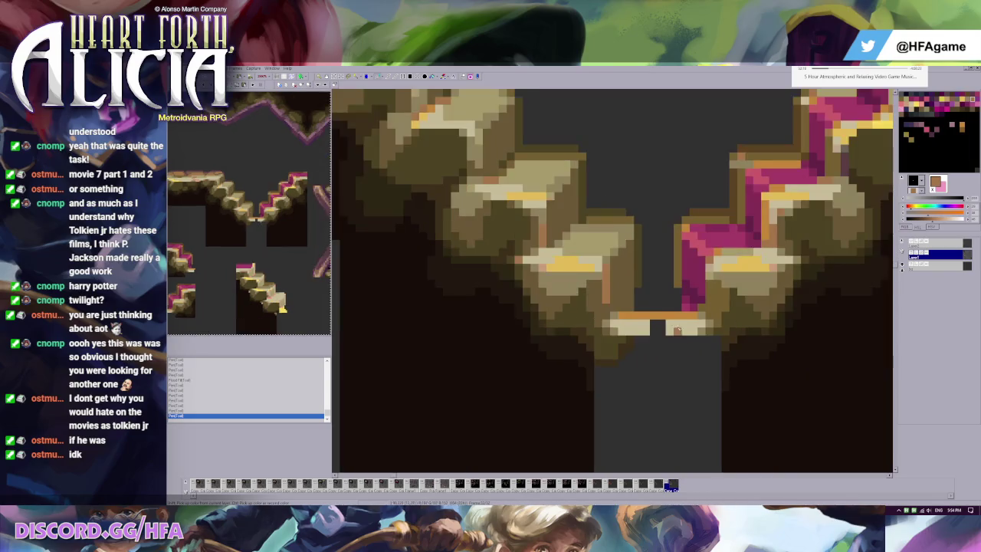
key("ctrl+z")
left_click_drag(602, 278, 602, 302)
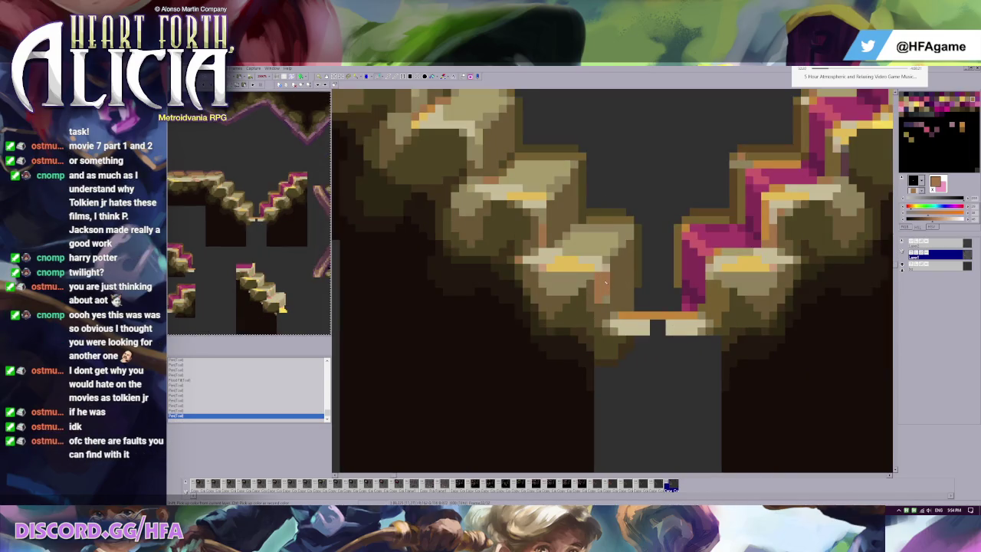
key("ctrl+z")
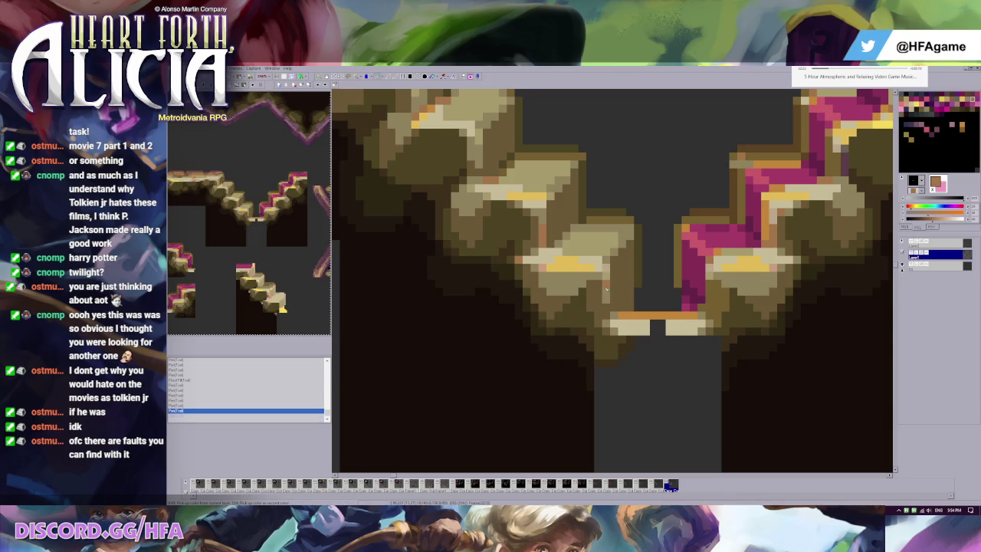
left_click_drag(606, 275, 611, 301)
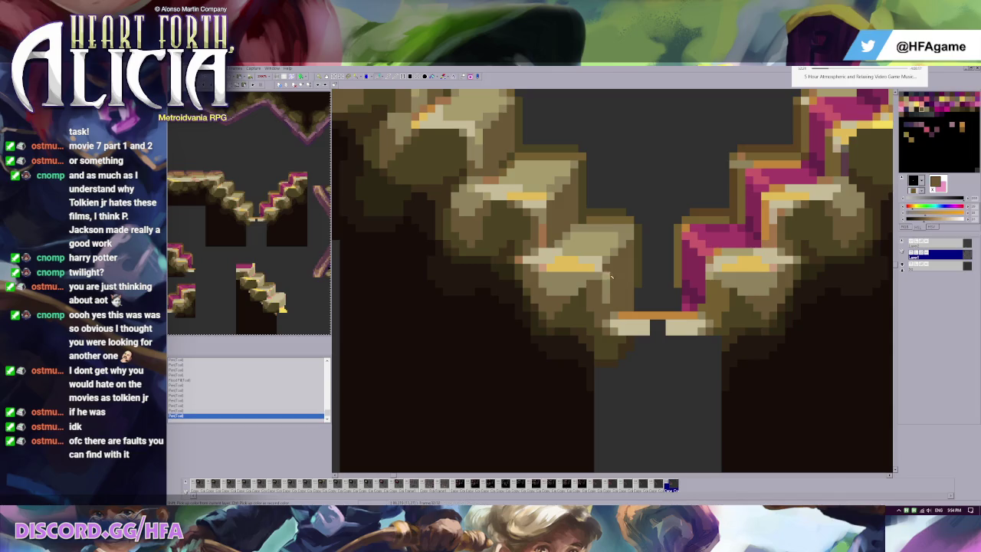
key("ctrl+z")
left_click_drag(605, 266, 604, 302)
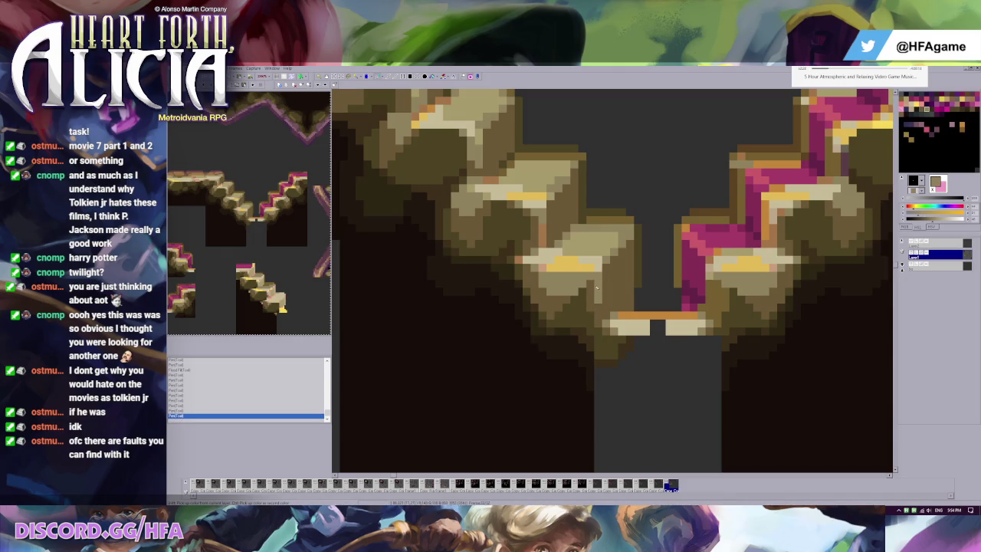
left_click(570, 290)
Select the staircase, try moving a copy up-left, and undo the move
scroll(589, 285, "down", 2)
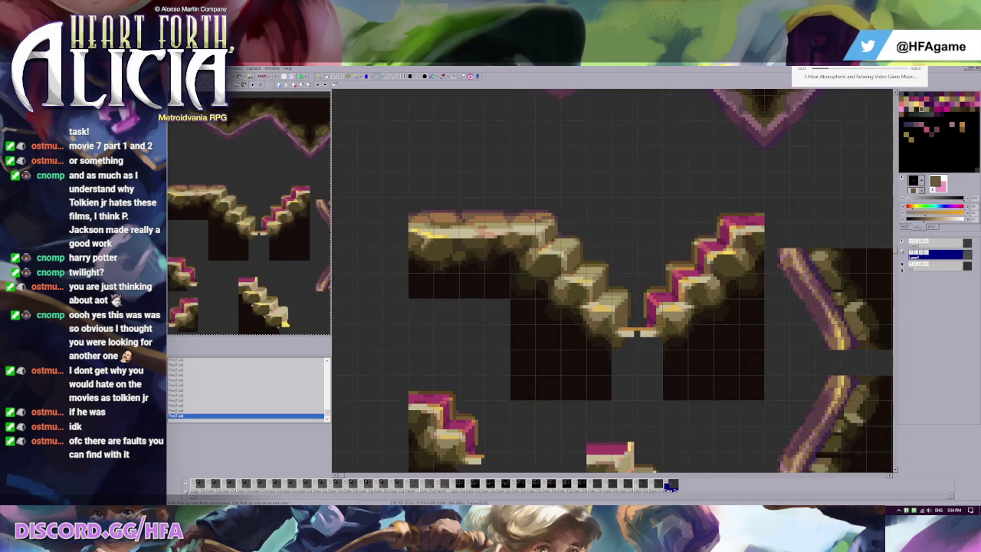
left_click_drag(510, 198, 638, 400)
left_click_drag(567, 288, 465, 186)
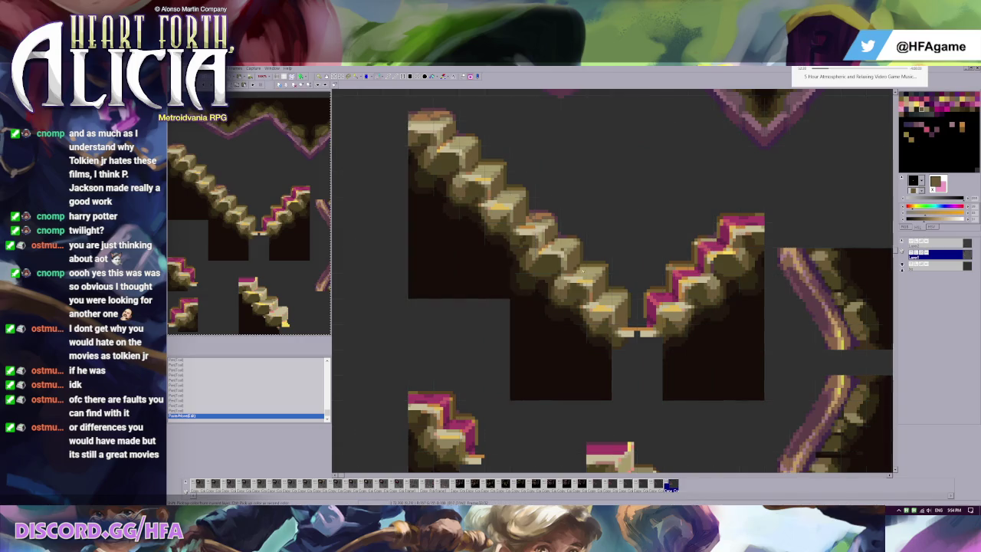
key("ctrl+z")
Draw a rectangular selection around the descending left staircase tile
scroll(661, 333, "up", 2)
scroll(661, 333, "up", 1)
scroll(661, 332, "down", 2)
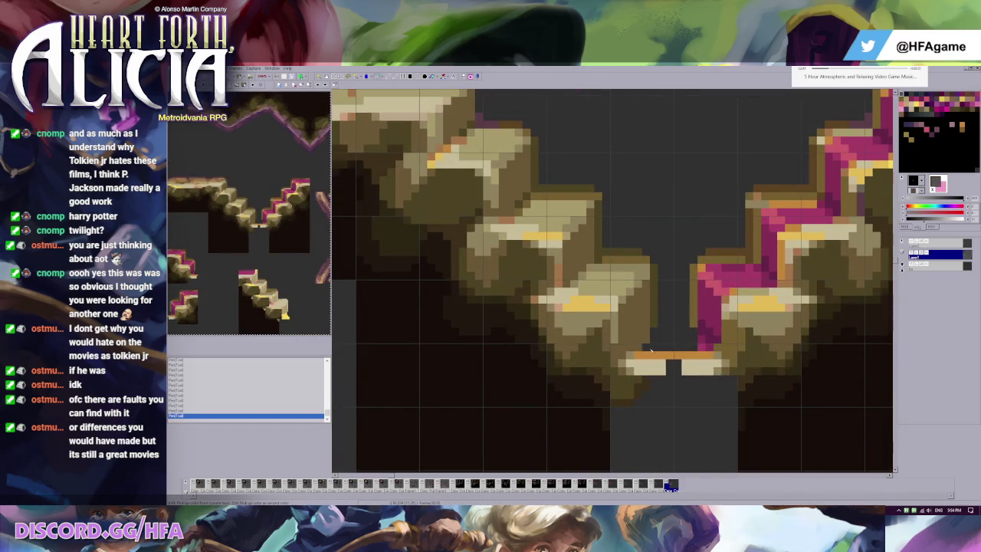
scroll(655, 321, "down", 2)
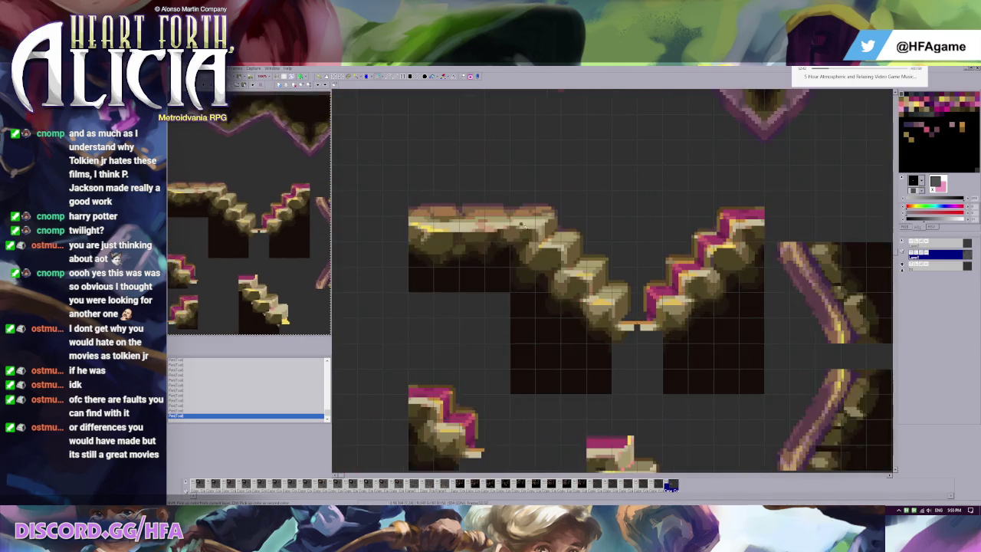
left_click_drag(511, 190, 637, 394)
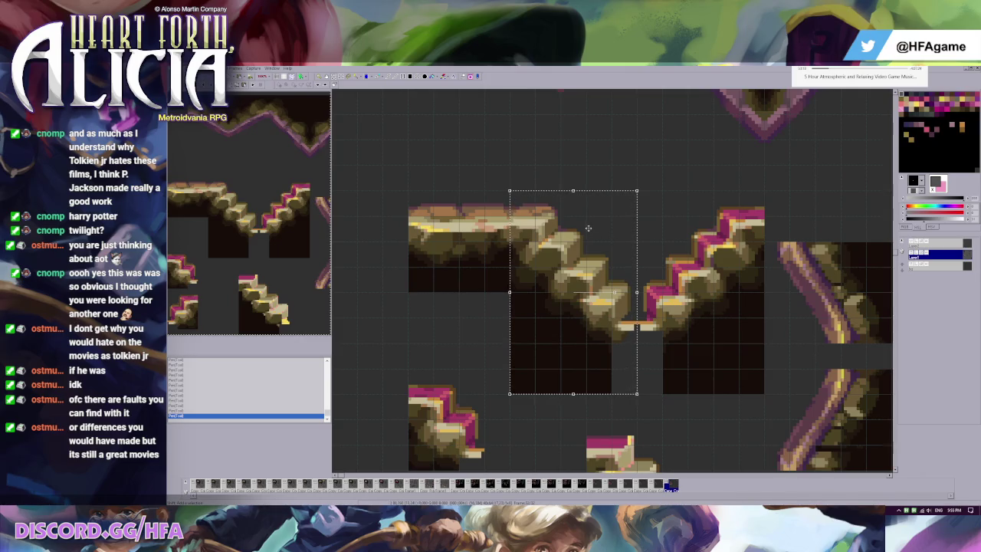
Place a copy of the stair tiles up-left, comparing it with the flat ledge under the pixel grid
mouse_move(606, 325)
left_mouse_down()
mouse_move(478, 223)
mouse_move(505, 224)
left_mouse_up()
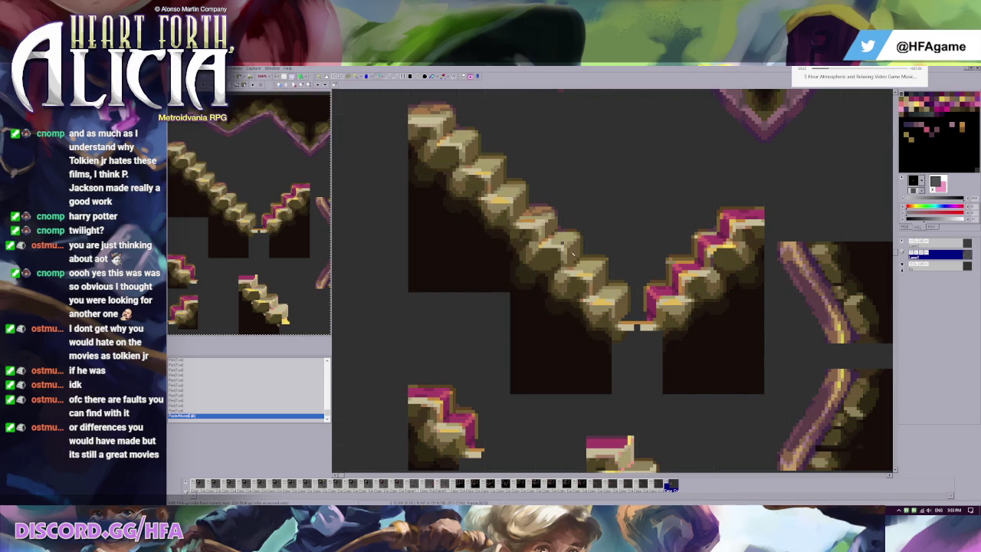
key("ctrl+z")
key("ctrl+y")
key("ctrl+g")
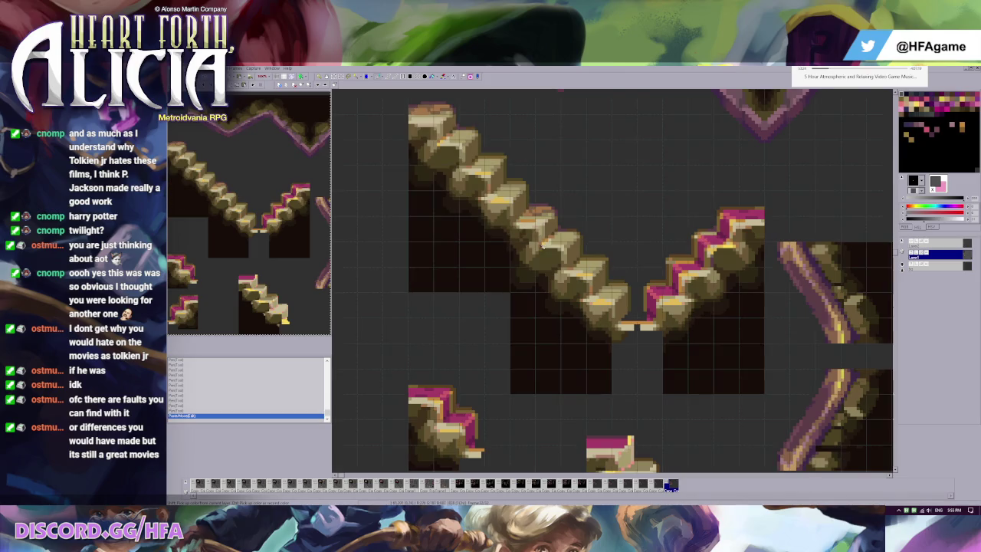
key("ctrl+z")
key("ctrl+y")
key("ctrl+z")
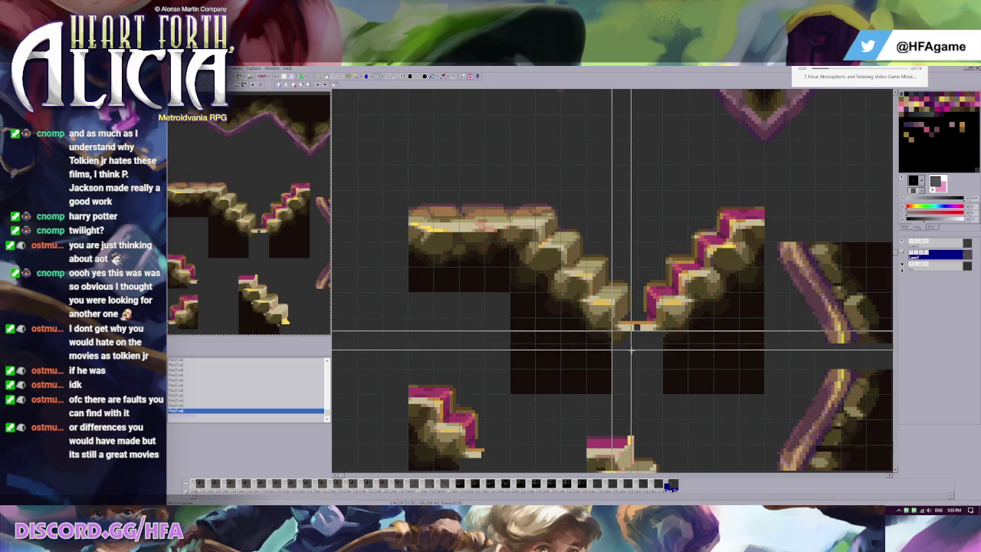
key("ctrl+y")
Try another diagonal stair block copy, then revert to the flat ledge
key("ctrl+v")
mouse_move(534, 272)
left_mouse_down()
mouse_move(508, 278)
mouse_move(534, 278)
left_mouse_up()
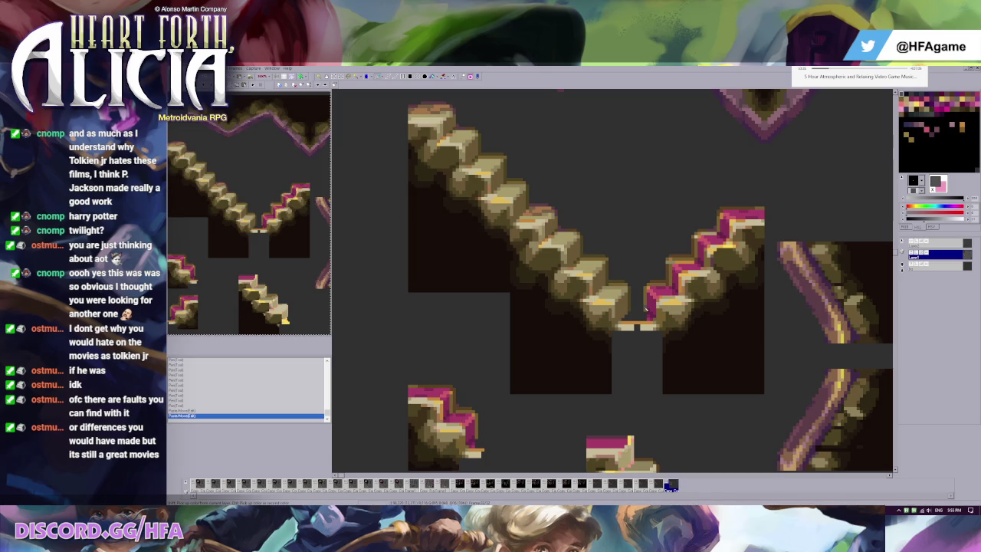
key("ctrl+z")
key("ctrl+y")
key("g")
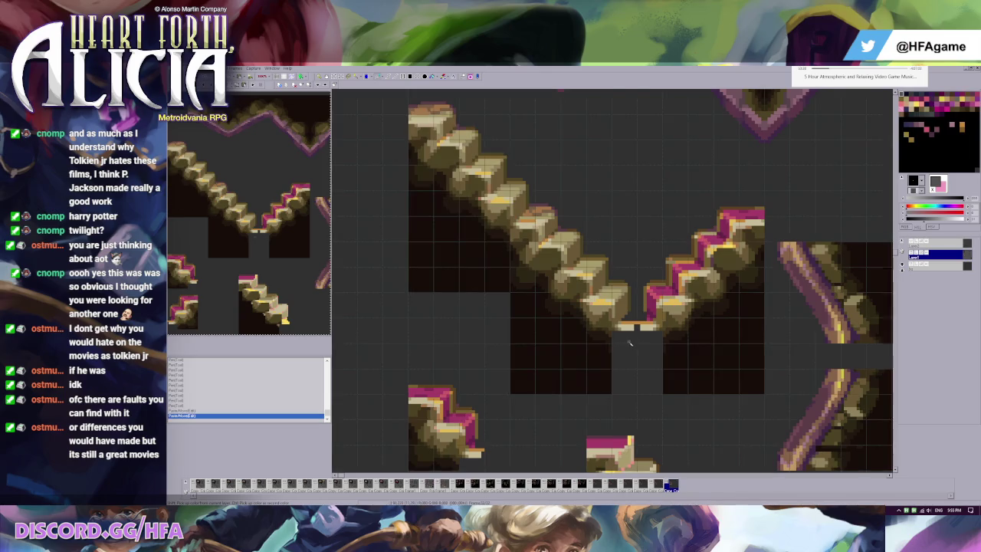
key("ctrl+z")
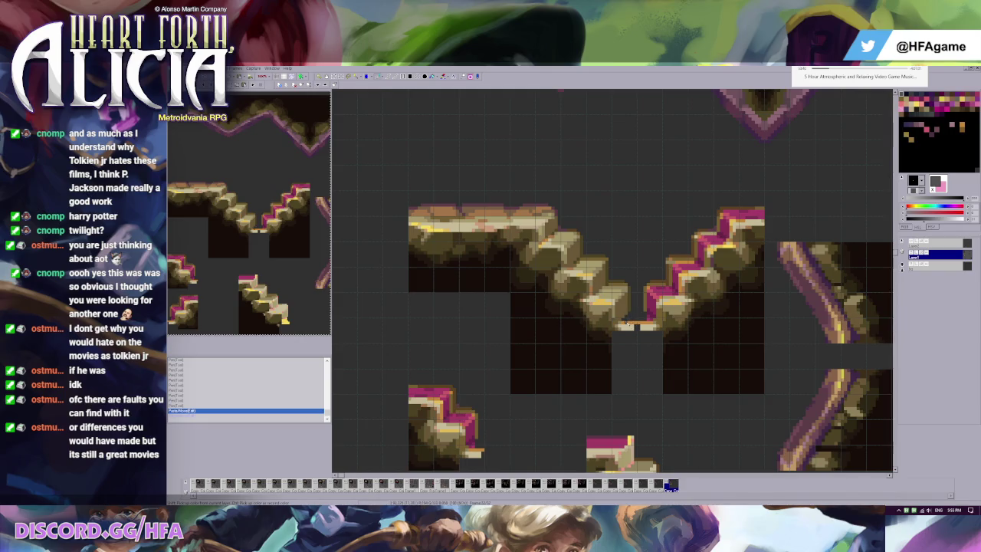
Touch up pixels by the flat ledge and move a pasted stair copy to the upper left
left_click(632, 322)
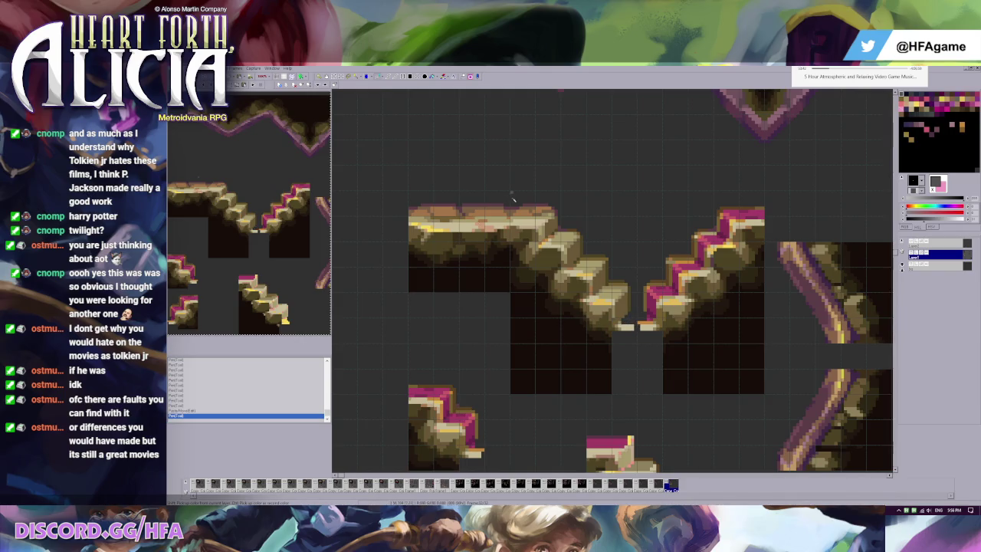
key("ctrl+v")
mouse_move(618, 347)
left_mouse_down()
mouse_move(491, 250)
mouse_move(406, 247)
left_mouse_up()
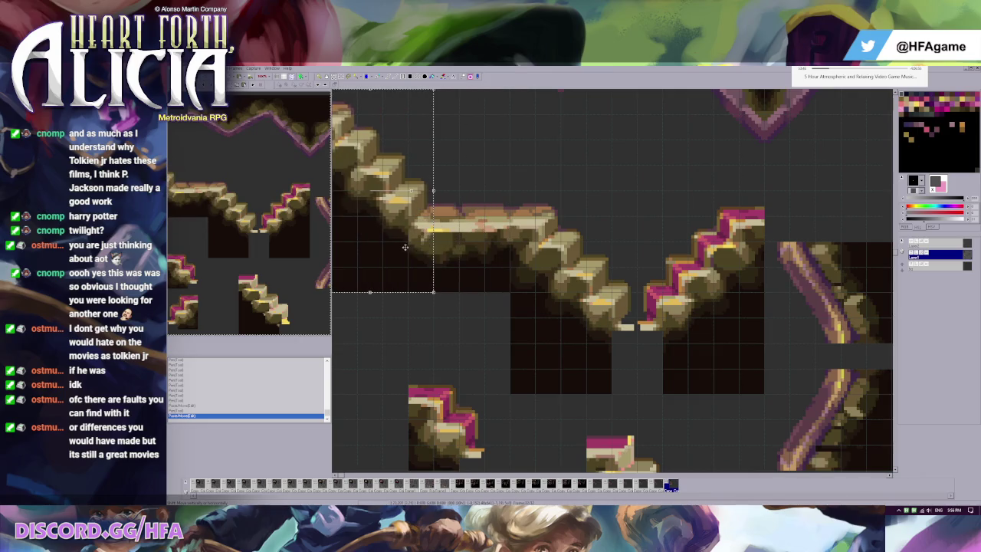
Select the right-hand stair tile and paste a mirrored golden copy of the left stairs over it
scroll(405, 247, "up", 3)
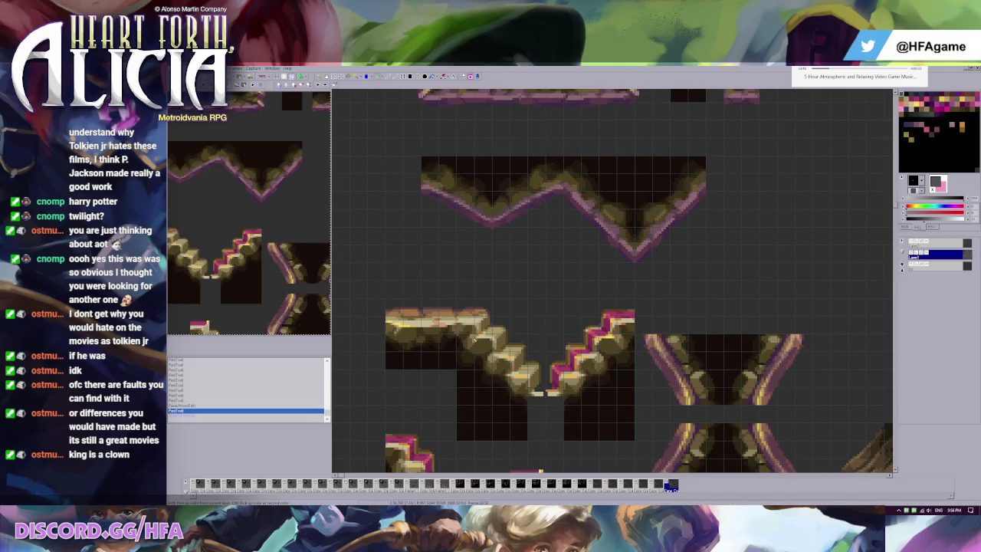
scroll(612, 282, "down", 3)
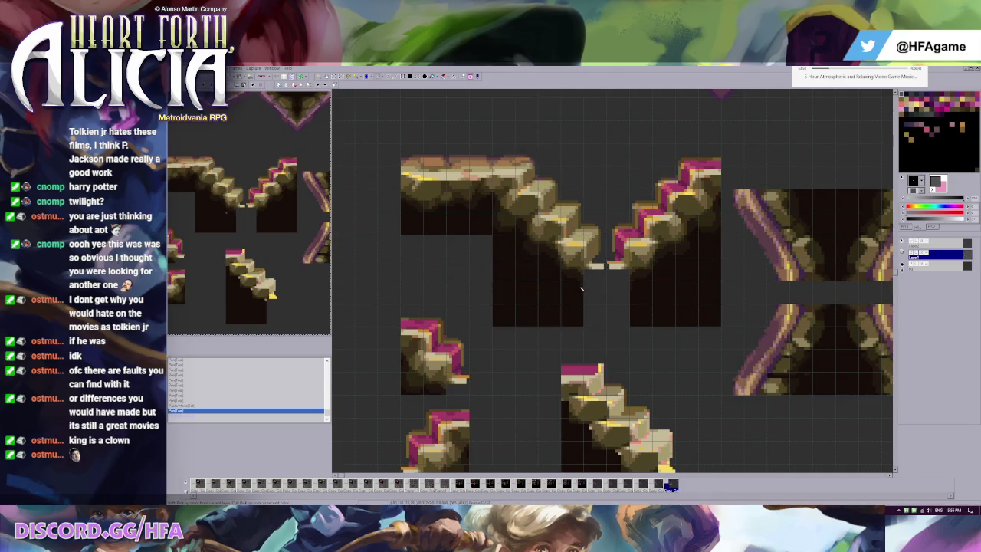
left_click_drag(596, 292, 575, 374)
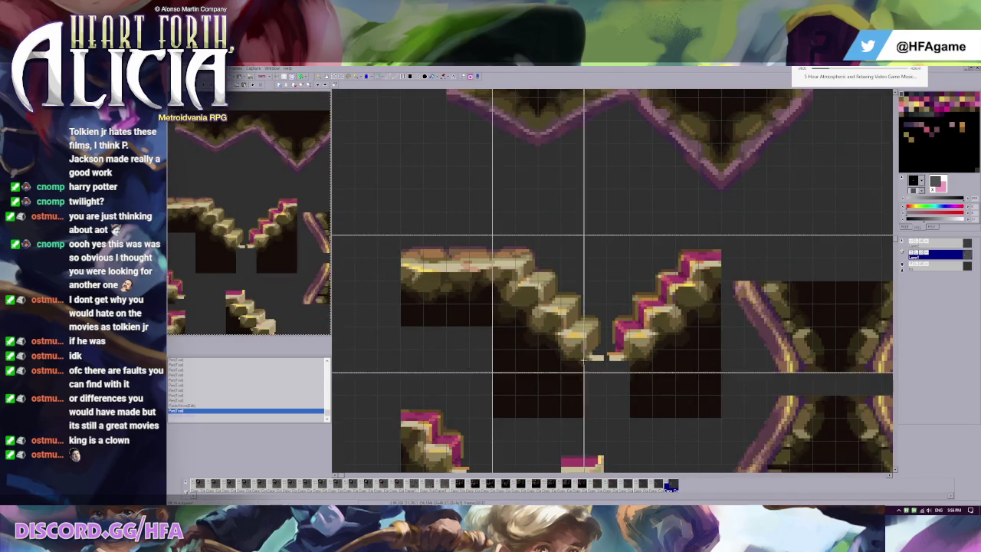
left_click_drag(591, 381, 649, 278)
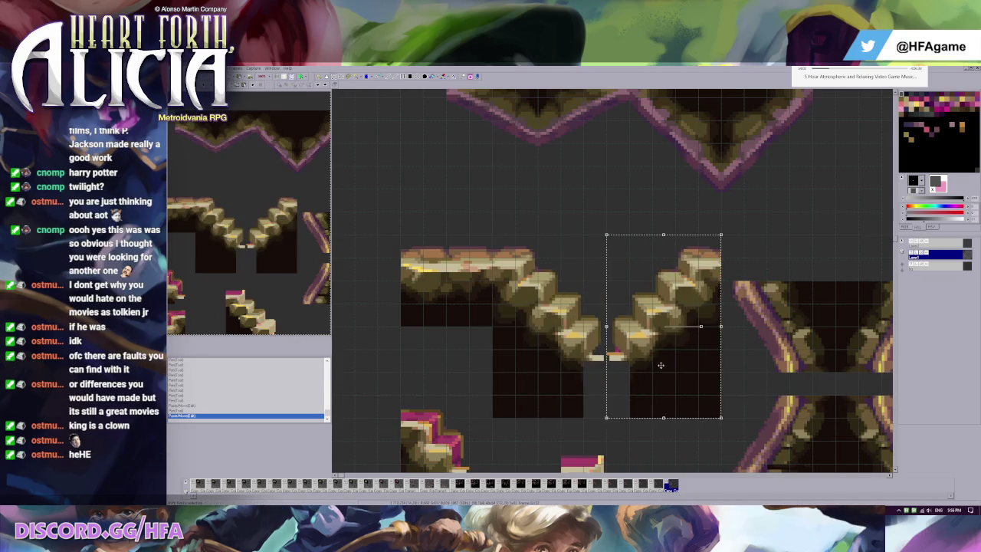
key("ctrl+v")
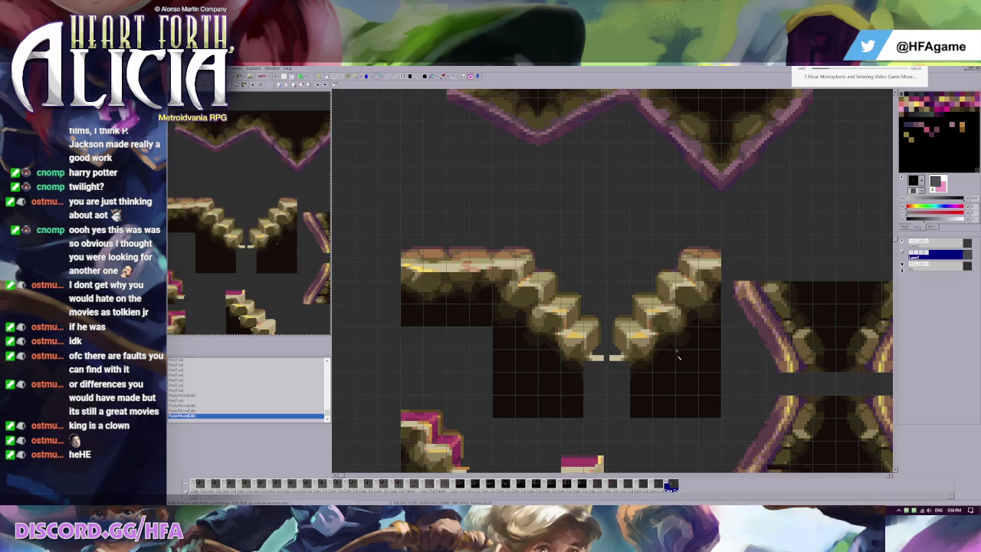
scroll(655, 320, "up", 1)
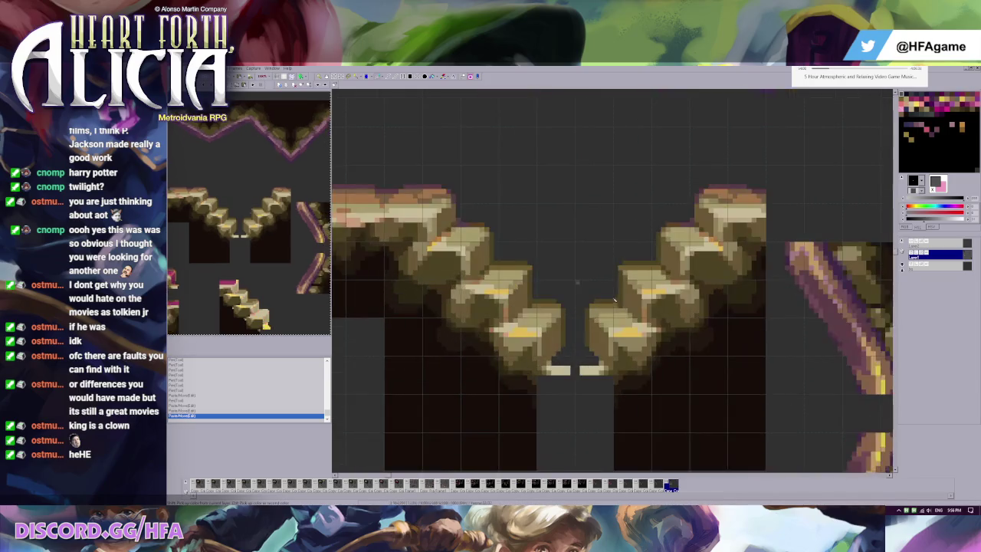
scroll(569, 269, "up", 1)
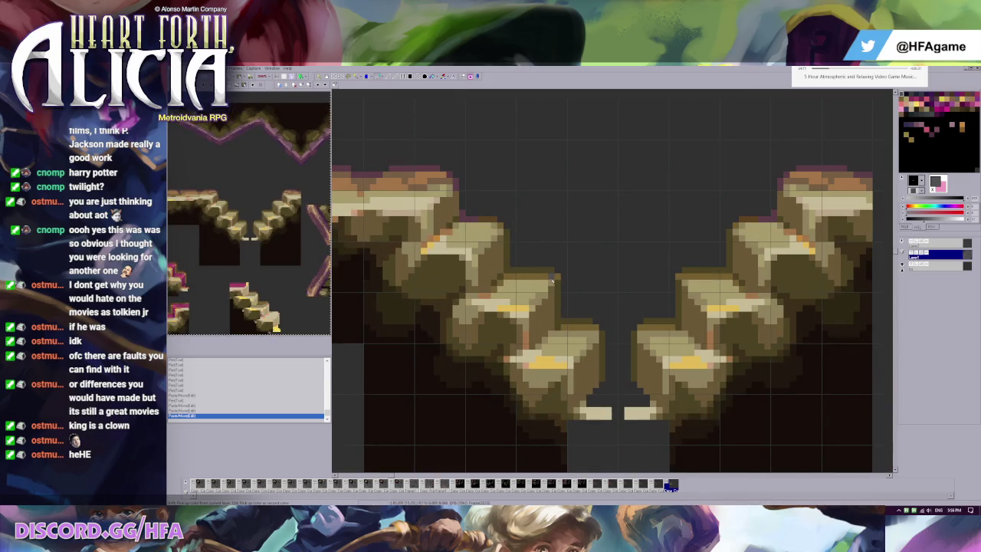
left_click(551, 279)
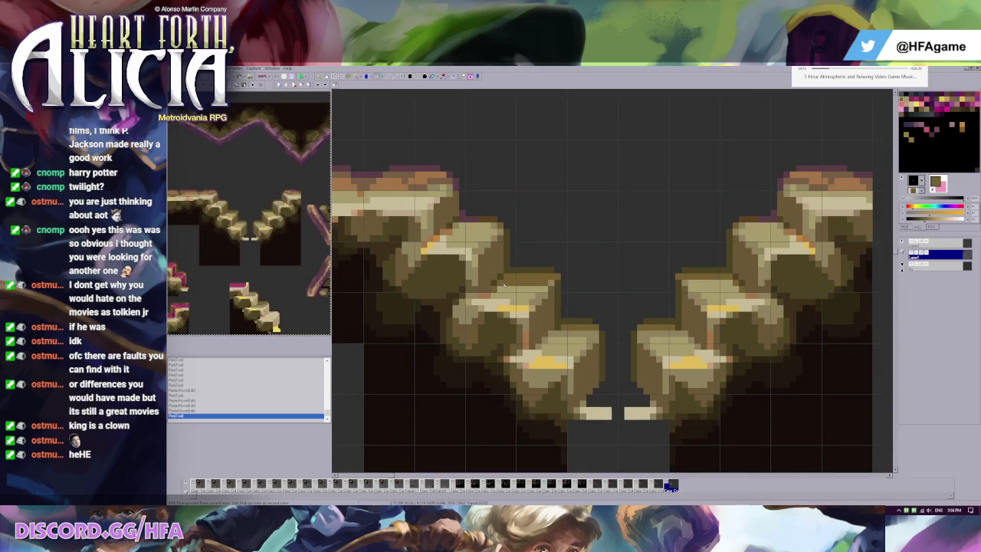
left_click(573, 331)
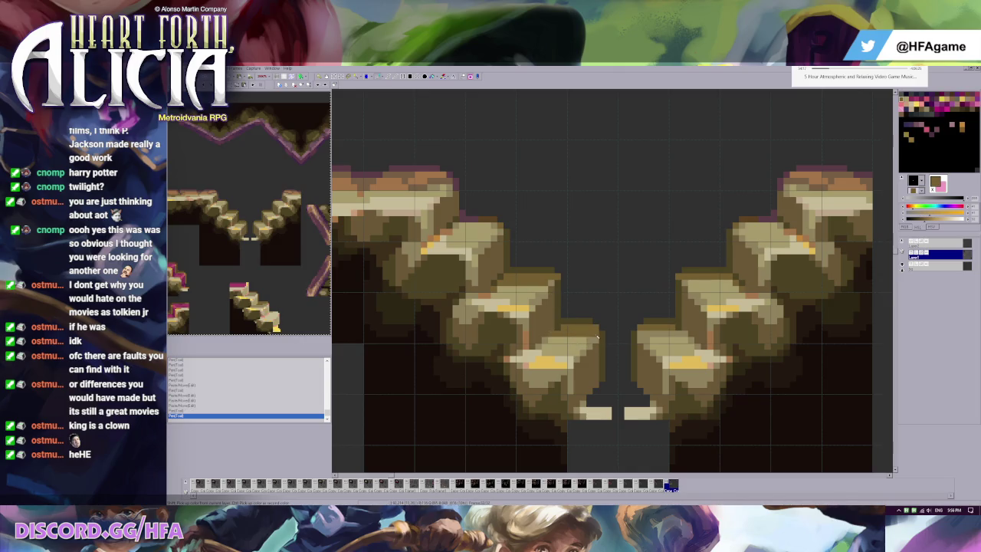
scroll(622, 343, "down", 3)
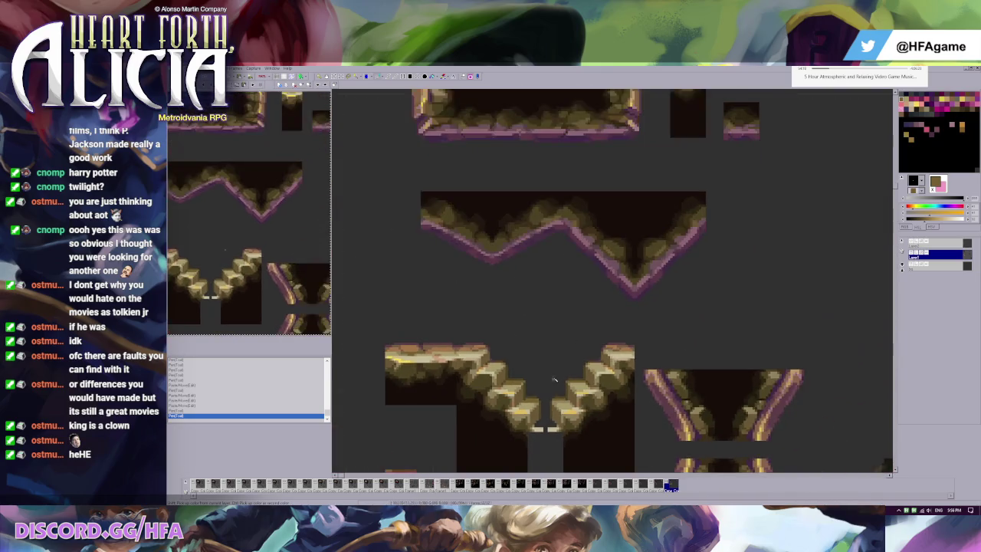
key("ctrl+v")
left_click_drag(560, 385, 482, 307)
left_click(549, 265)
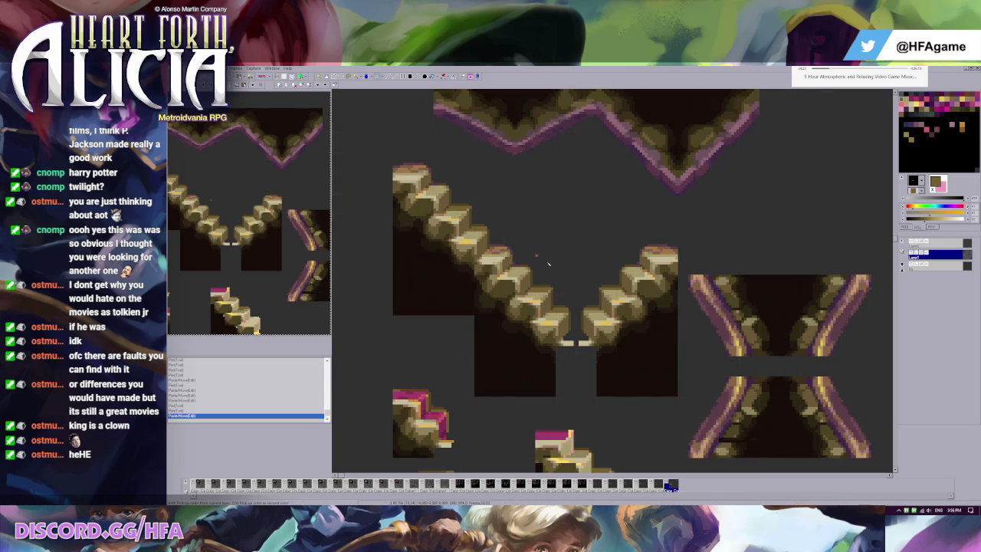
scroll(549, 263, "up", 2)
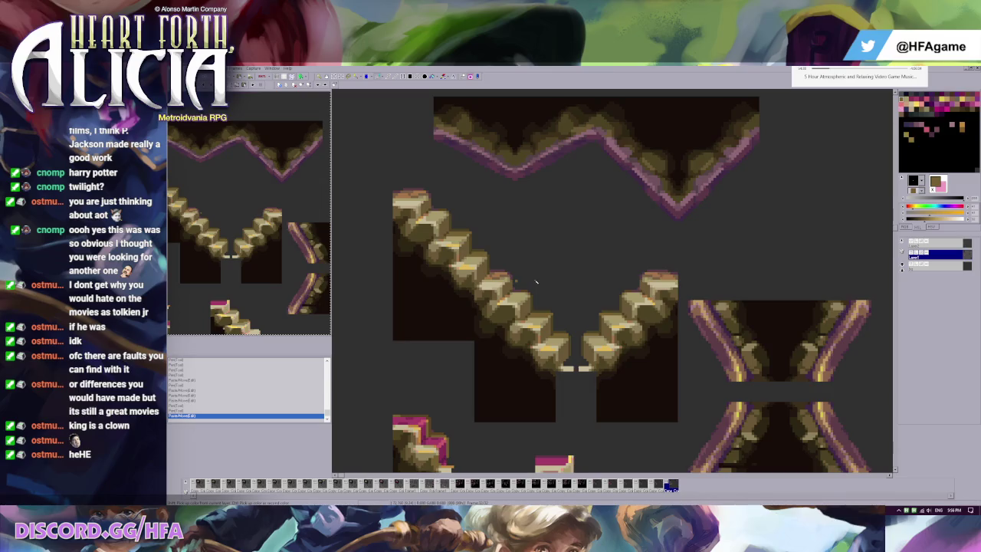
key("ctrl+z")
scroll(537, 282, "up", 1)
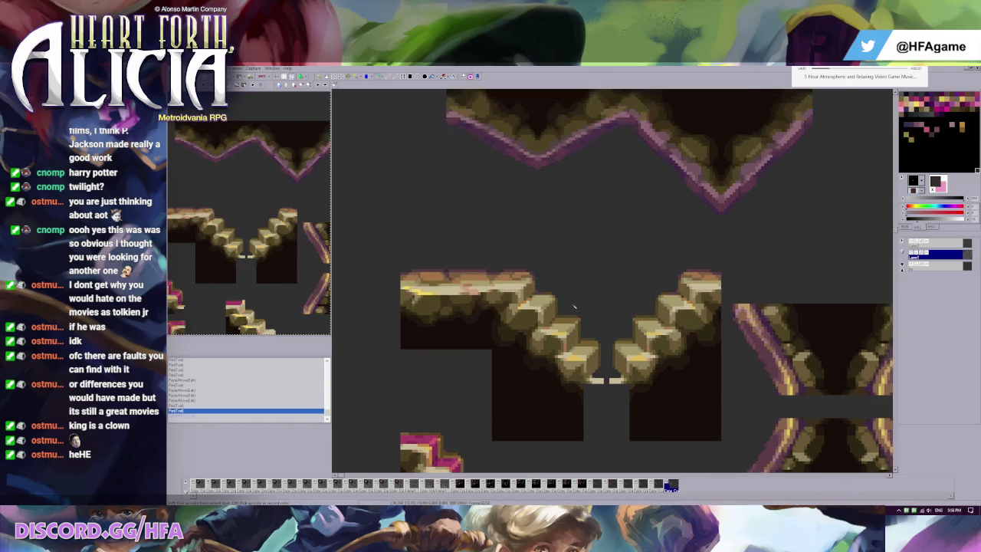
Zoom in and repaint the inner stair step edges with the brown stone colour
scroll(568, 303, "up", 1)
scroll(595, 322, "up", 1)
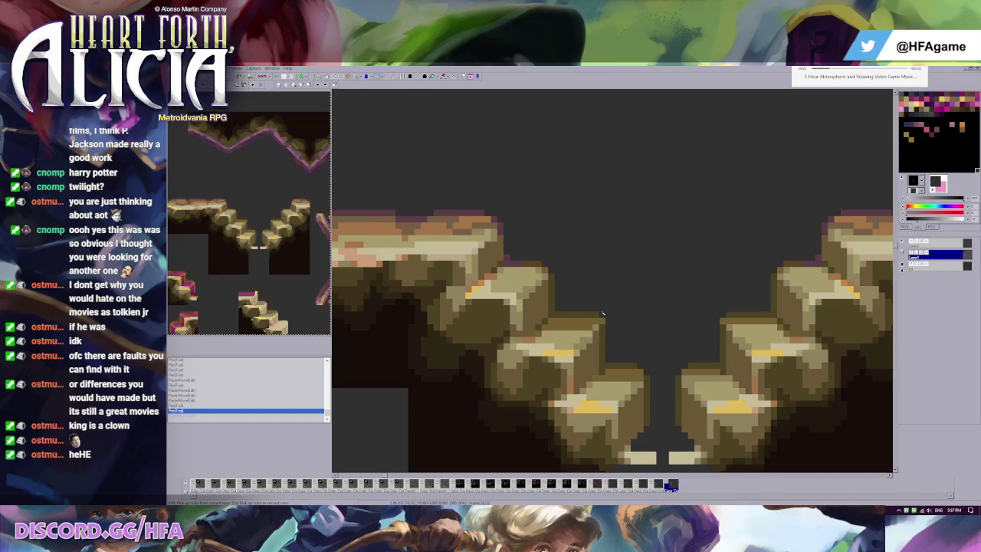
left_click(596, 322)
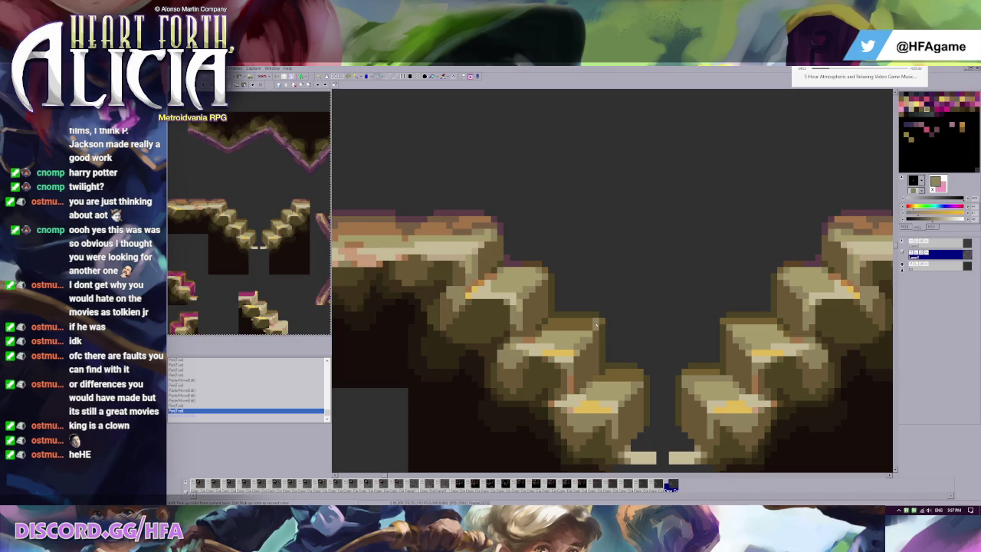
left_click(597, 327)
left_click(597, 322)
left_click(601, 321)
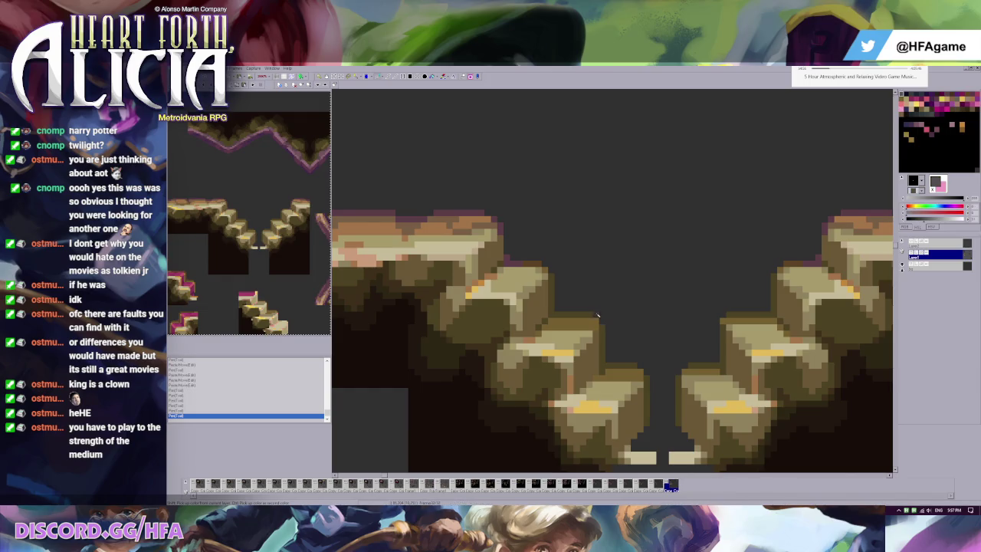
left_click(599, 326)
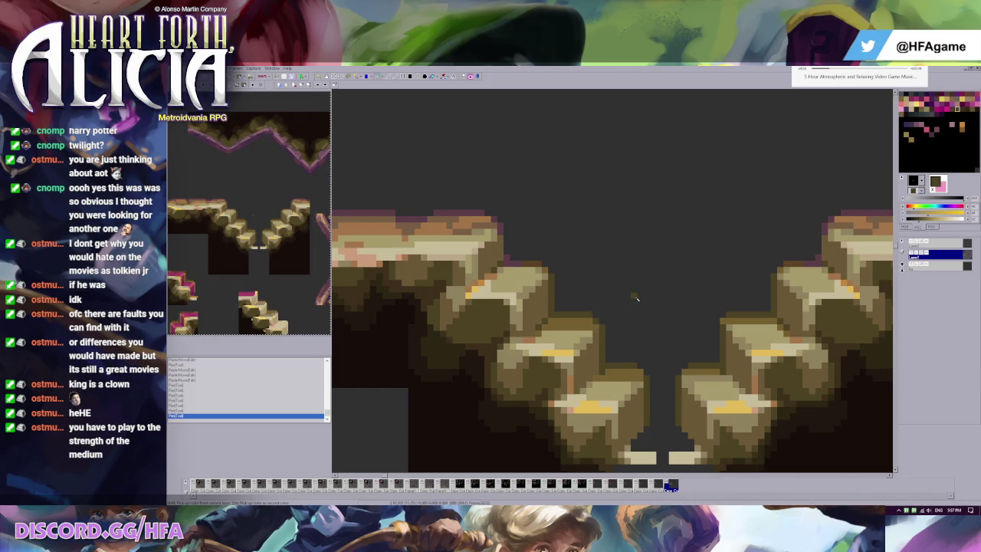
Paste a staircase copy up-left to form one long diagonal slope, then pick the background grey
scroll(636, 298, "down", 1)
scroll(598, 322, "down", 1)
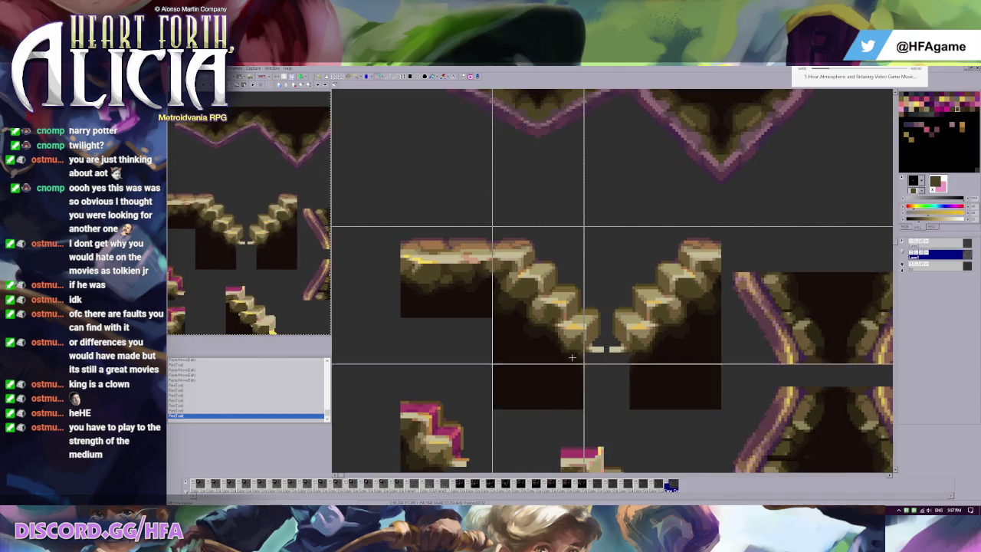
key("ctrl+v")
left_click_drag(577, 375, 486, 283)
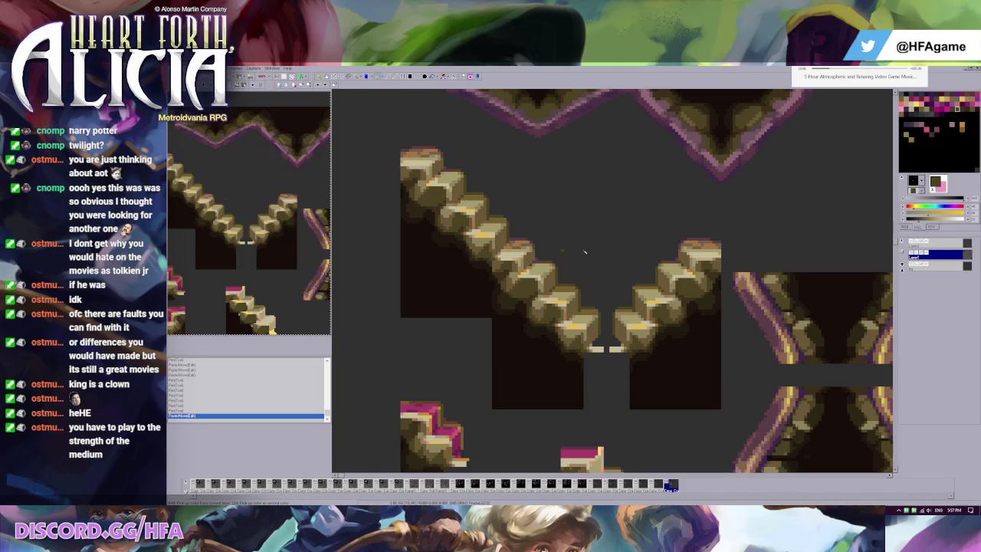
left_click(384, 240)
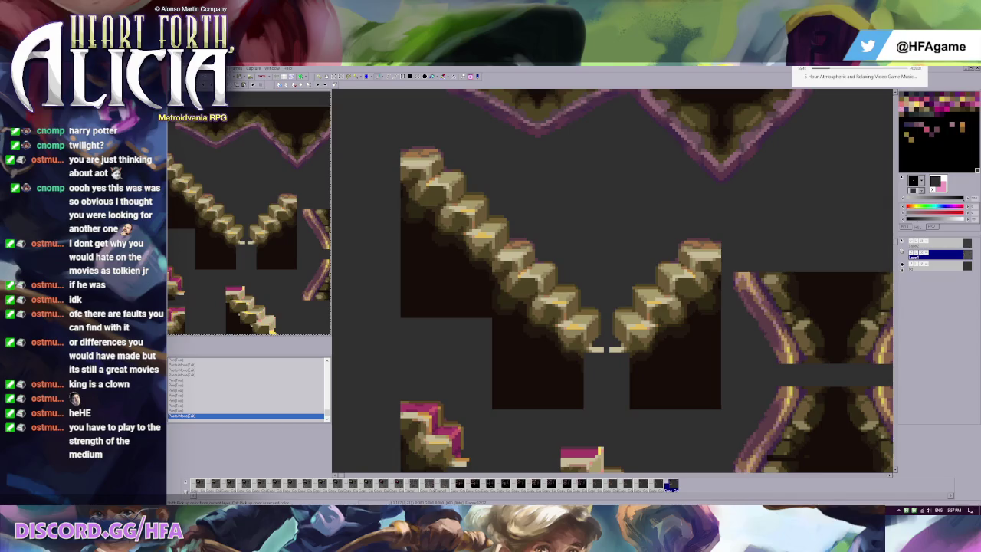
Switch to the web browser and enlarge the topiary animals reference image
key("alt+Tab")
left_click(631, 253)
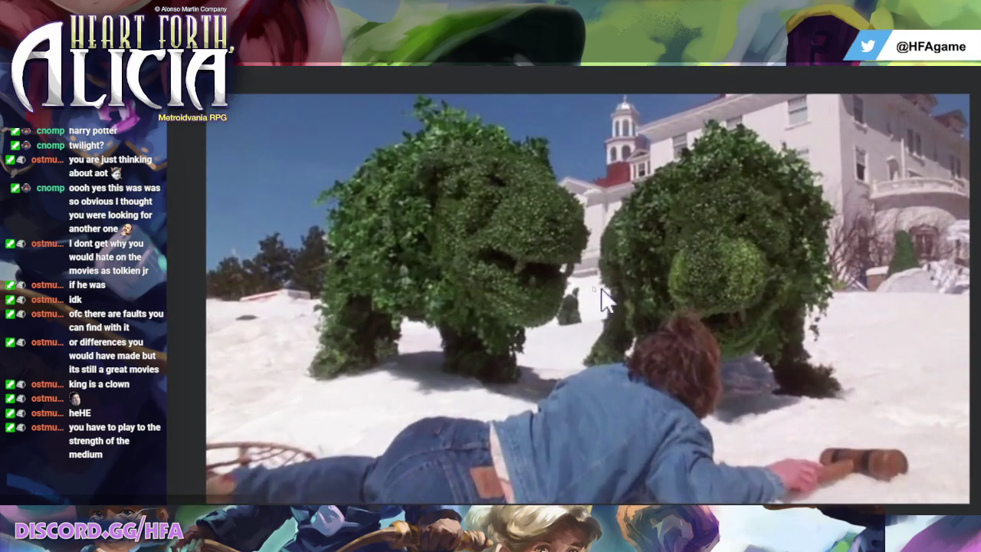
Leave the topiary image, glance back at the tileset, then bring The Shining video forward
scroll(694, 448, "down", 1)
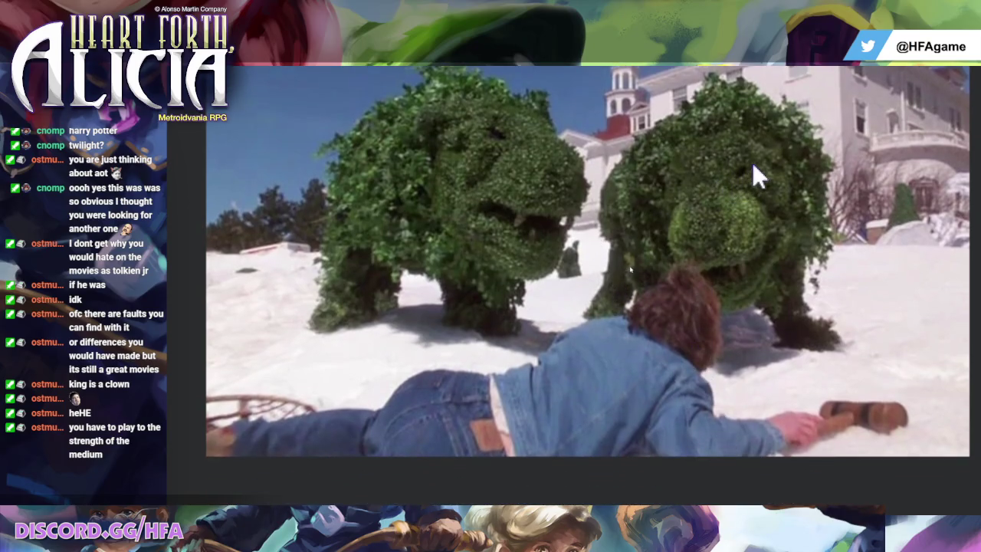
scroll(767, 144, "up", 1)
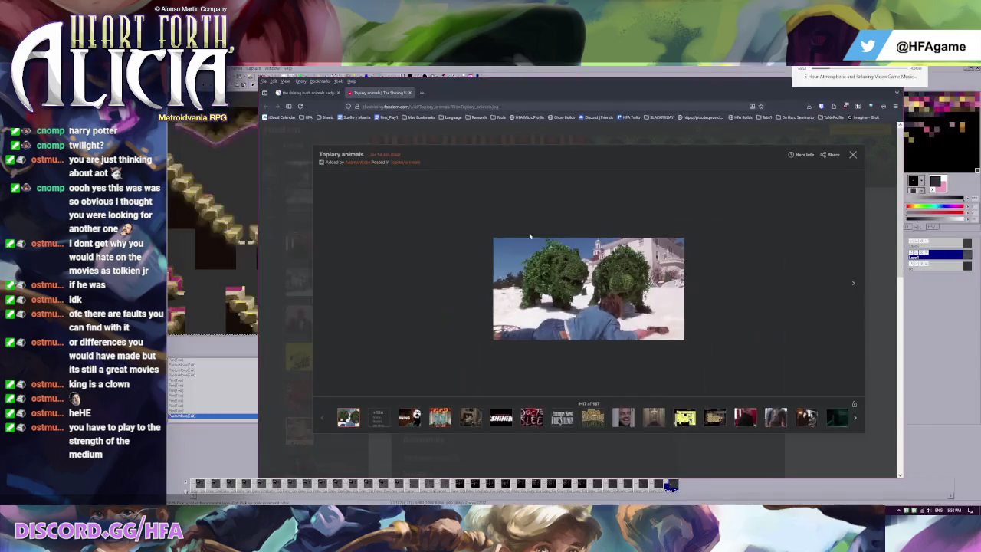
key("alt+Tab")
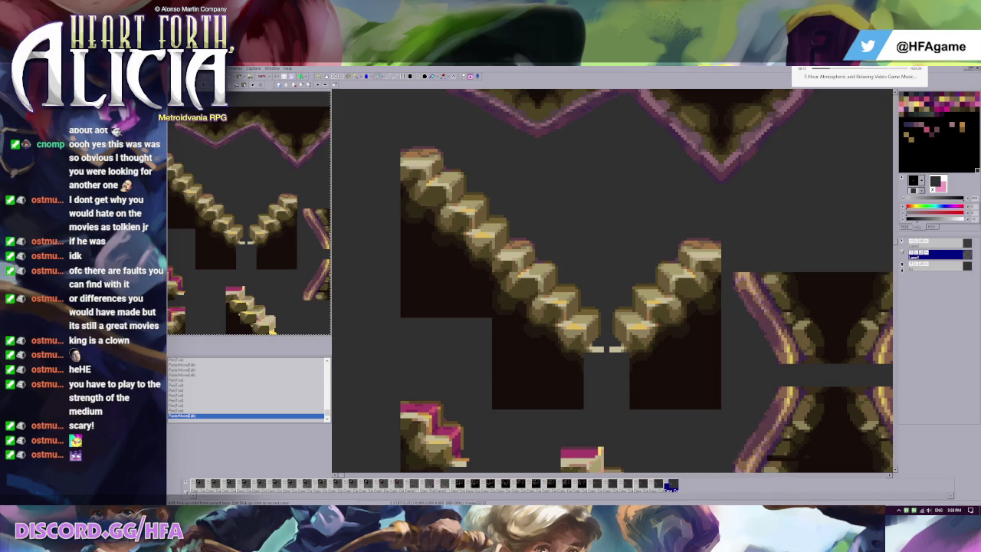
key("alt+Tab")
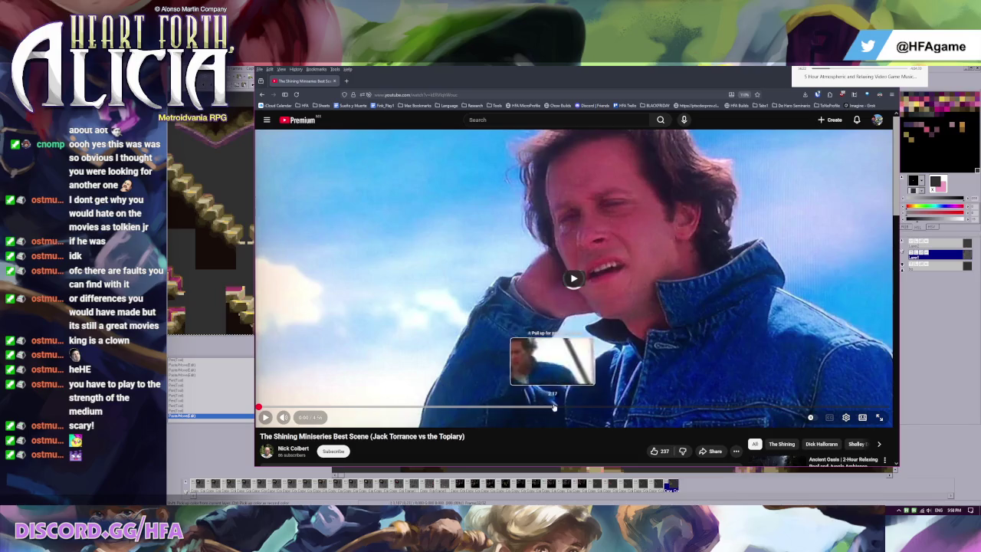
Scrub The Shining video ahead to about 3:06 and dismiss the video's right-click menu
left_click_drag(566, 407, 703, 410)
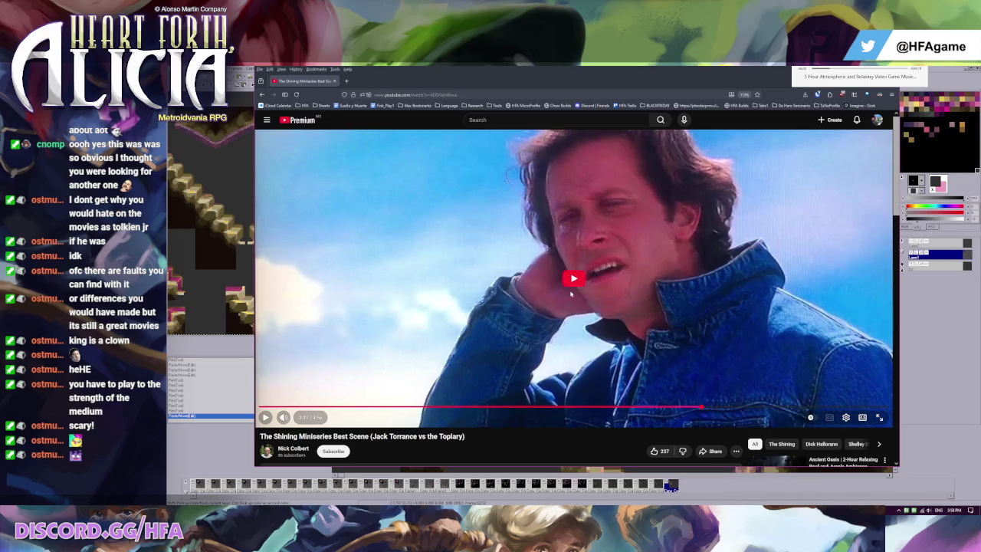
right_click(511, 320)
left_click(545, 358)
key("super+Down")
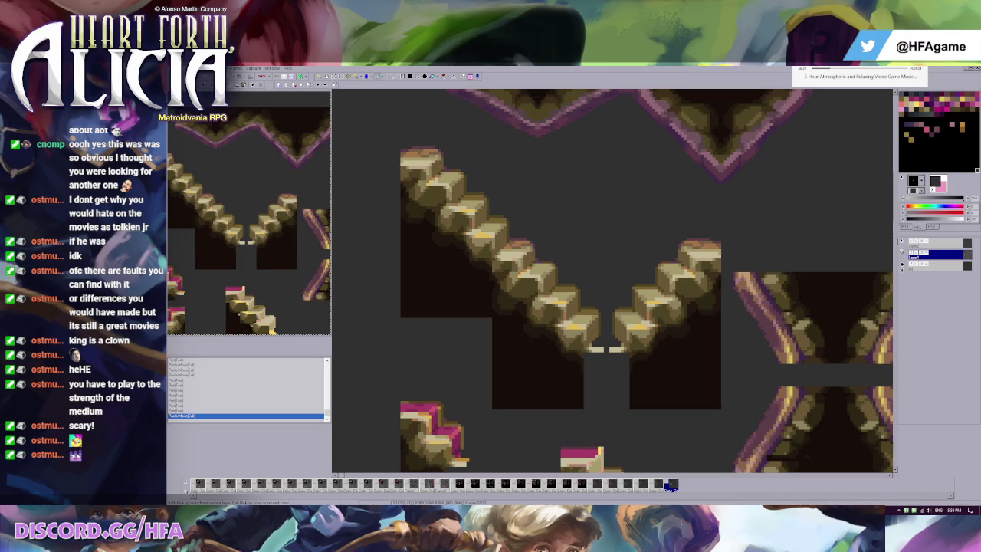
key("alt+Tab")
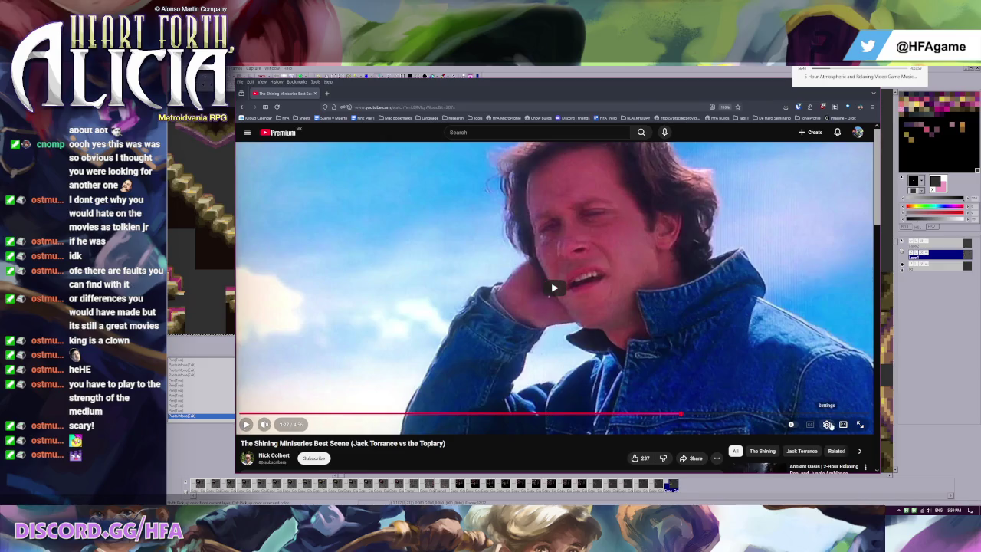
Look at the quality choices without changing them, check the tileset, then toggle playback
left_click(828, 425)
left_click(833, 403)
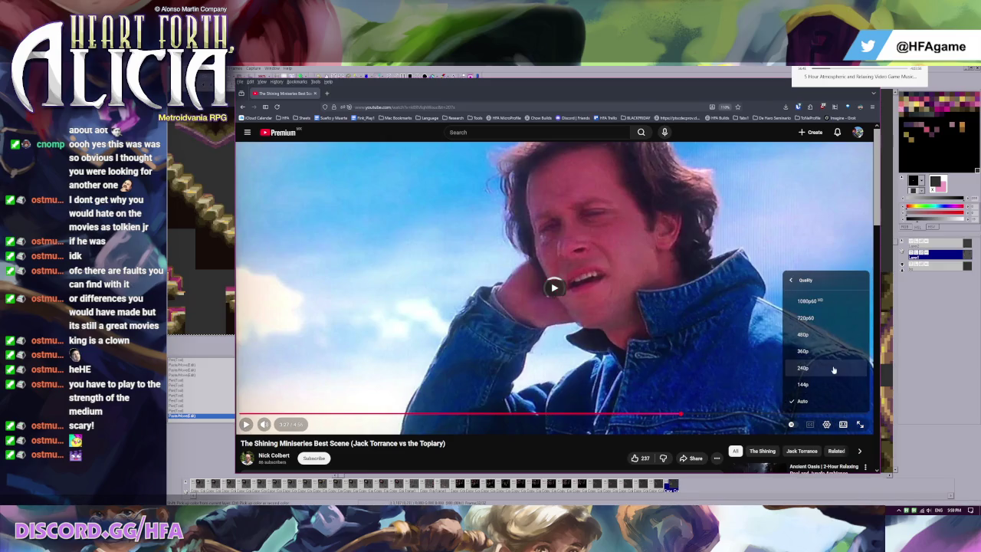
left_click(549, 285)
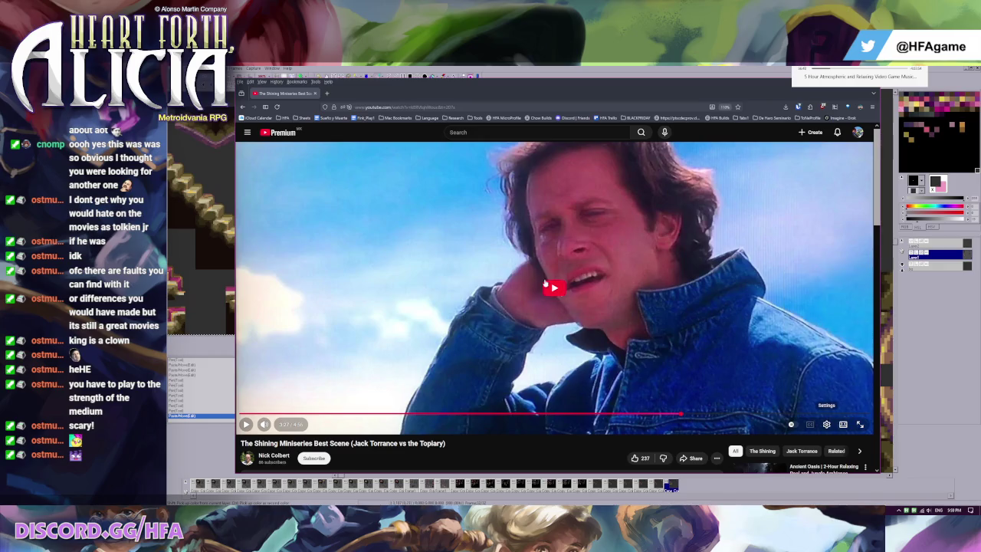
key("alt+Tab")
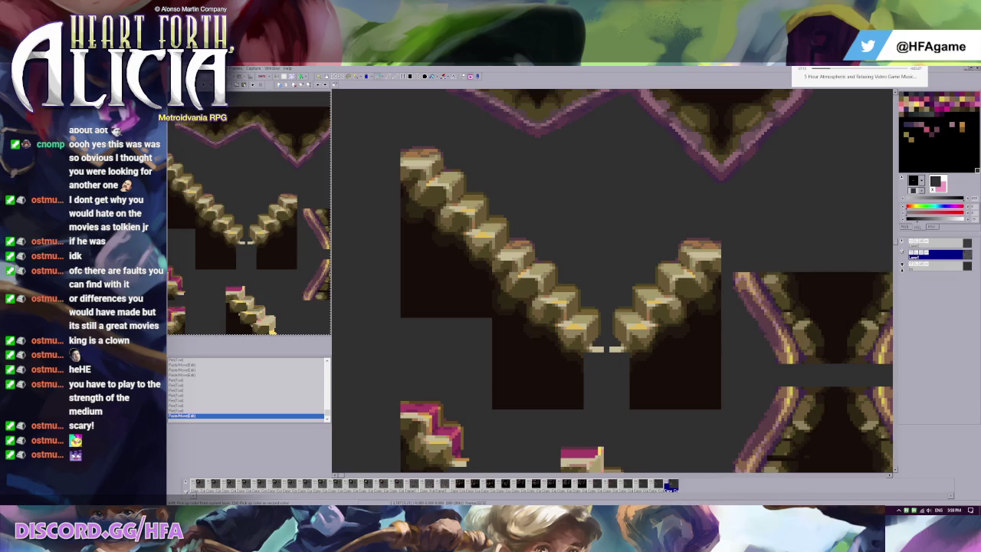
key("alt+Tab")
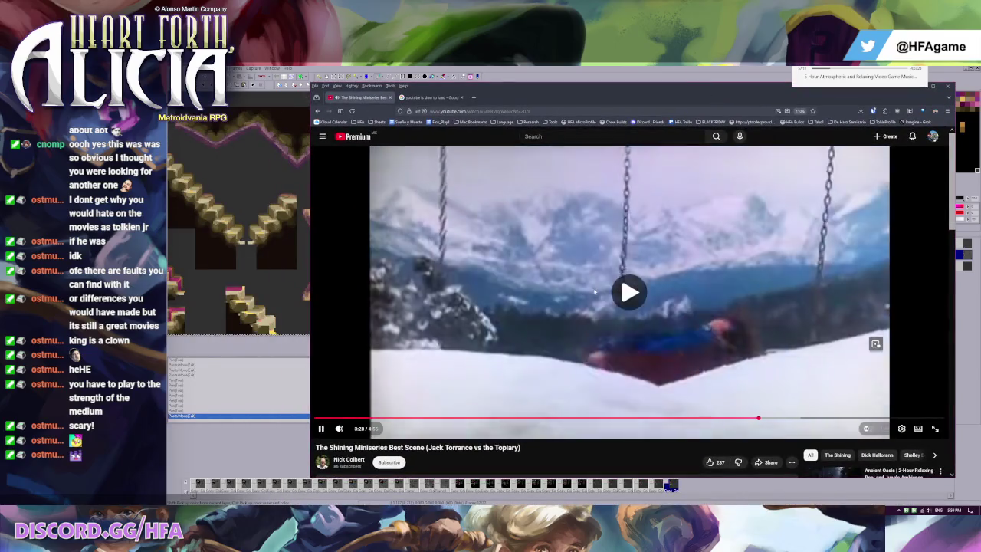
key("space")
Set the video quality to 720p60 and seek back to about 3:04
left_click(901, 429)
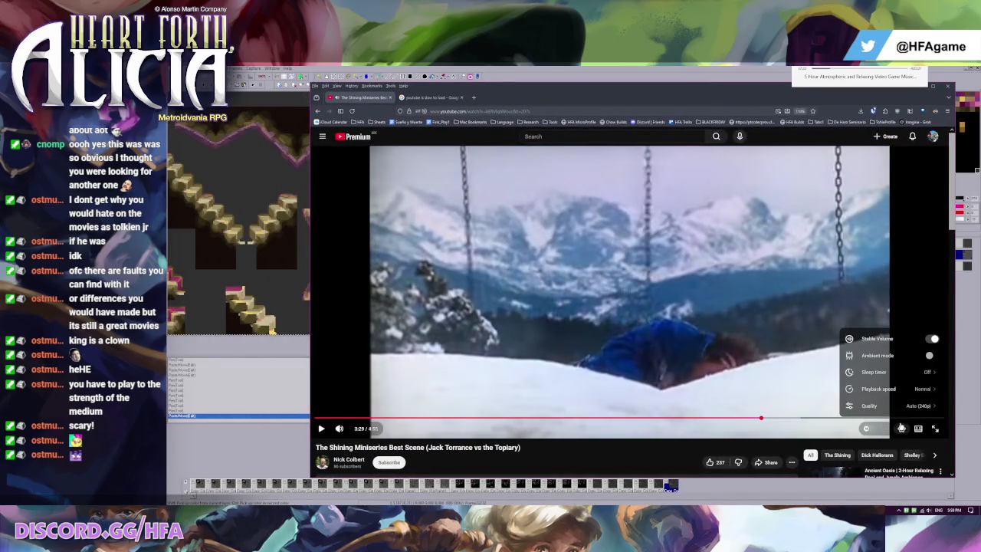
left_click(897, 404)
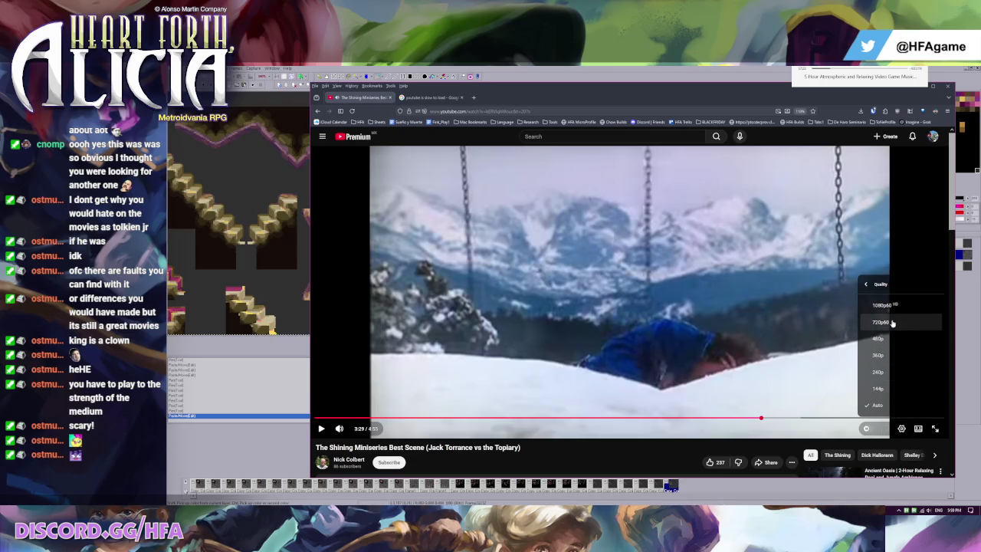
left_click(891, 322)
mouse_move(718, 419)
left_click(708, 419)
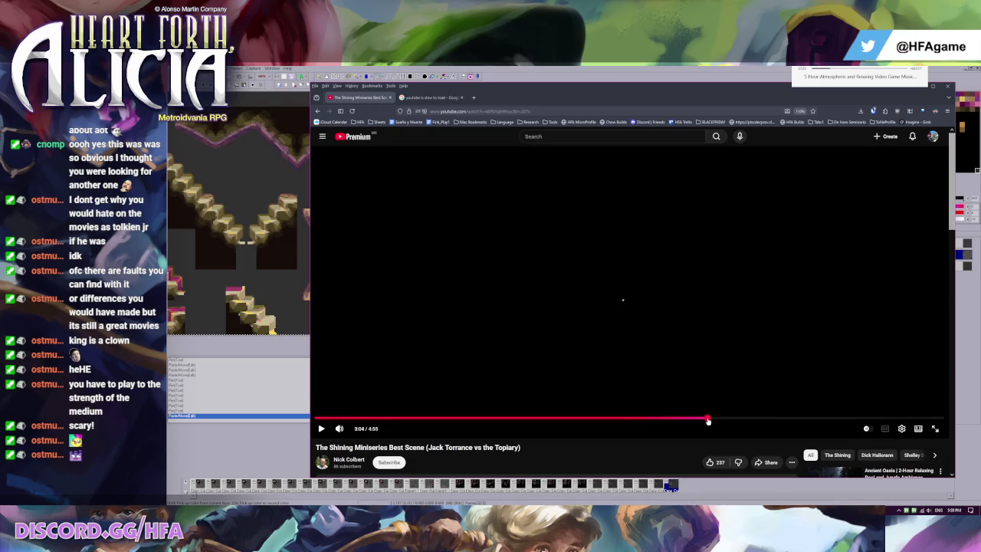
left_click(712, 379)
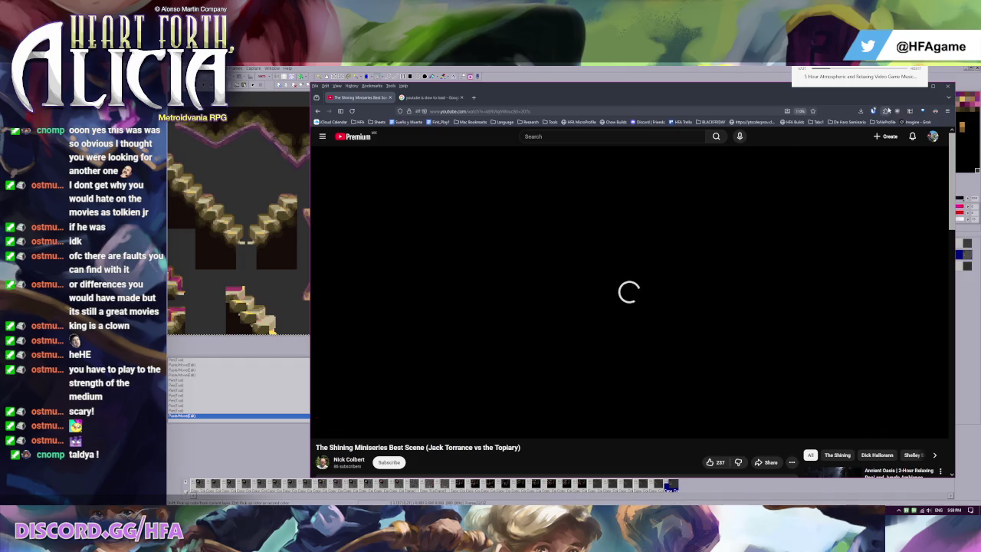
Shift the browser window left, jump to 3:32, and reload the stalled video page
left_click_drag(545, 99, 480, 100)
mouse_move(694, 418)
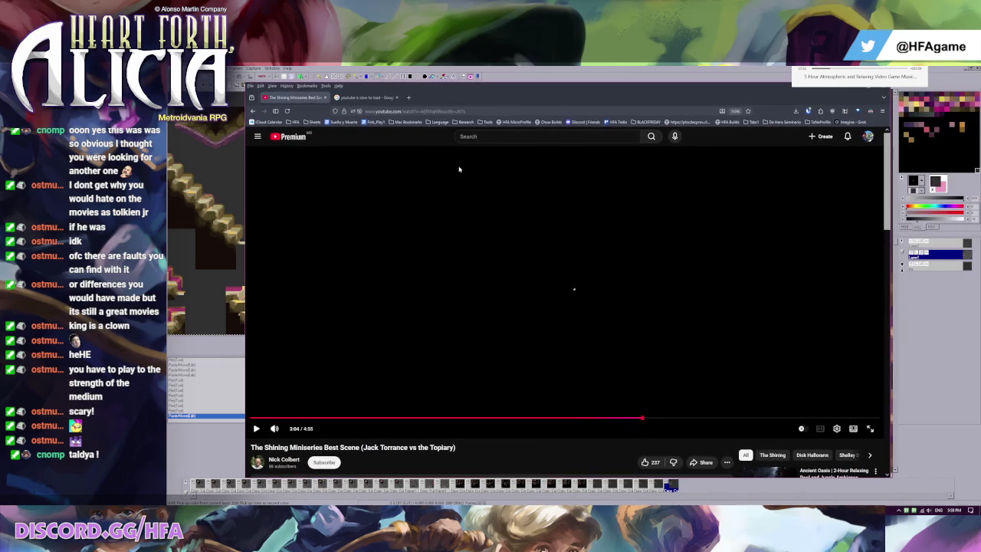
left_click(703, 421)
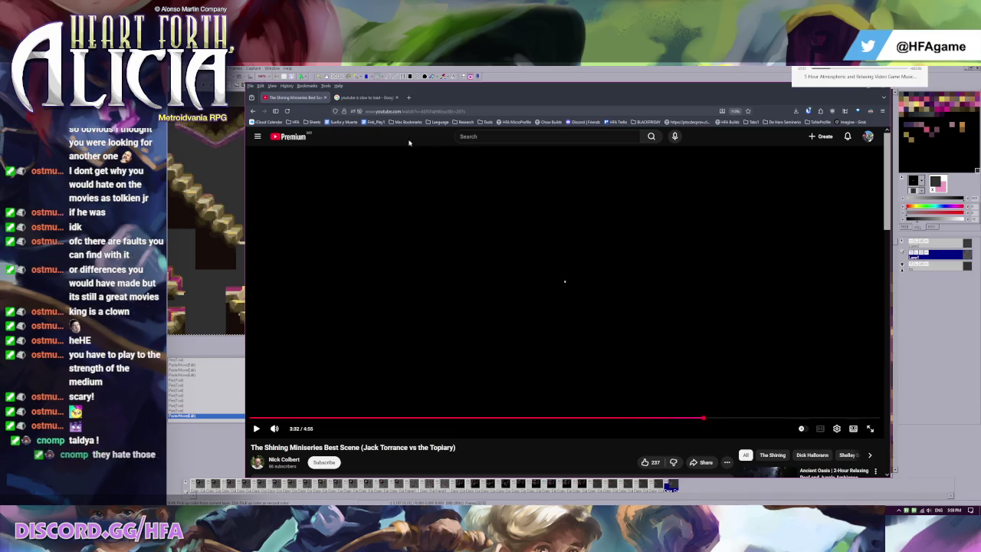
left_click(286, 111)
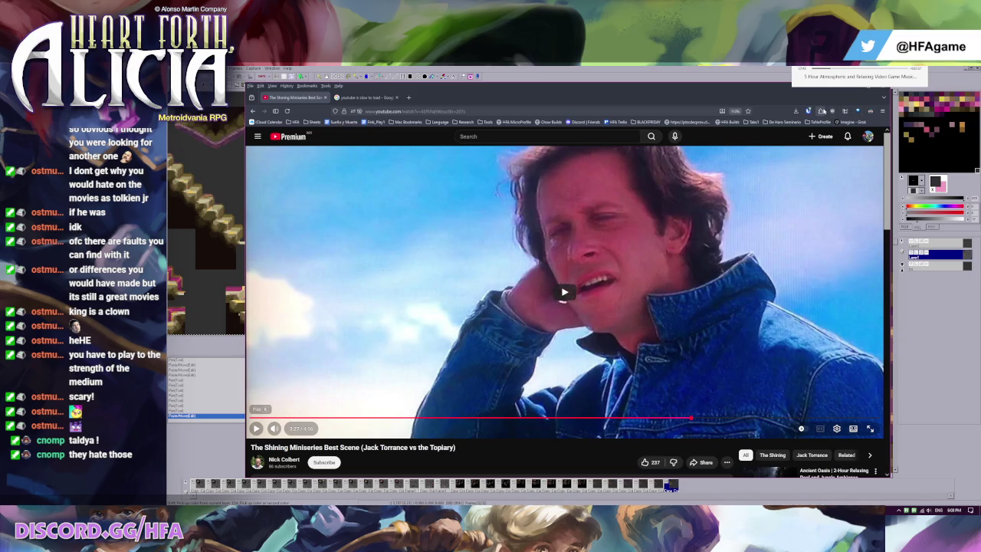
left_click(822, 111)
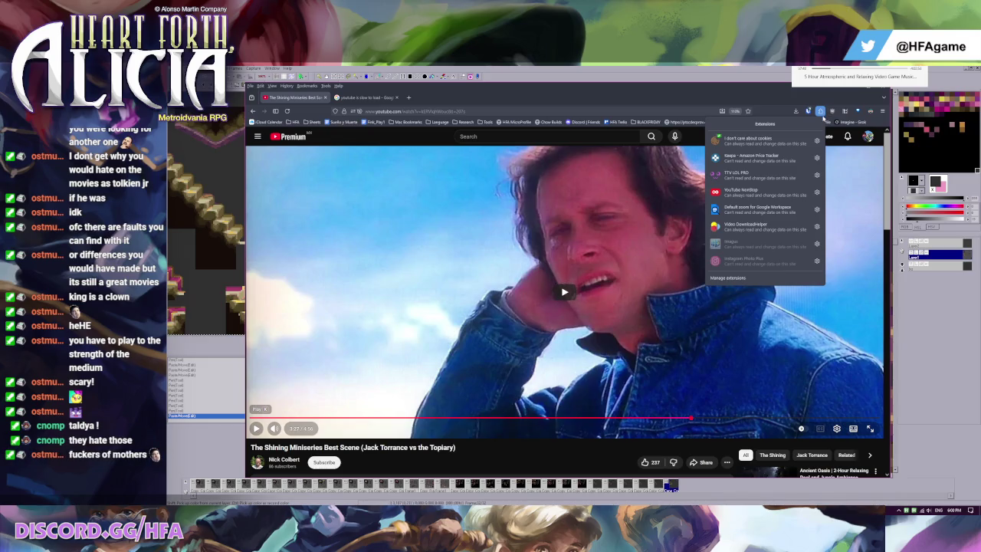
Disable the I don't care about cookies extension on youtube.com and resume the video
left_click(790, 142)
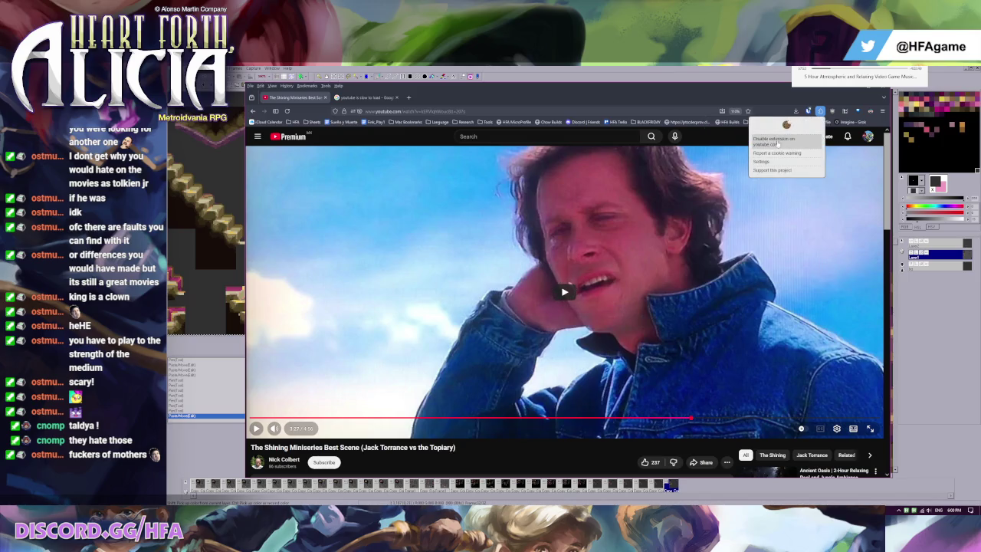
left_click(777, 142)
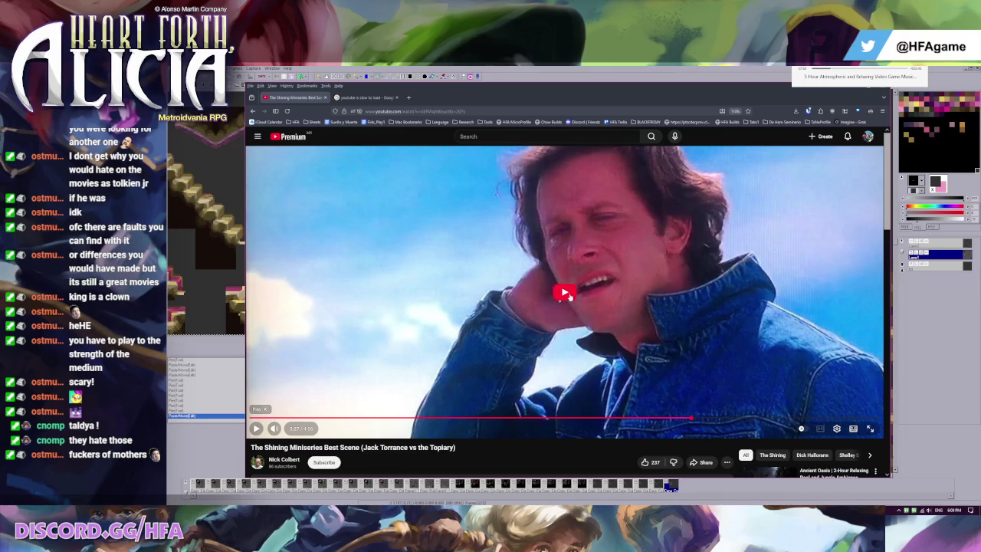
left_click(569, 297)
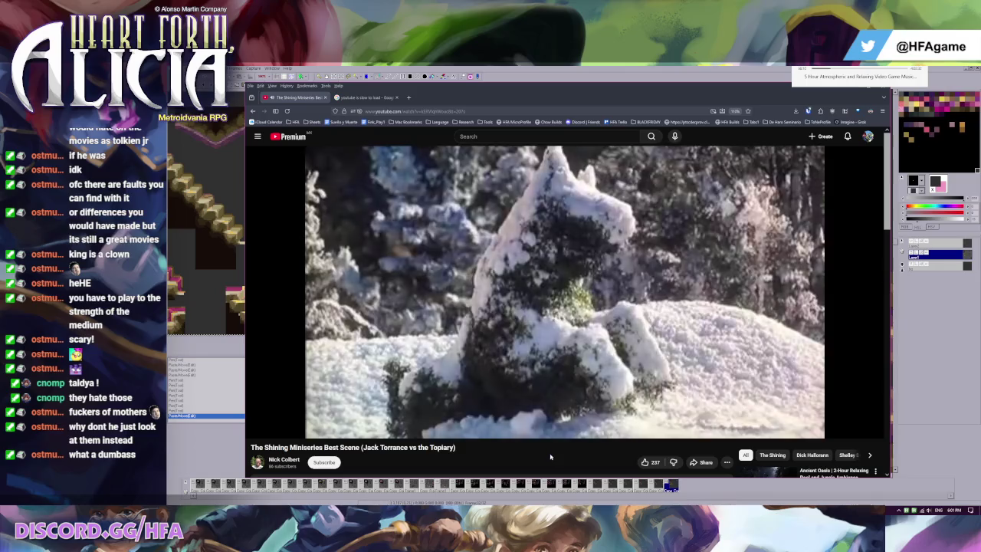
Pause the topiary scene and close the browser window along with both tabs
left_click(582, 291)
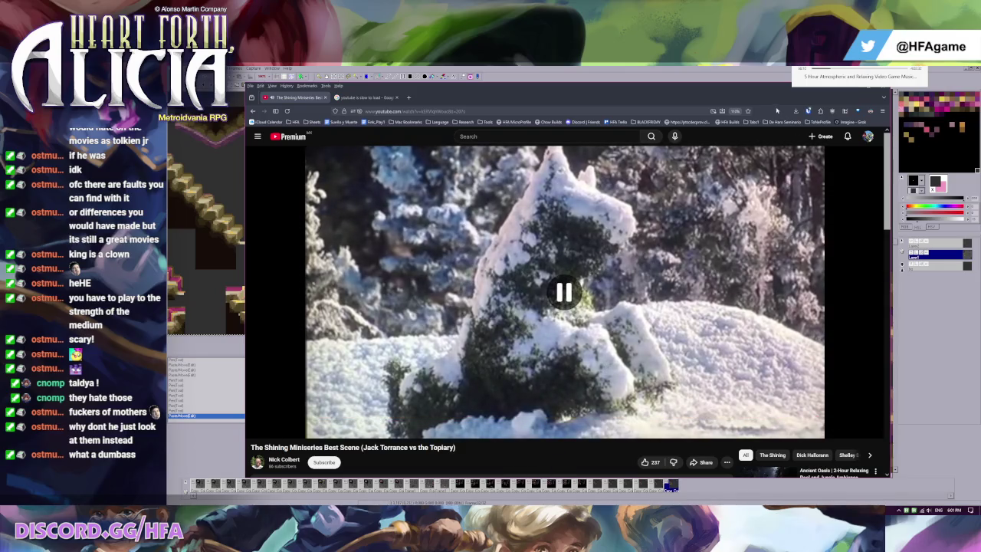
left_click_drag(774, 103, 762, 113)
left_click(872, 98)
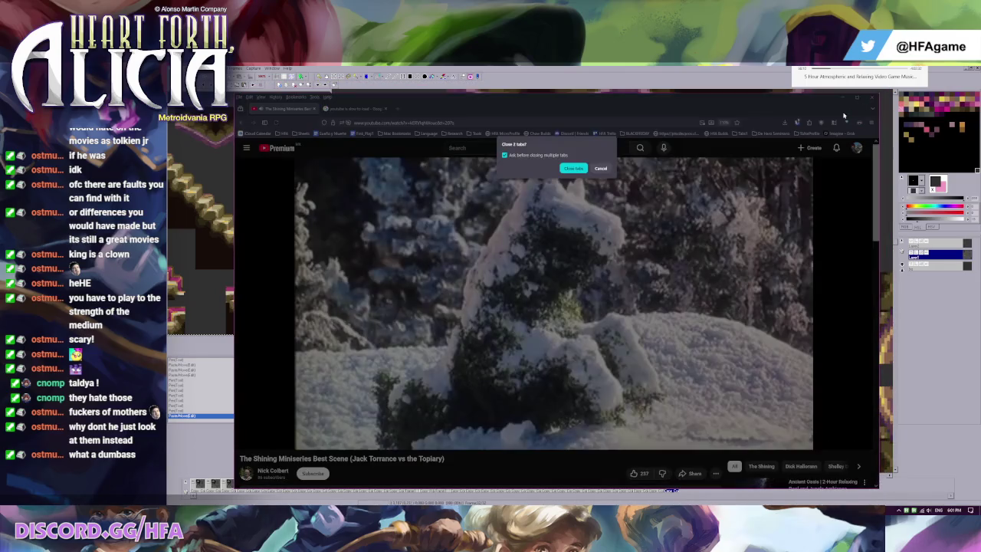
left_click(578, 169)
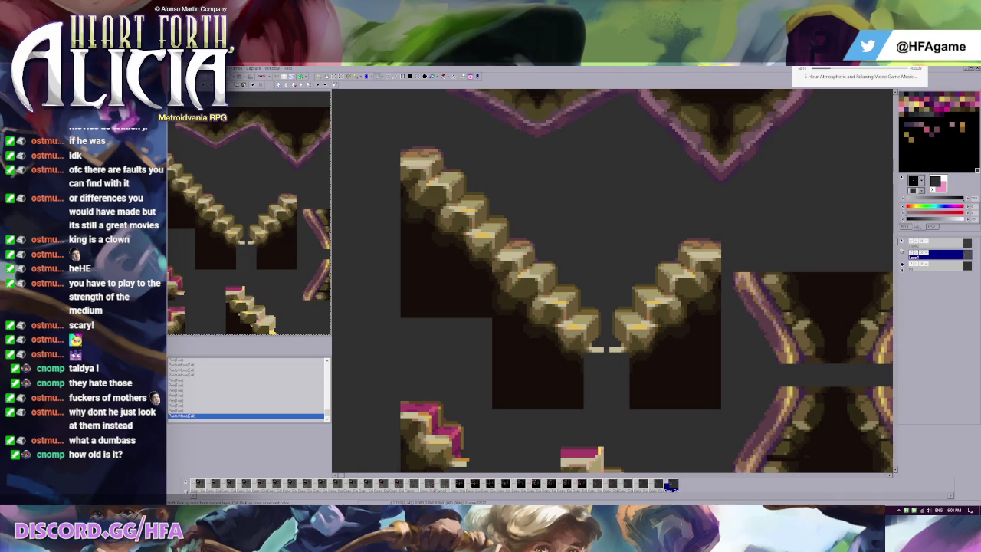
Eyedrop the dark canvas grey as the drawing colour and glance at the neighbouring frame
left_click(450, 291)
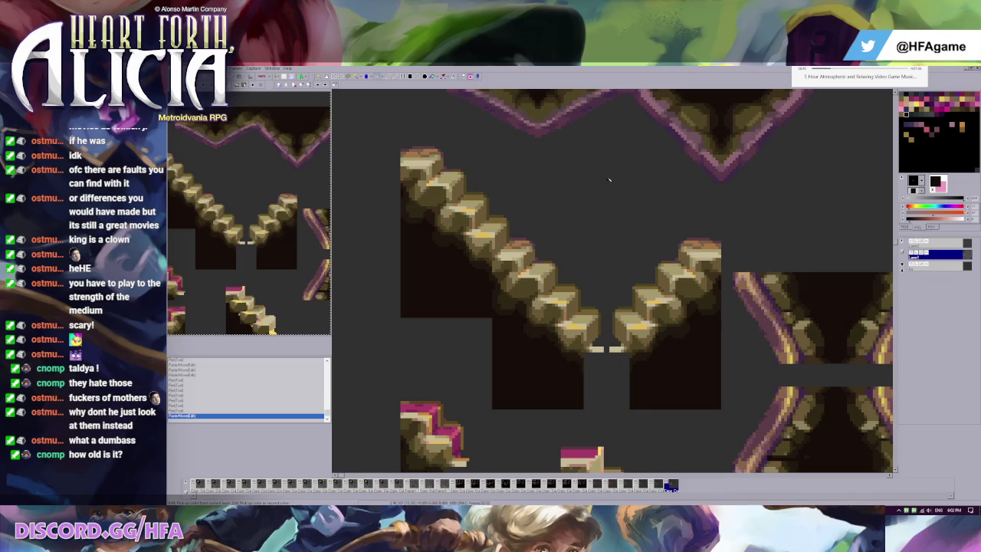
key("Left")
Compare staircase versions, settle on the flat-topped left stairs, and show the pixel grid
key("Right")
key("ctrl+z")
key("ctrl+y")
key("ctrl+z")
key("ctrl+y")
key("ctrl+z")
key("ctrl+g")
Try moving the left stair block onto the lower-left ledge, then leave that move undone
scroll(536, 268, "down", 1)
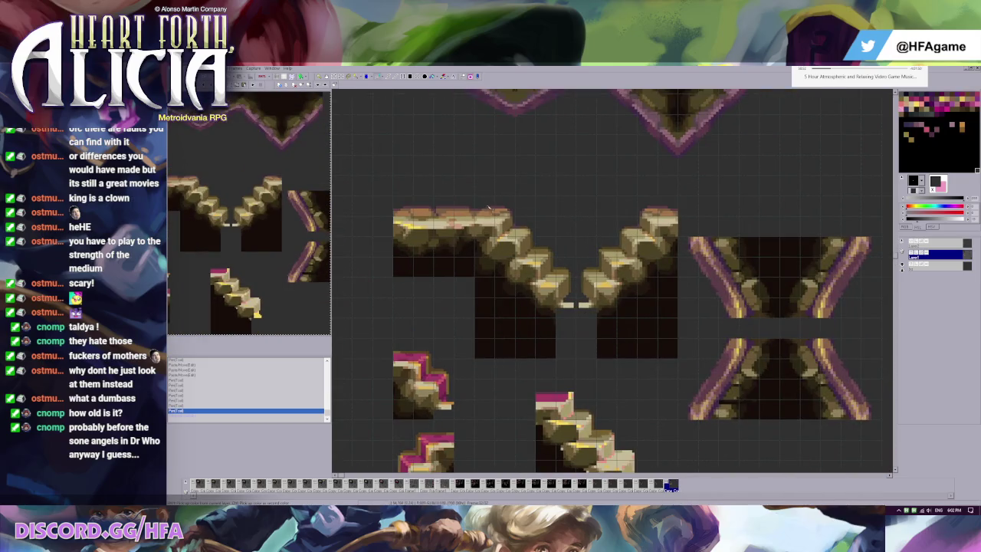
left_click_drag(474, 196, 515, 297)
left_click_drag(505, 245, 425, 367)
key("ctrl+z")
key("ctrl+y")
key("ctrl+z")
key("ctrl+y")
key("ctrl+z")
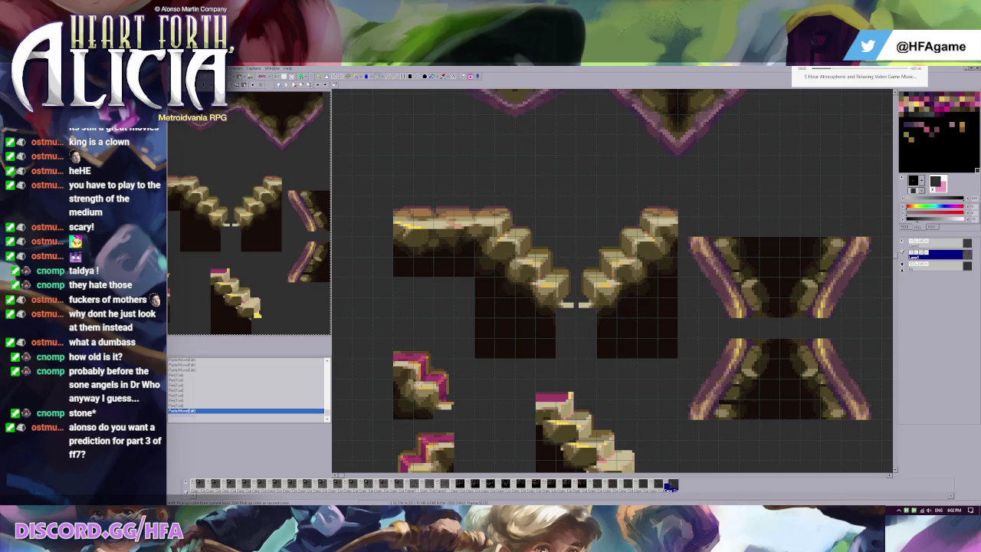
Place a copy of the stair block just left of the pink ledge, nudged slightly right
key("ctrl+y")
left_click_drag(406, 420, 365, 420)
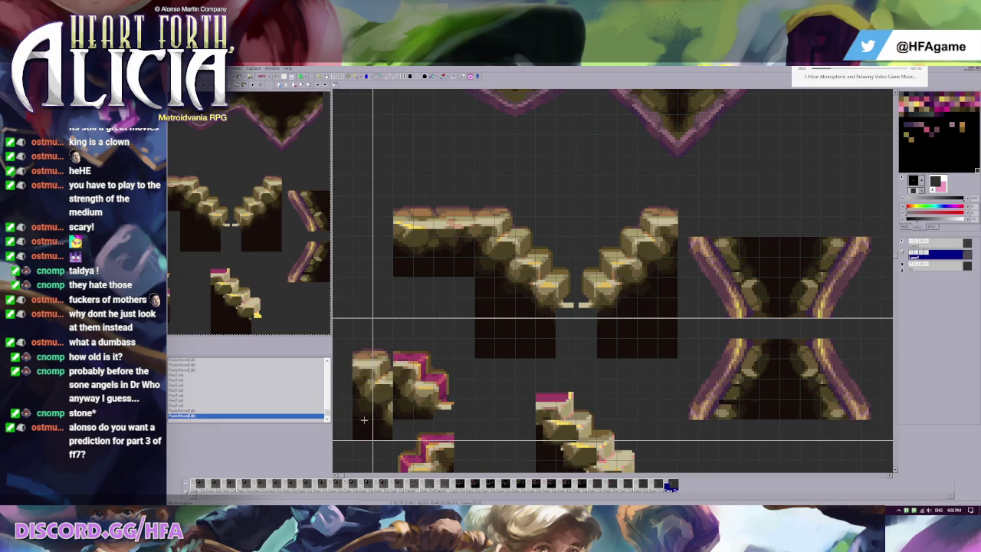
mouse_move(364, 419)
left_mouse_down()
mouse_move(412, 416)
mouse_move(368, 387)
mouse_move(405, 396)
left_mouse_up()
key("ctrl+z")
key("ctrl+y")
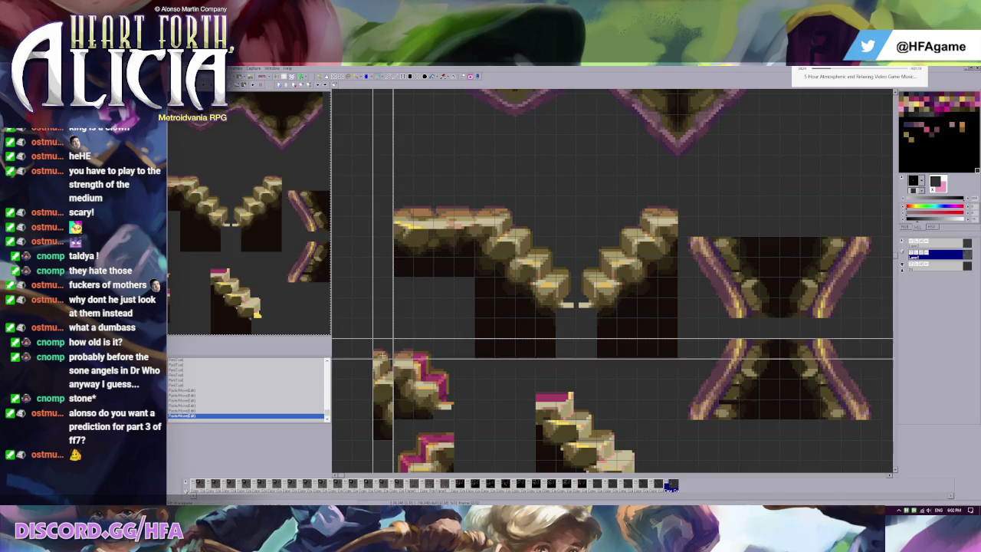
Paste two stair-block copies, one over the pink ledge and one on the lower-left sprite, and commit
left_click_drag(387, 393, 387, 391)
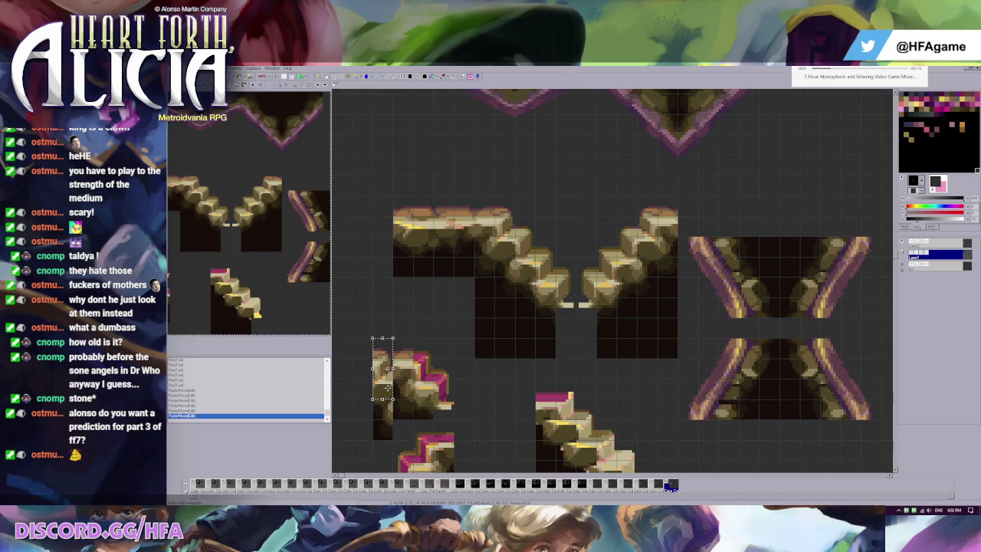
left_click(380, 413)
key("ctrl+v")
left_click_drag(386, 365, 427, 365)
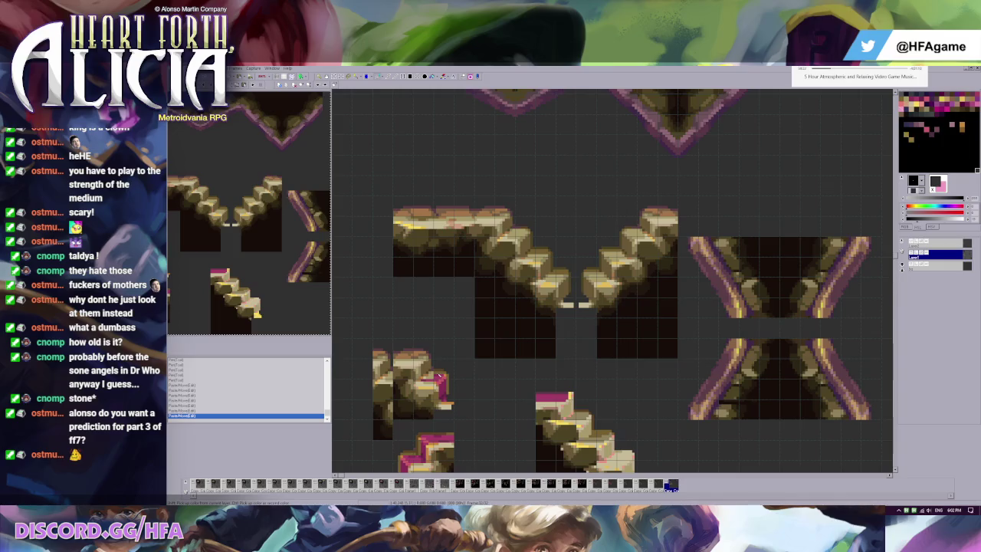
key("ctrl+v")
left_click_drag(571, 299, 446, 399)
left_click(437, 393)
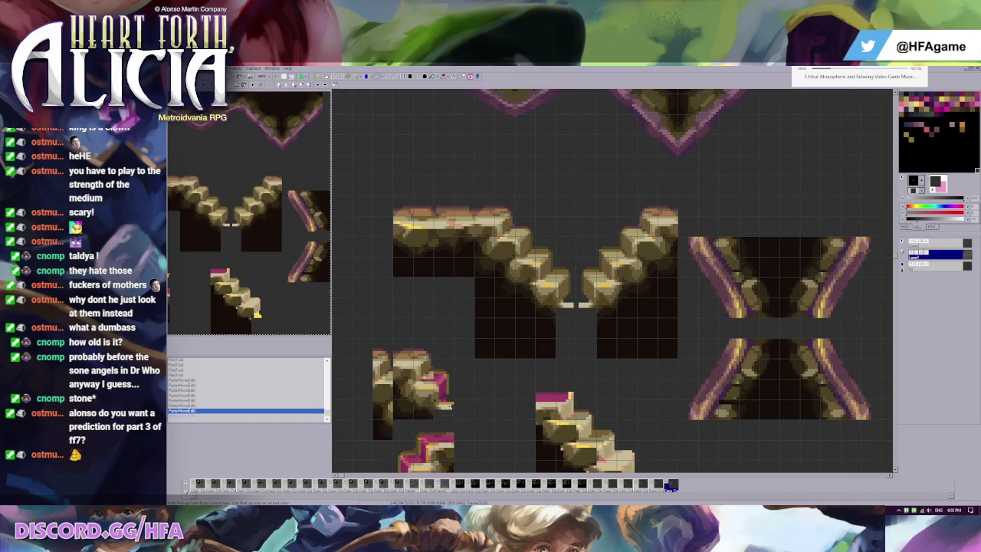
Select areas of the rock cluster, shift a block of rock pixels, then undo the move
scroll(437, 393, "up", 3)
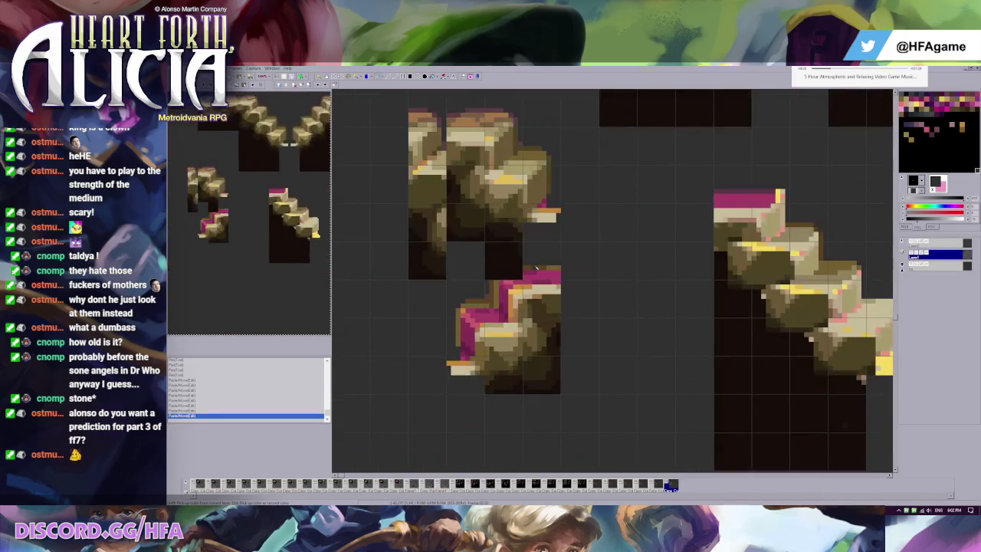
left_click_drag(535, 286, 617, 324)
left_click_drag(587, 247, 656, 292)
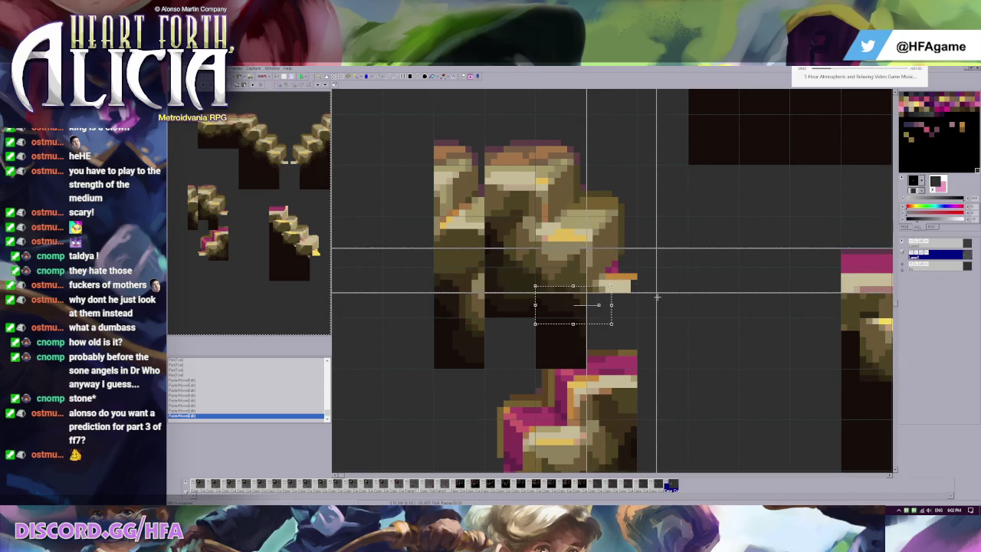
key("Escape")
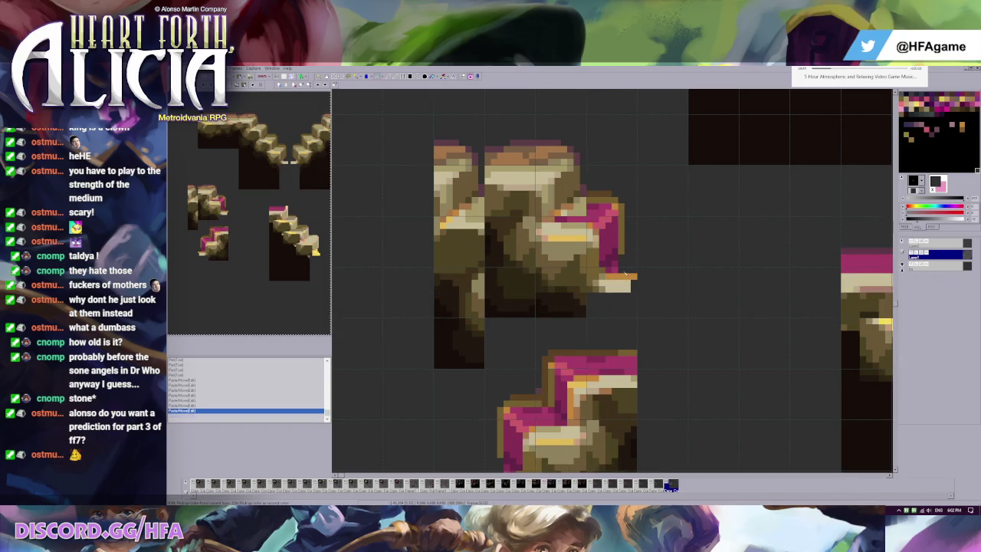
left_click_drag(592, 229, 707, 311)
left_click_drag(535, 229, 644, 317)
left_click_drag(536, 255, 587, 273)
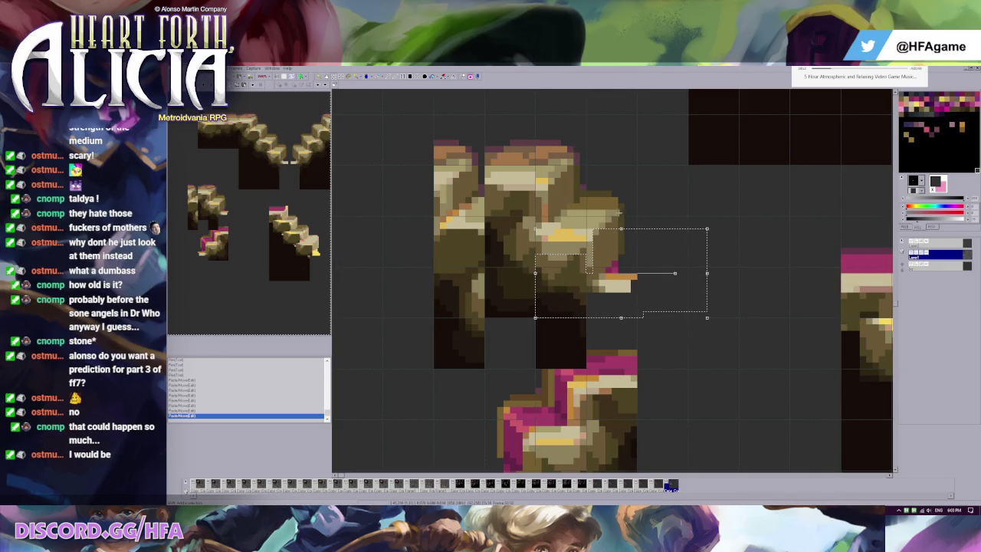
key("ctrl+z")
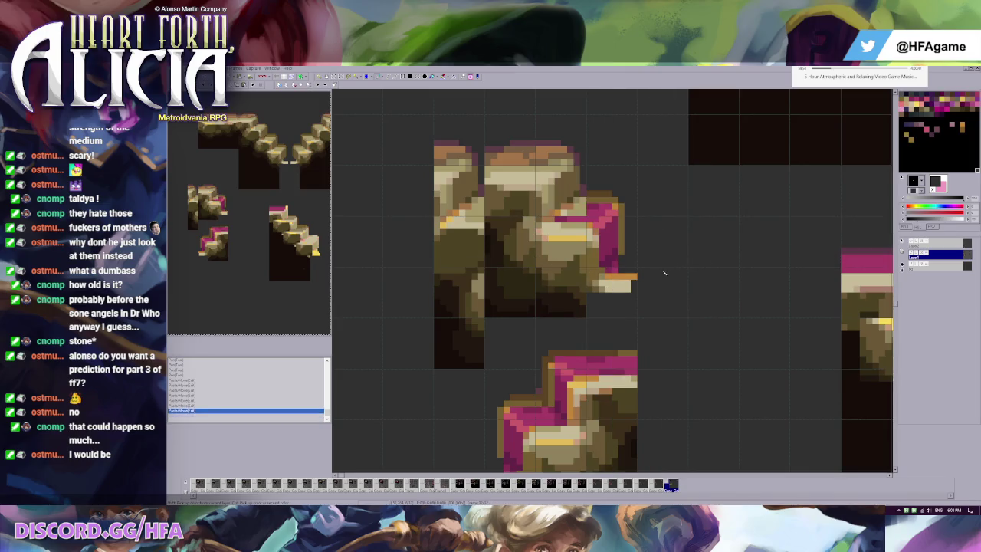
Paint brown over the pink pixels and sample magenta from the sprite
left_click_drag(619, 223, 609, 272)
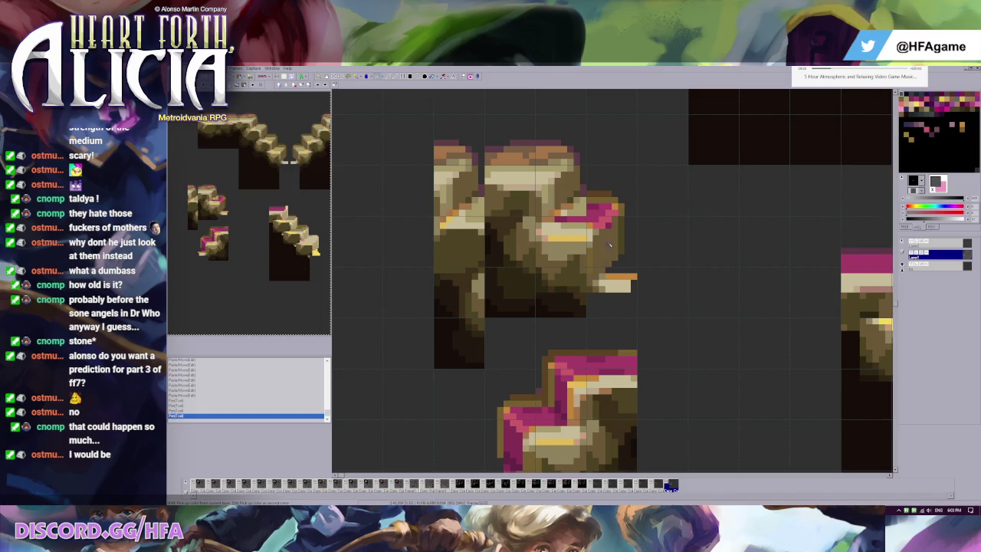
scroll(582, 260, "up", 3)
left_click(573, 291)
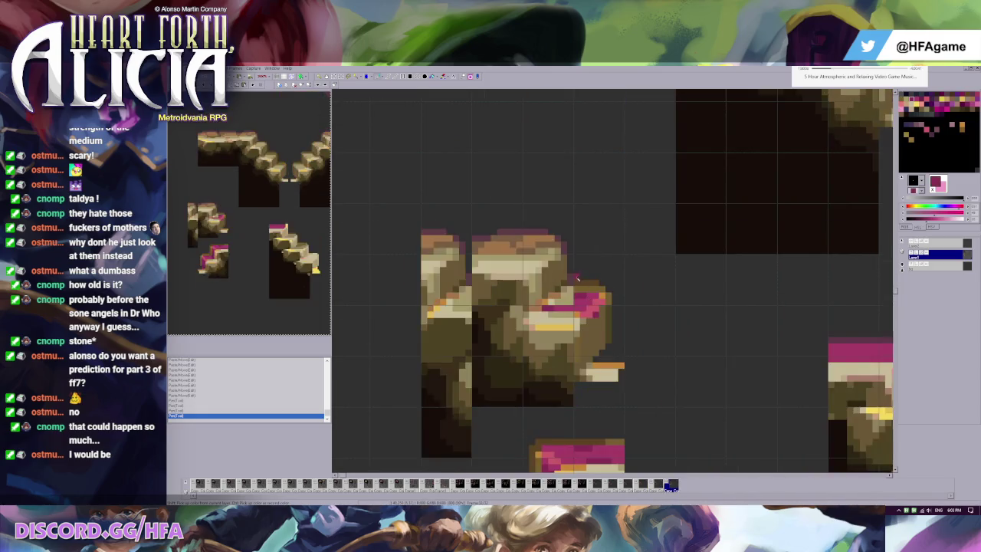
Repaint both pink patches in tan sampled from the rock, and darken the right block's top row olive
scroll(599, 242, "down", 1)
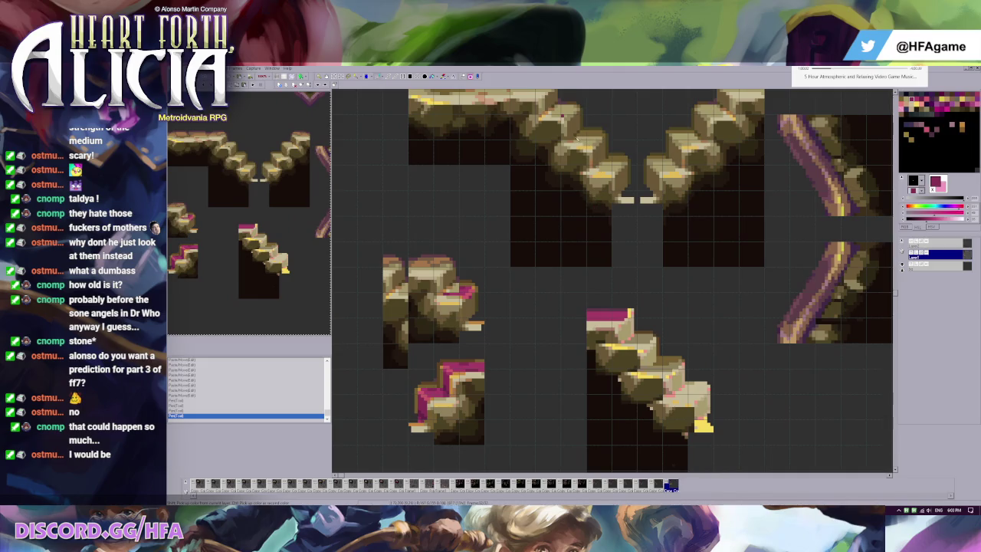
scroll(579, 325, "up", 1)
scroll(579, 325, "up", 1)
scroll(579, 325, "up", 1)
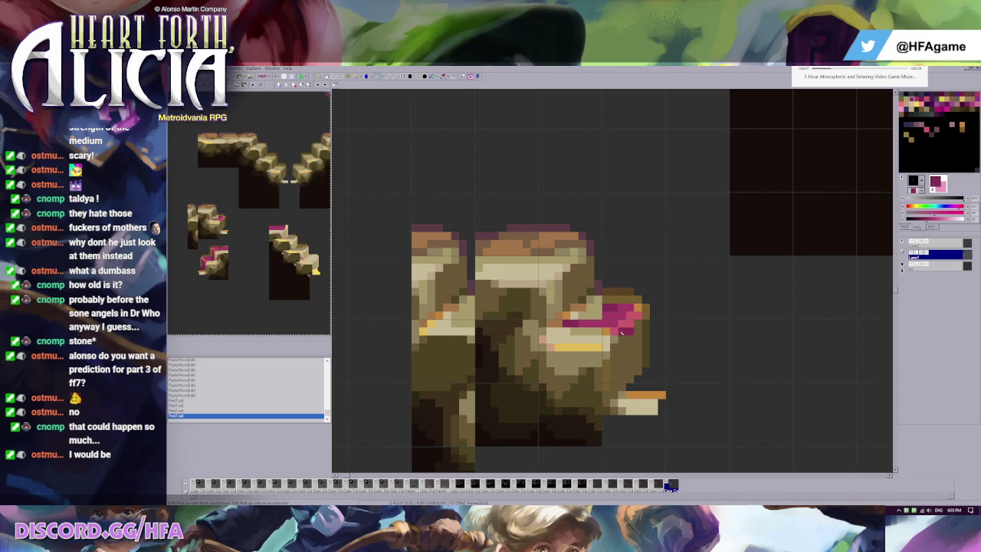
right_click(590, 316)
mouse_move(584, 323)
left_mouse_down()
mouse_move(567, 323)
mouse_move(602, 325)
mouse_move(589, 322)
left_mouse_up()
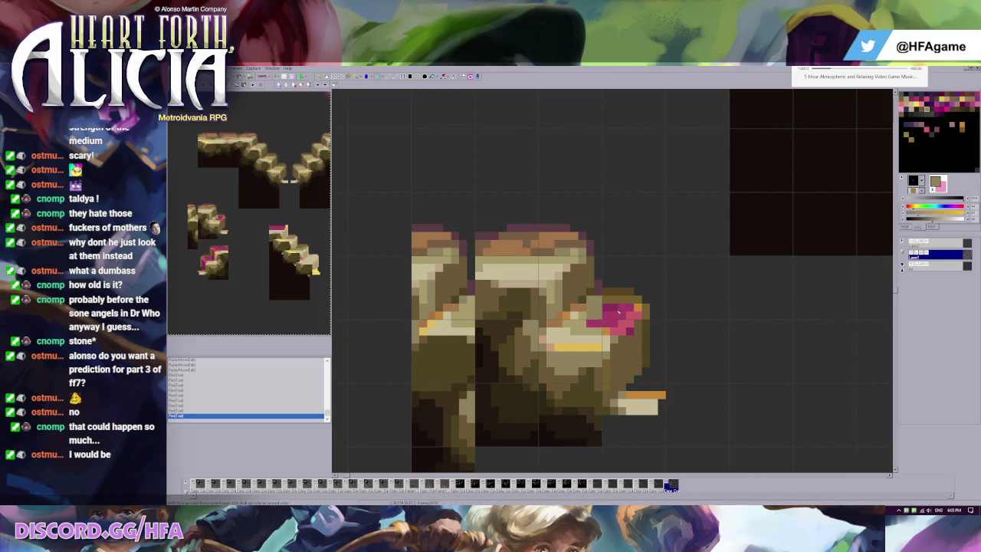
mouse_move(604, 308)
left_mouse_down()
mouse_move(629, 313)
mouse_move(595, 323)
mouse_move(617, 323)
left_mouse_up()
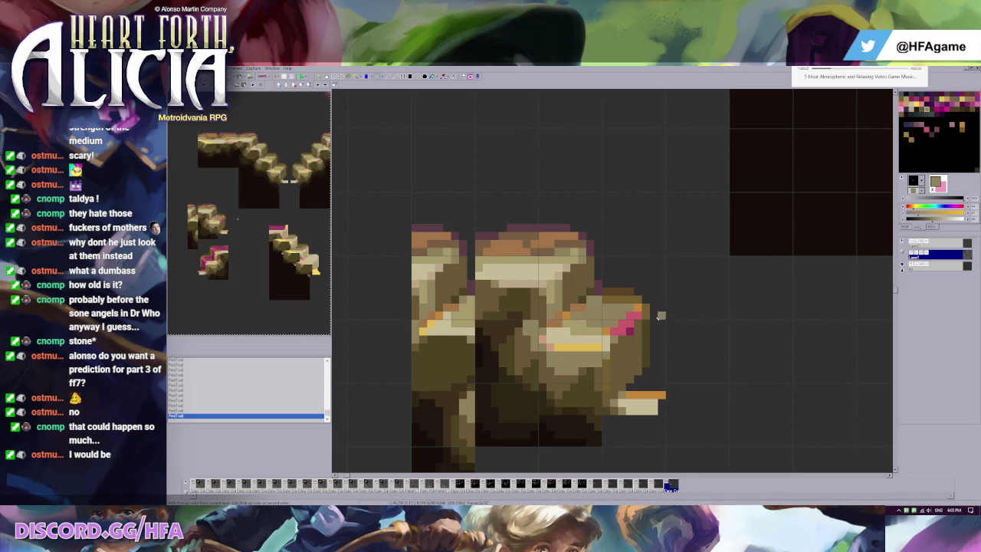
left_click_drag(646, 307, 639, 293)
scroll(639, 292, "down", 1)
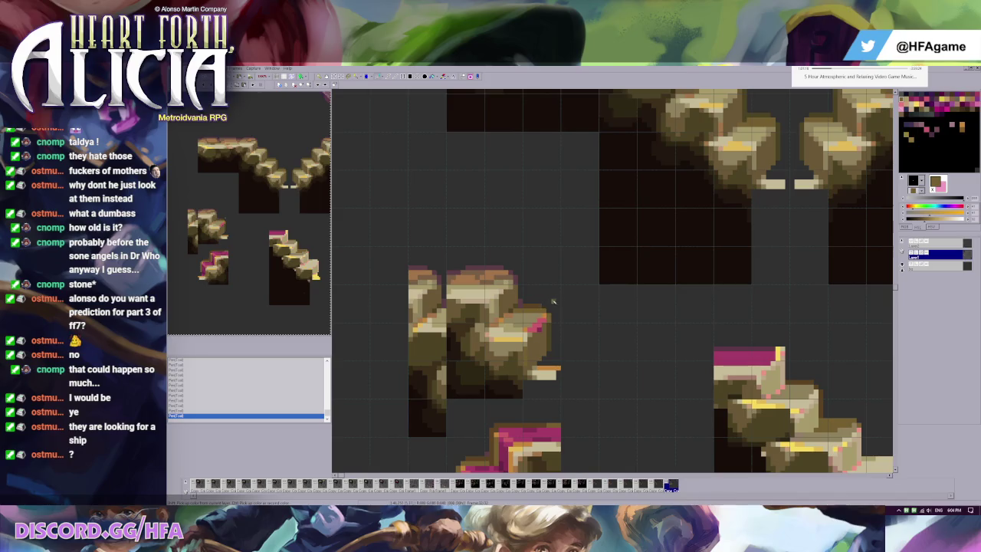
Sample a darker brown and another stone shade from the rock cluster
scroll(572, 288, "down", 1)
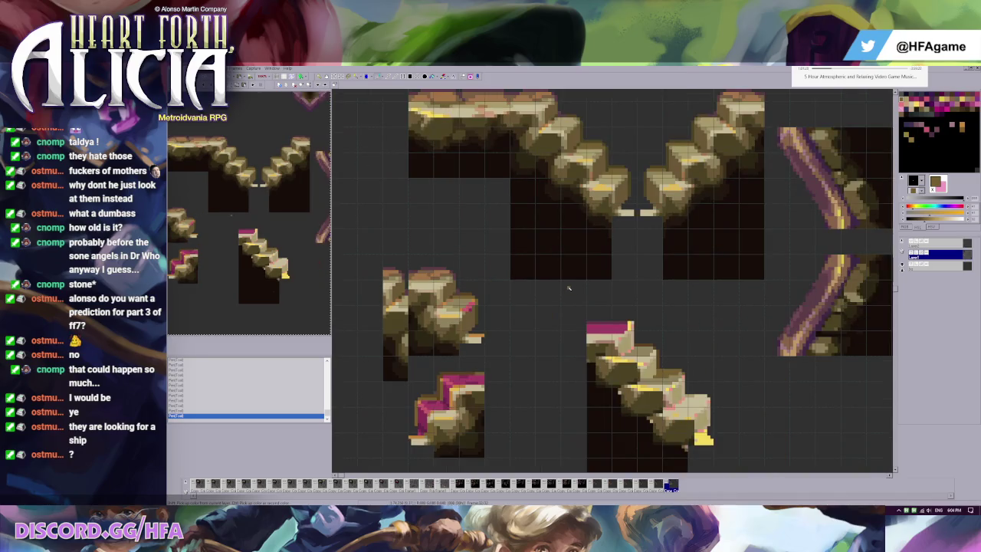
scroll(542, 262, "up", 1)
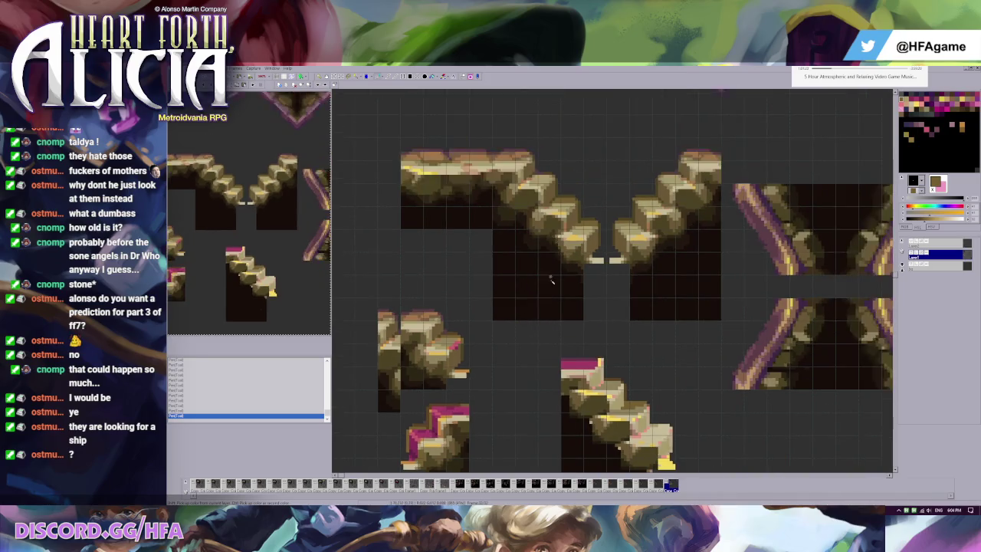
scroll(547, 274, "up", 2)
scroll(548, 274, "up", 1)
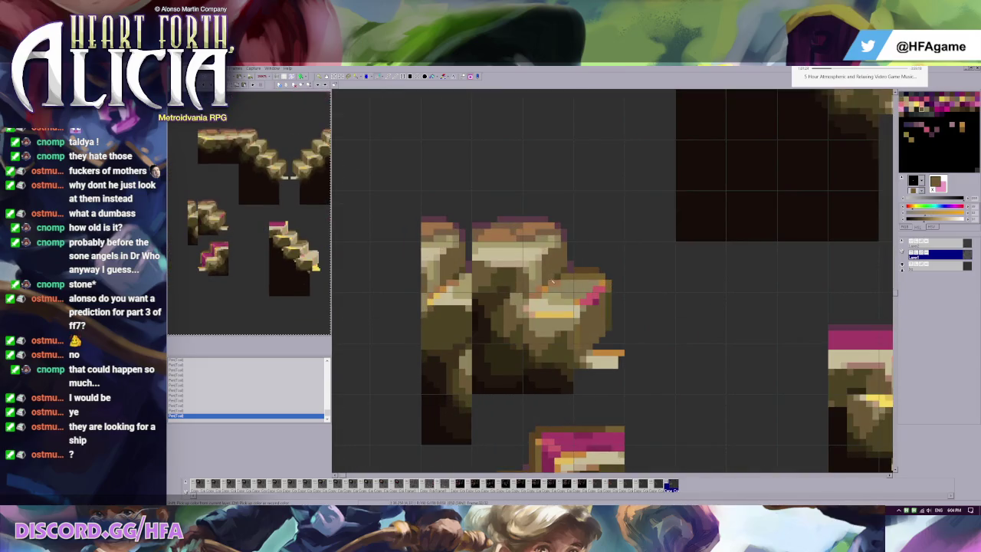
left_click(558, 283)
left_click(566, 277)
scroll(547, 288, "up", 1)
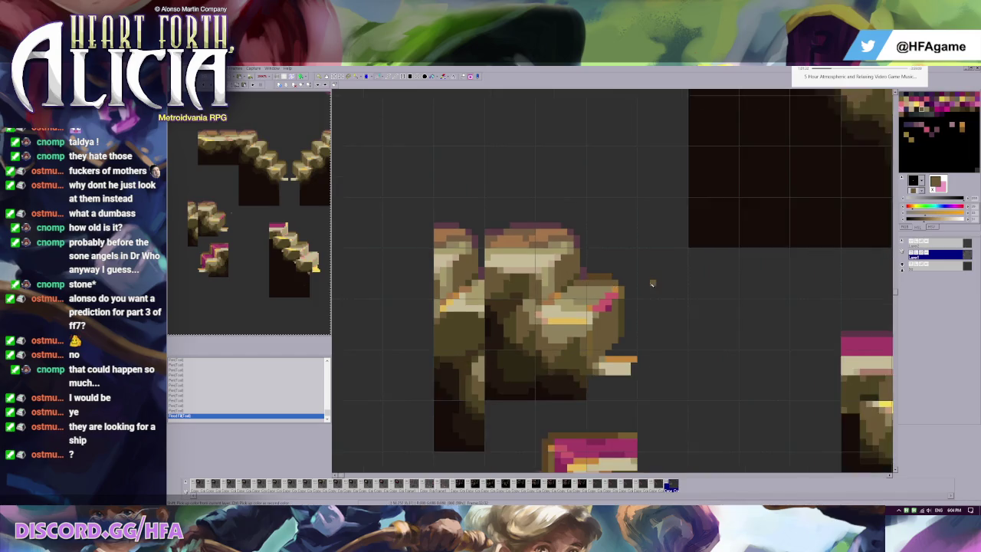
scroll(613, 285, "down", 2)
scroll(582, 291, "up", 1)
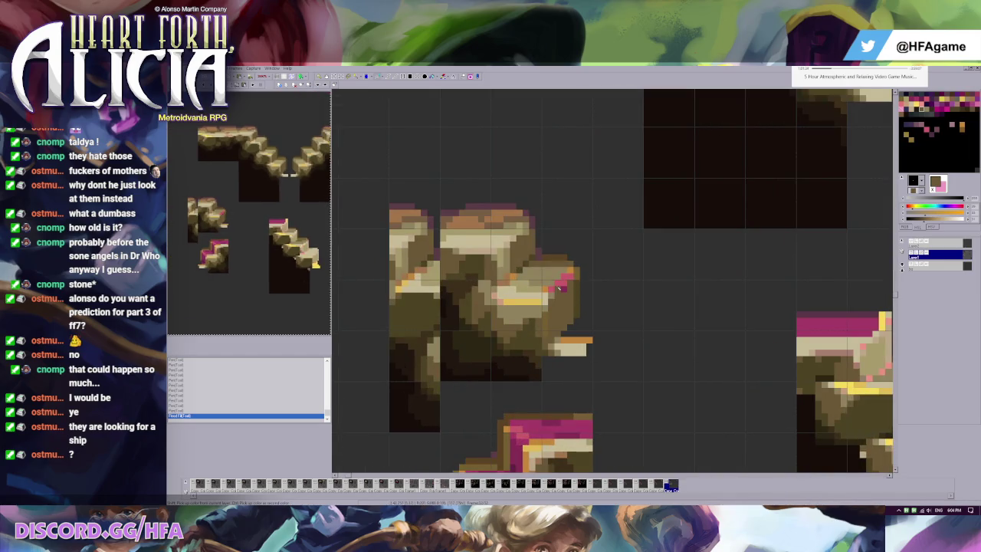
Repaint five pink pixels along the rock's right edge in stone shades
left_click(567, 276)
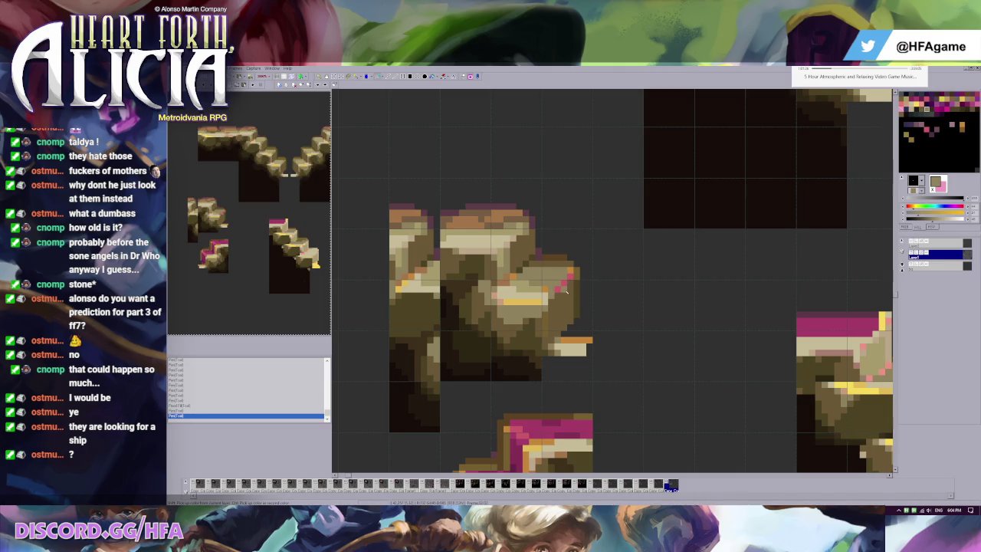
left_click(558, 293)
left_click(565, 284)
left_click(570, 277)
left_click(575, 268)
scroll(620, 258, "down", 1)
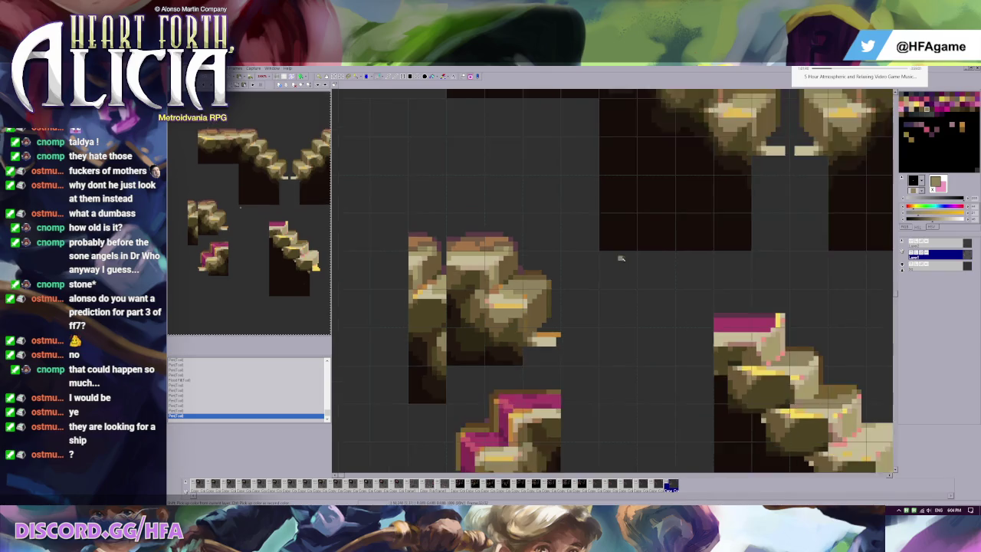
scroll(617, 261, "down", 2)
scroll(571, 262, "up", 1)
scroll(530, 337, "up", 2)
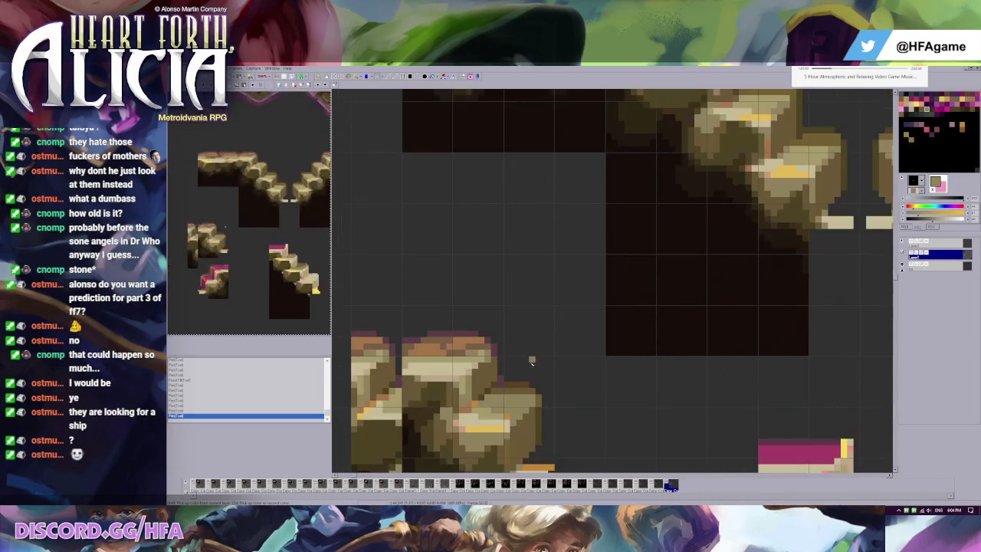
scroll(621, 362, "up", 1)
scroll(565, 252, "down", 3)
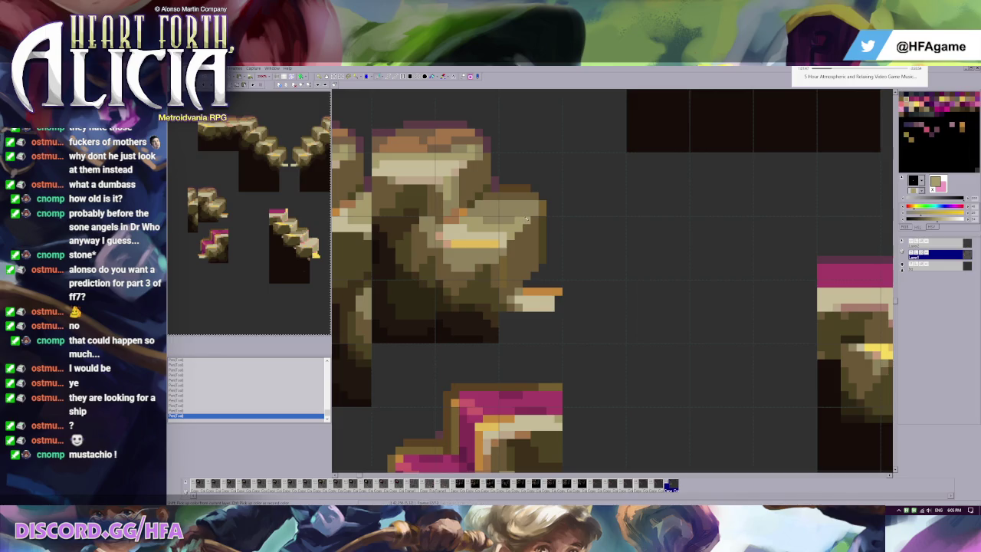
Sample dark olive, olive-brown and dark mauve shades, then paste a copied sprite block
left_click(526, 209)
left_click(469, 220)
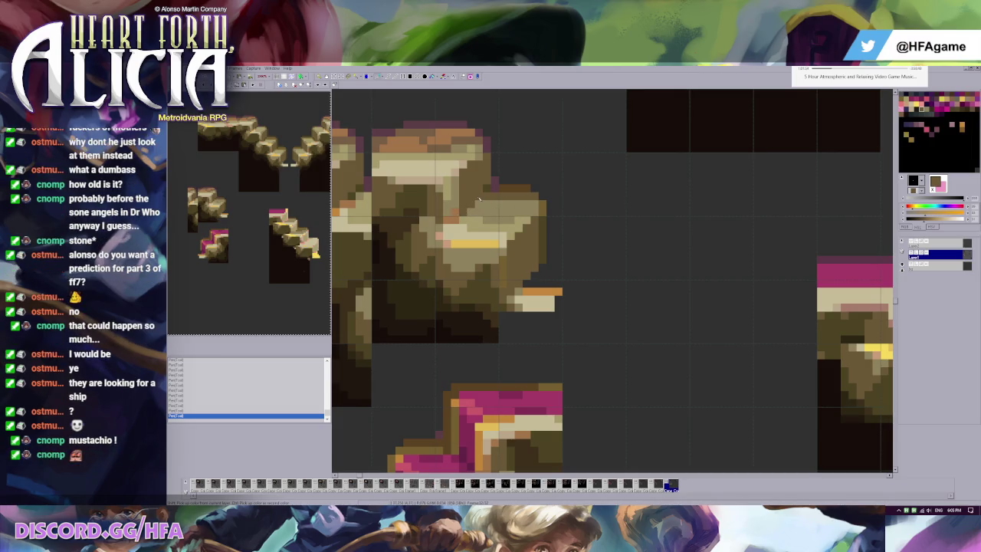
scroll(583, 232, "down", 1)
scroll(582, 231, "up", 1)
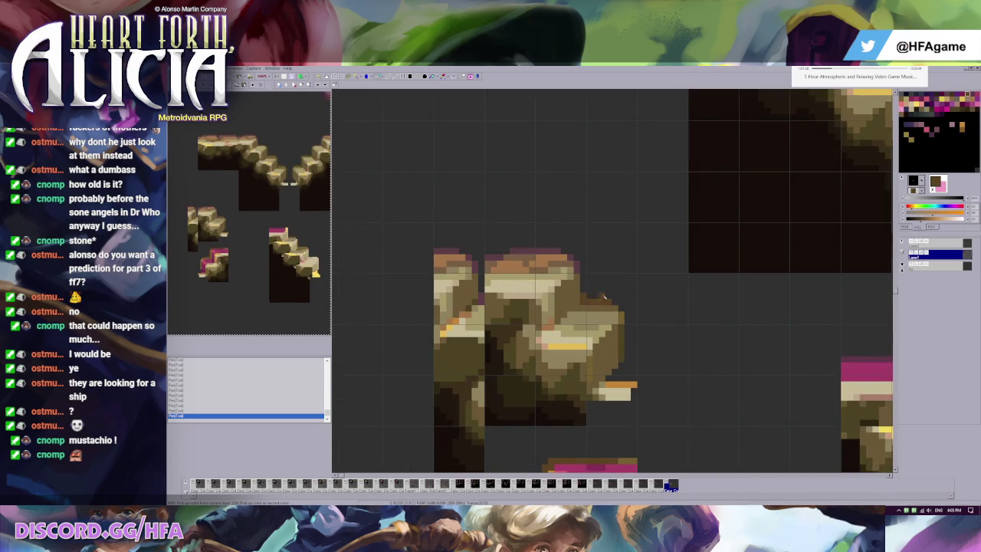
scroll(575, 295, "down", 2)
scroll(552, 284, "up", 1)
scroll(535, 271, "up", 1)
left_click(535, 271, "alt")
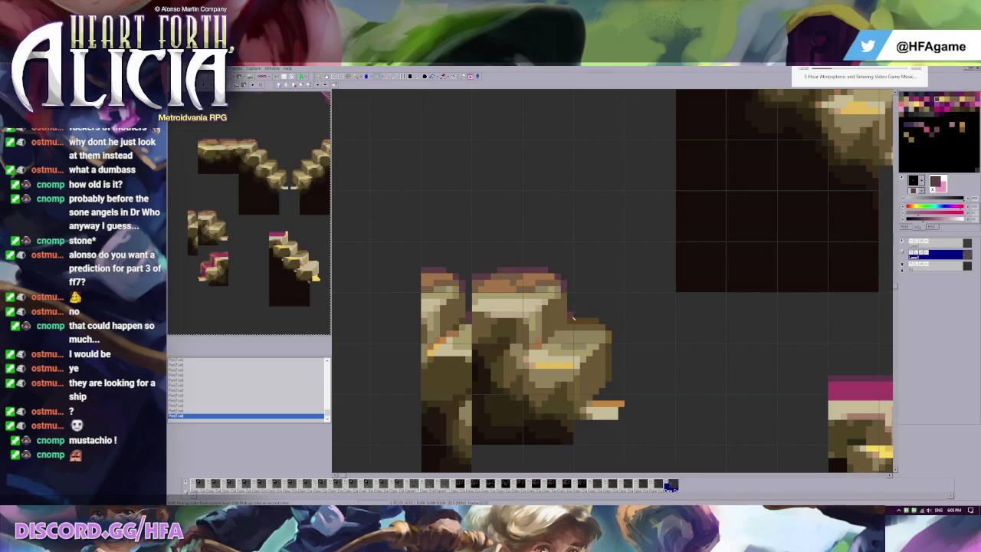
left_click(616, 319, "alt")
scroll(619, 319, "down", 3)
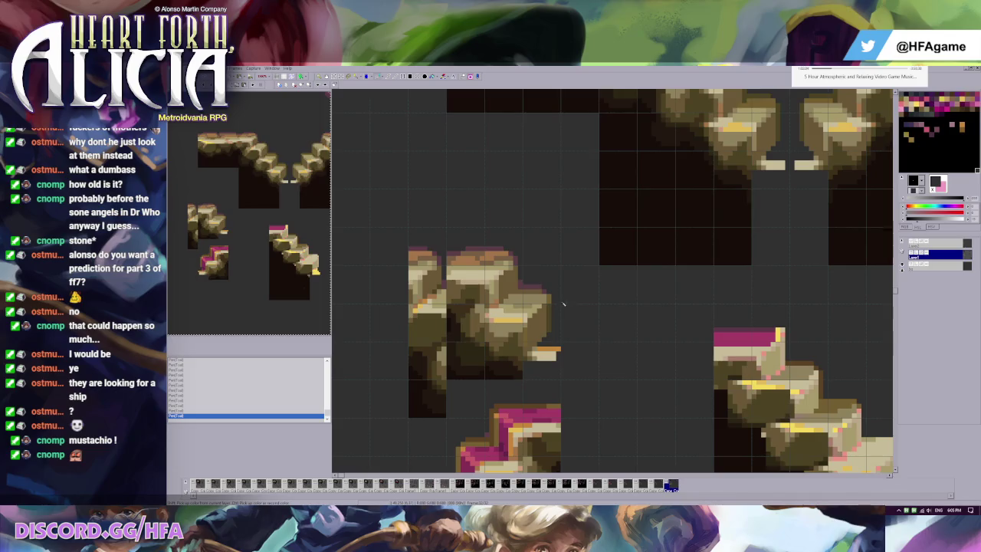
scroll(582, 307, "up", 2)
key("ctrl+v")
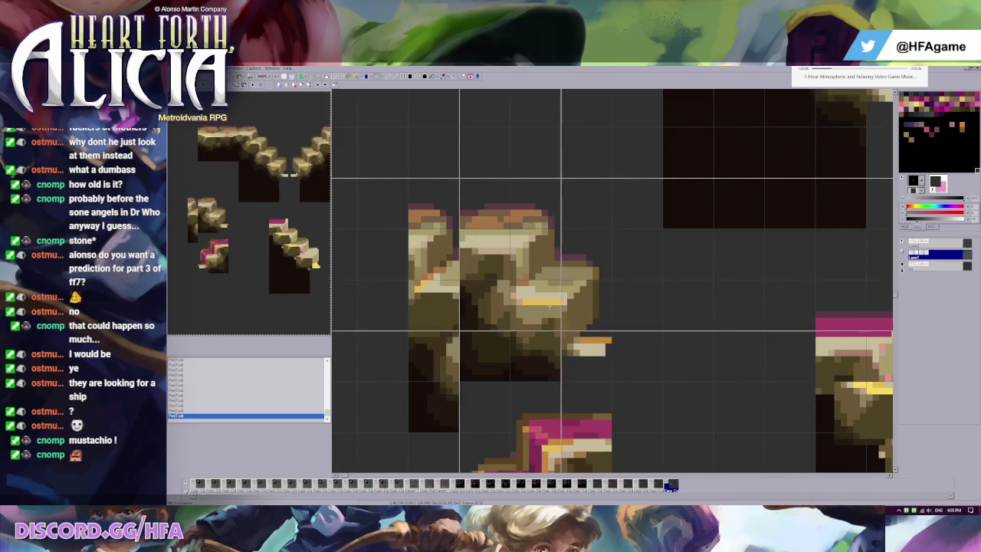
Try moving the pasted block up-left, undo it, and repaint a pixel near the rock base
left_click_drag(589, 363, 487, 260)
key("ctrl+z")
key("ctrl+y")
key("ctrl+z")
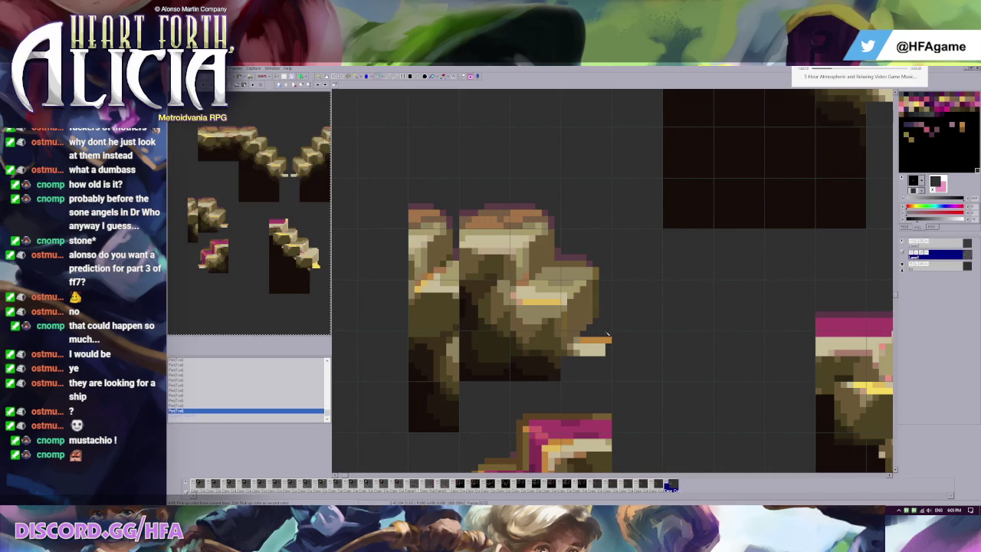
left_click(588, 342)
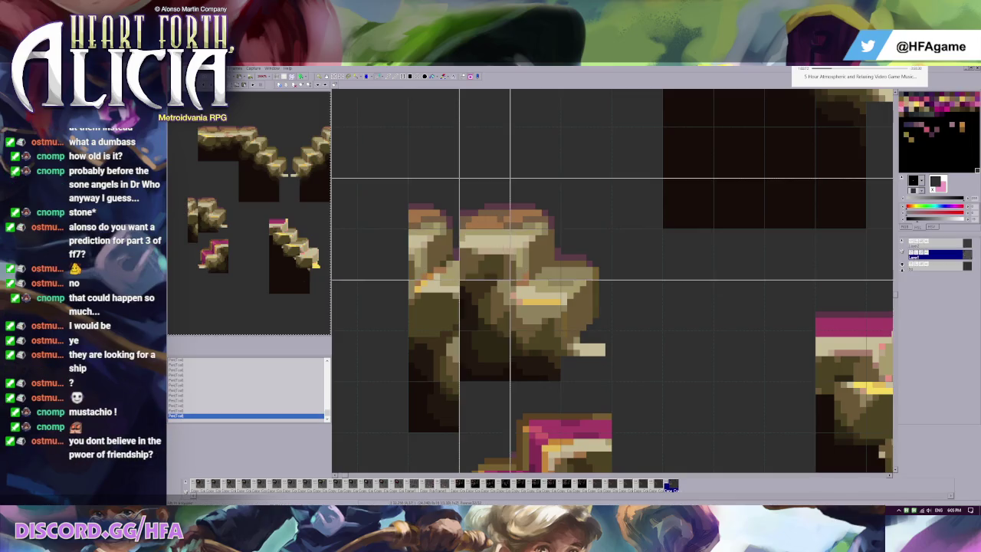
Copy a region of the rock sprite, paste it higher up, then undo the copy
left_click_drag(457, 175, 610, 381)
key("ctrl+c")
key("ctrl+v")
left_click_drag(475, 282, 476, 228)
key("ctrl+z")
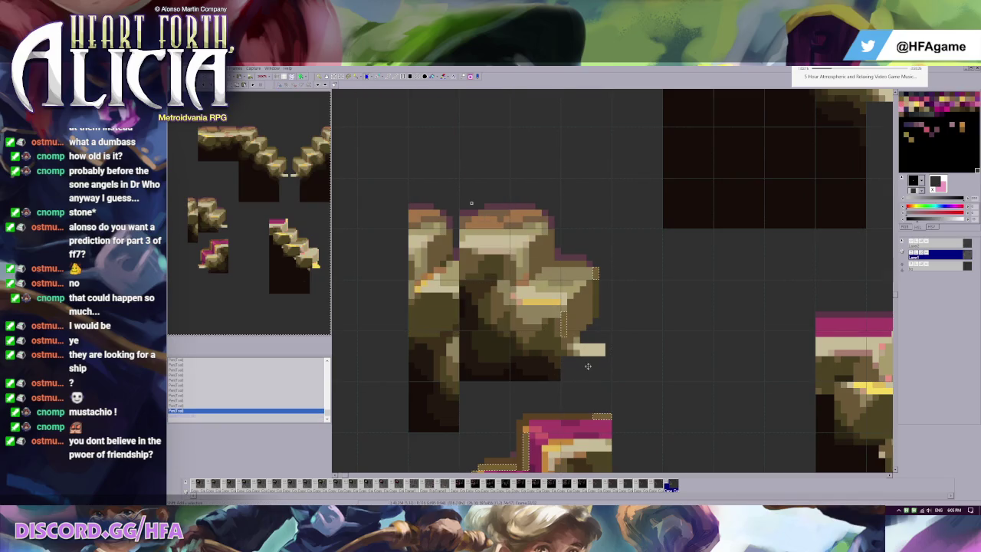
Paste the stair block up and to the left, commit it, then undo the placement
left_click_drag(580, 337, 630, 342)
key("ctrl+v")
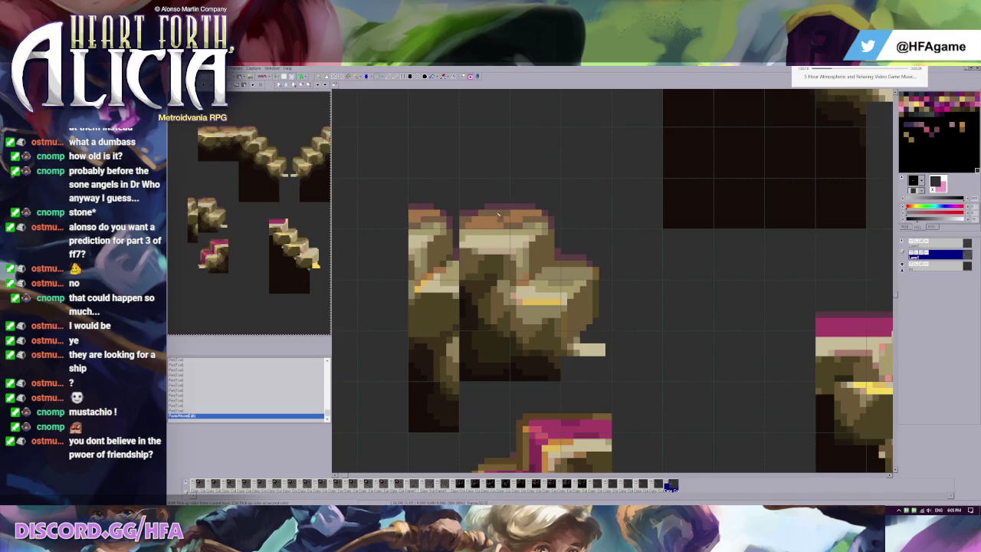
left_click_drag(564, 347, 462, 246)
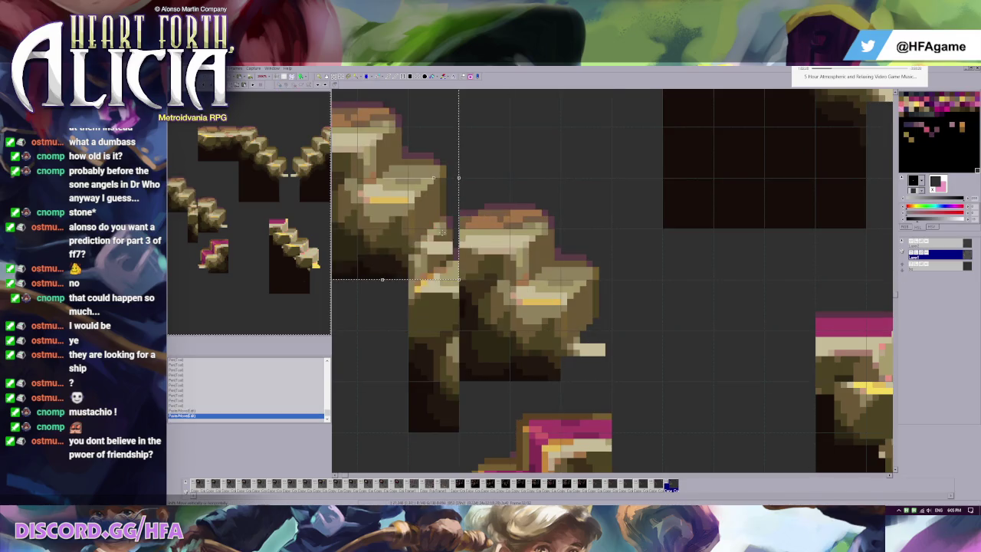
left_click(534, 273)
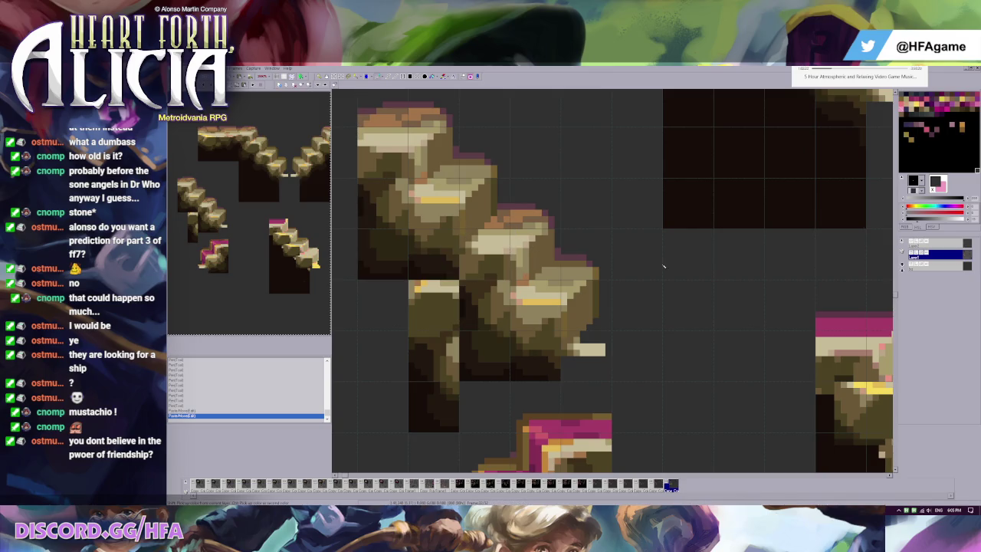
scroll(594, 282, "down", 1)
key("ctrl+z")
key("ctrl+y")
key("ctrl+z")
Delete the stair block's left column and lay a copy of the upper block over the lower one
left_click_drag(407, 237, 449, 460)
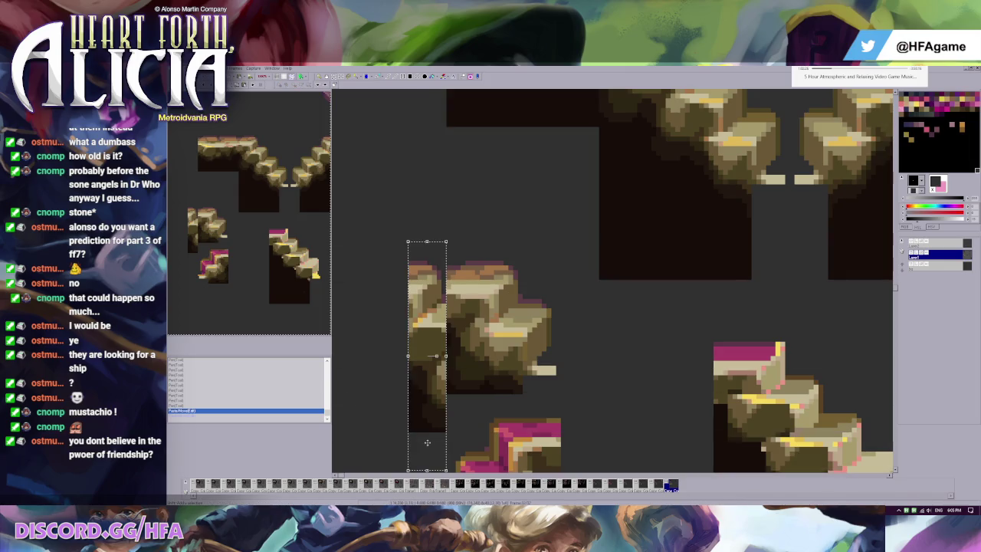
key("Delete")
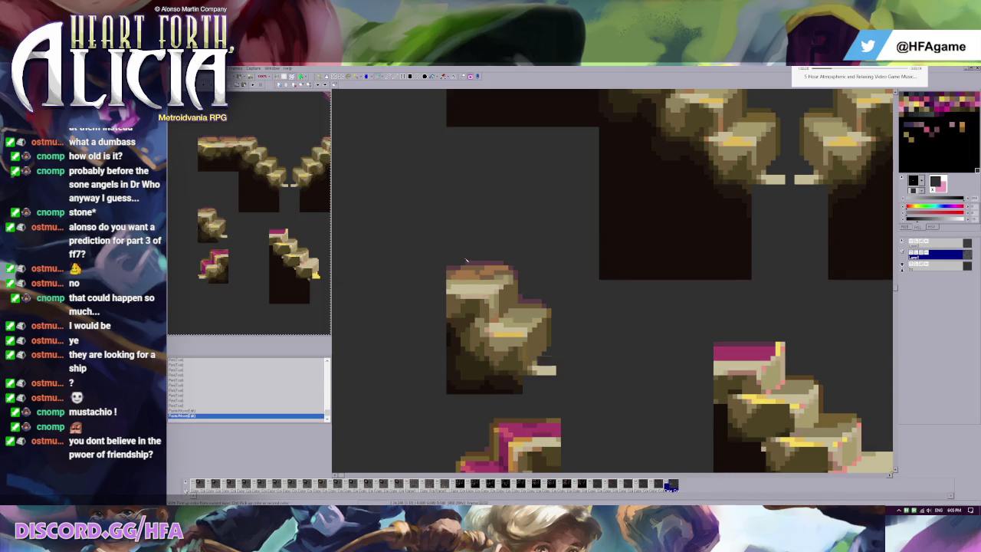
key("ctrl+v")
left_click_drag(543, 365, 467, 288)
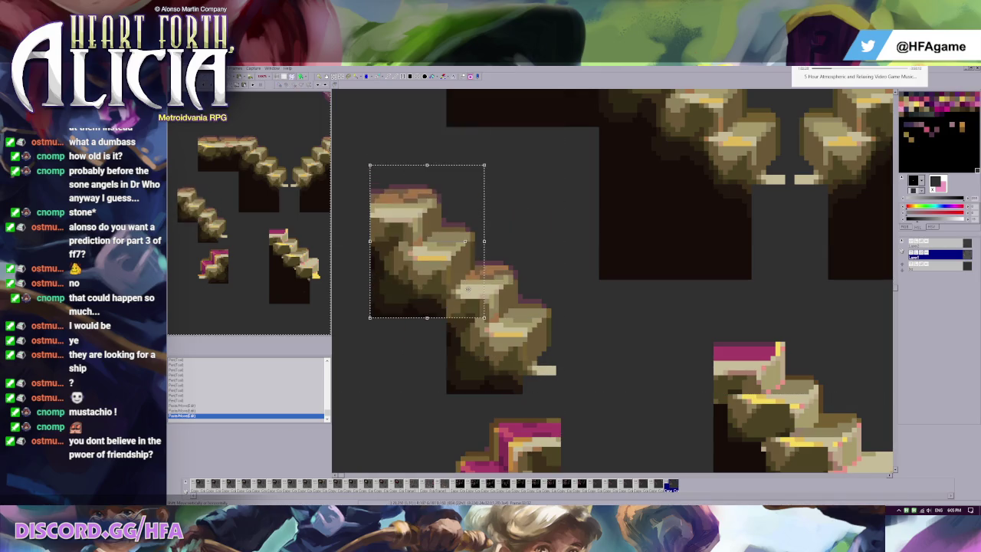
scroll(467, 288, "down", 3)
key("ctrl+z")
scroll(466, 319, "up", 2)
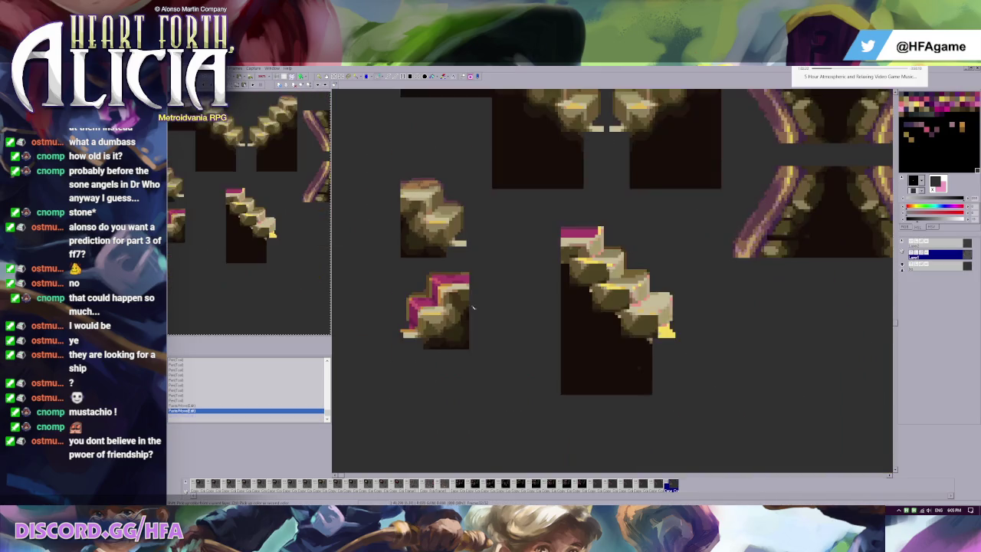
key("ctrl+v")
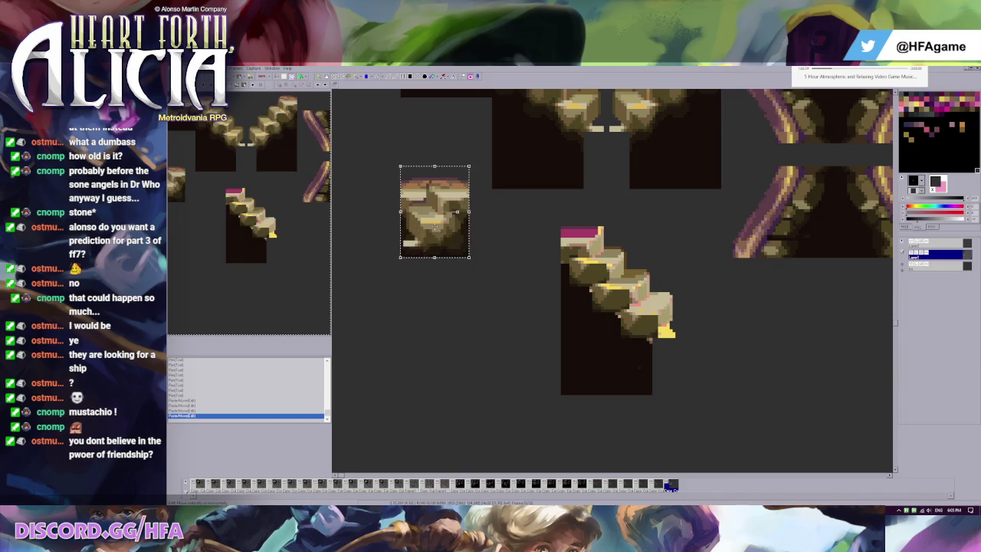
left_click_drag(440, 230, 440, 322)
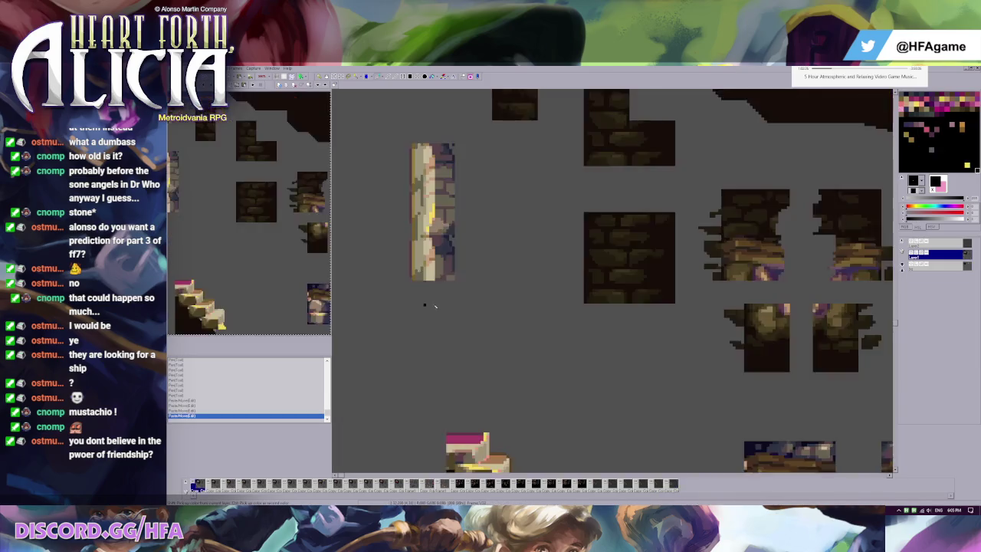
Redo the paste, show the magenta outline layer, and move its staircase edge down onto the block
key("ctrl+z")
key("ctrl+z")
key("ctrl+y")
key("ctrl+y")
scroll(460, 275, "down", 1)
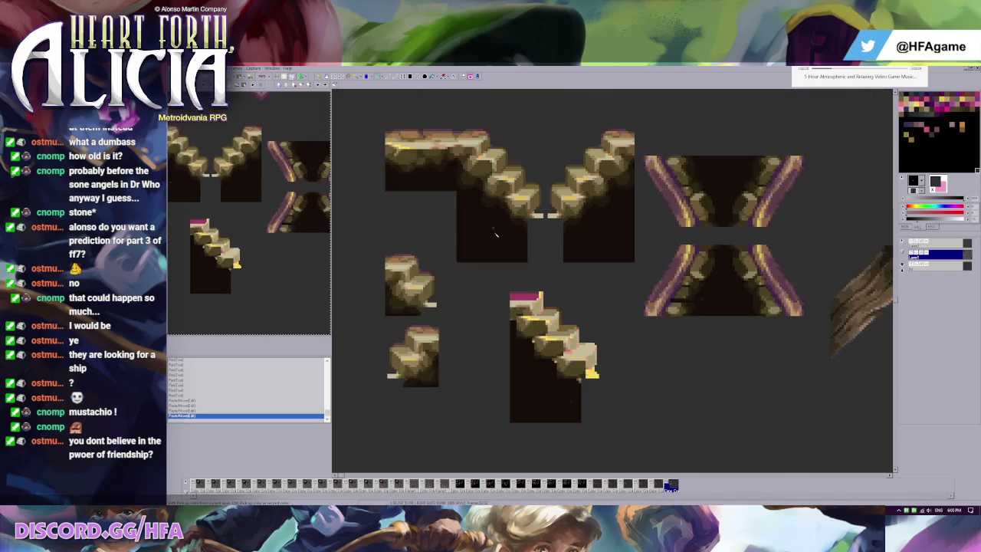
scroll(511, 271, "down", 1)
left_click(902, 242)
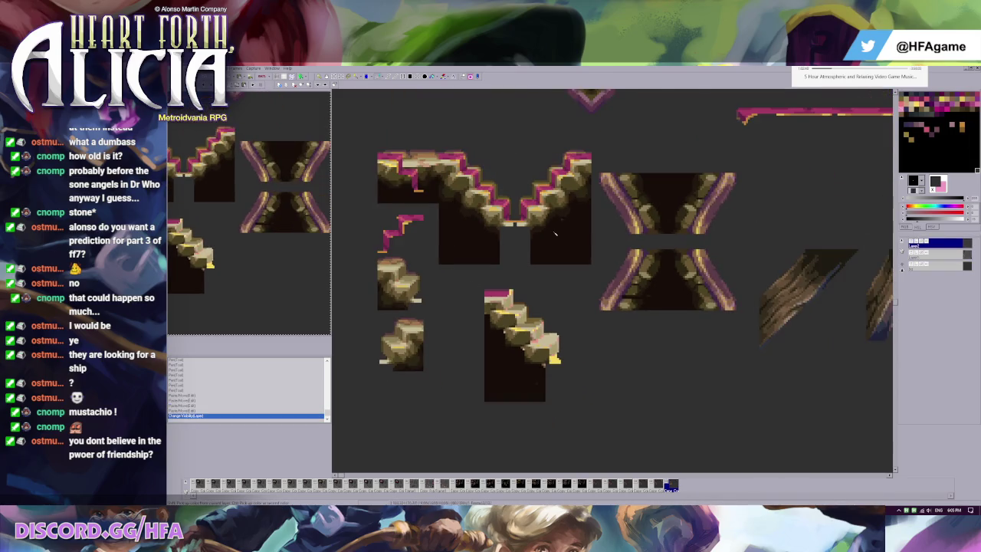
scroll(431, 321, "up", 1)
scroll(431, 321, "up", 1)
left_click_drag(367, 263, 458, 335)
left_click_drag(427, 305, 427, 358)
Touch up four pixels along the magenta piece's top edge
scroll(460, 329, "up", 1)
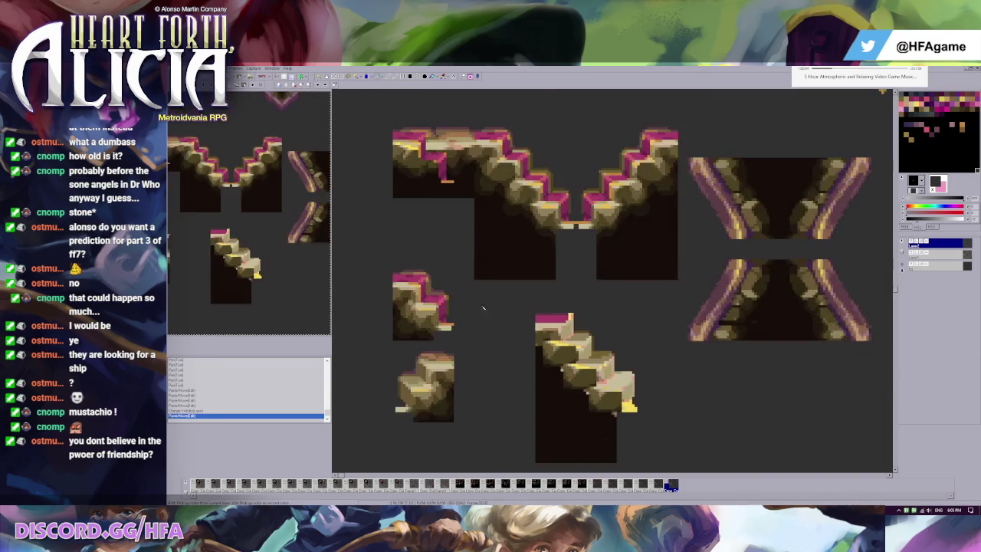
scroll(499, 276, "up", 1)
scroll(552, 291, "up", 1)
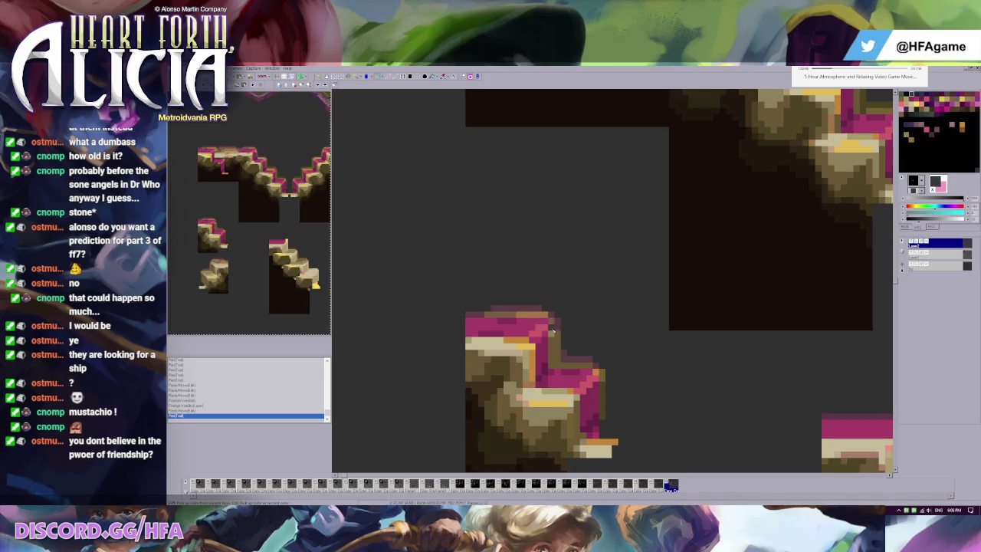
left_click(561, 316)
left_click(512, 316)
left_click(543, 321)
left_click(535, 353)
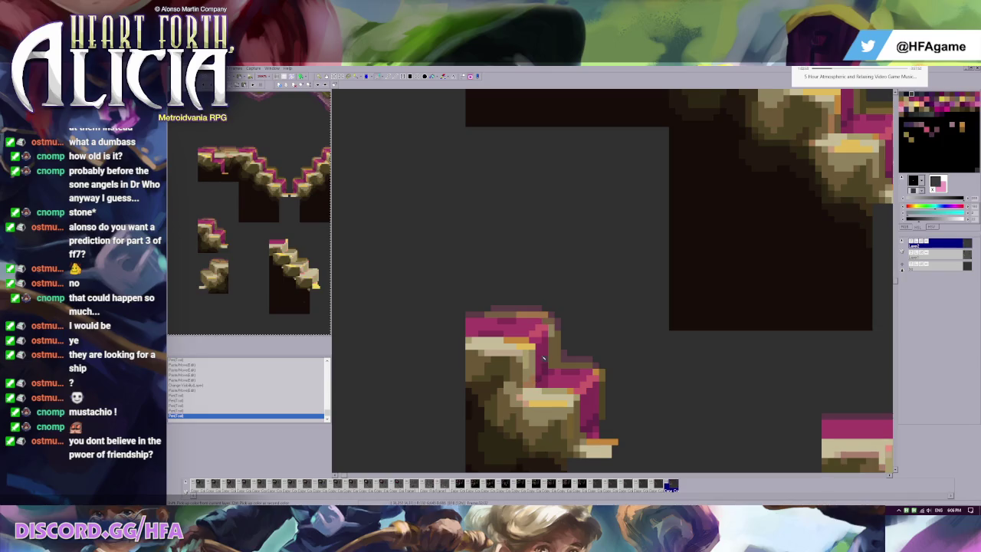
scroll(535, 353, "down", 2)
scroll(513, 242, "up", 2)
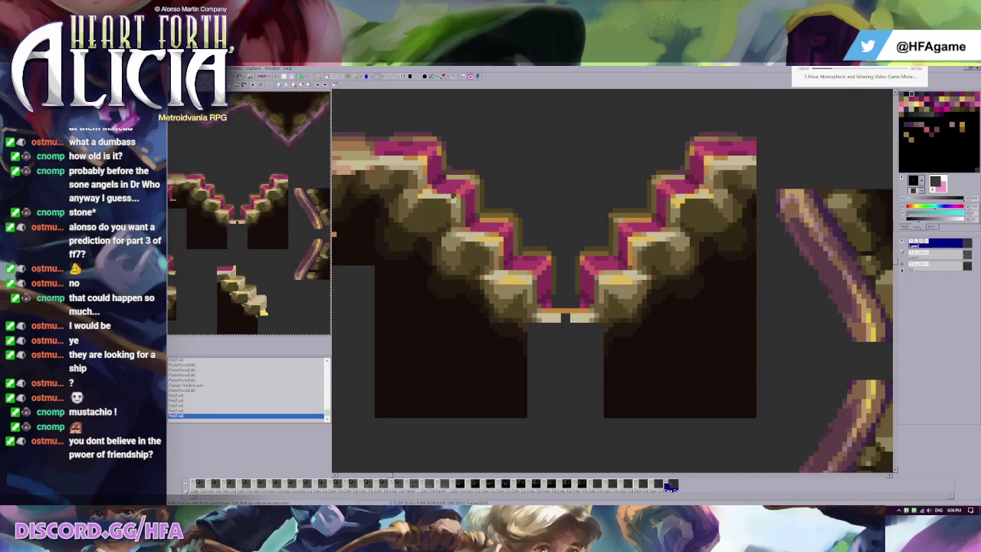
Pick tan from the canvas and toggle the magenta layer off and on to compare
right_click(460, 201)
scroll(525, 333, "down", 1)
scroll(525, 333, "down", 3)
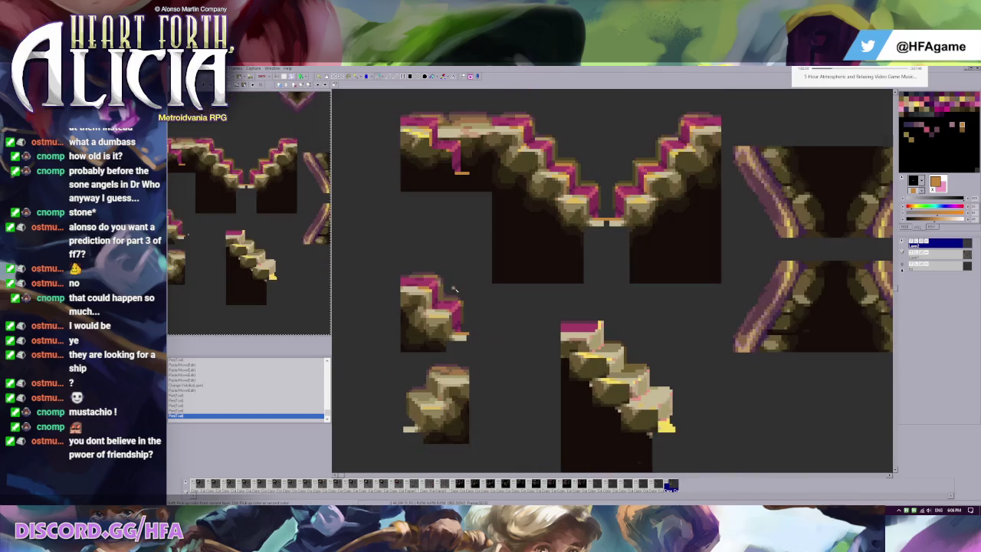
left_click(913, 242)
left_click(913, 243)
scroll(483, 158, "up", 8)
scroll(483, 158, "down", 1)
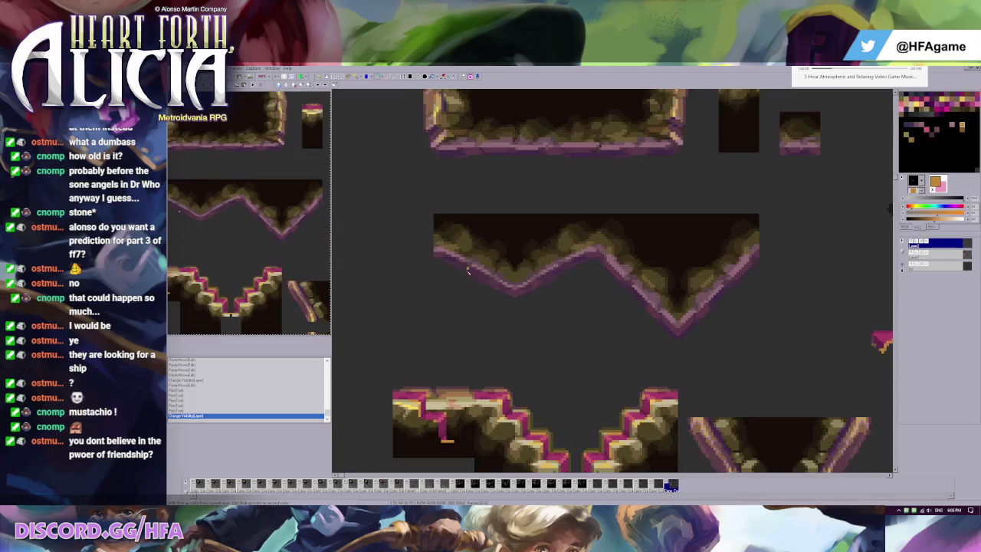
Paste stone texture over the pink pixels of the upper-left stair tile
scroll(409, 344, "down", 3)
scroll(396, 283, "down", 2)
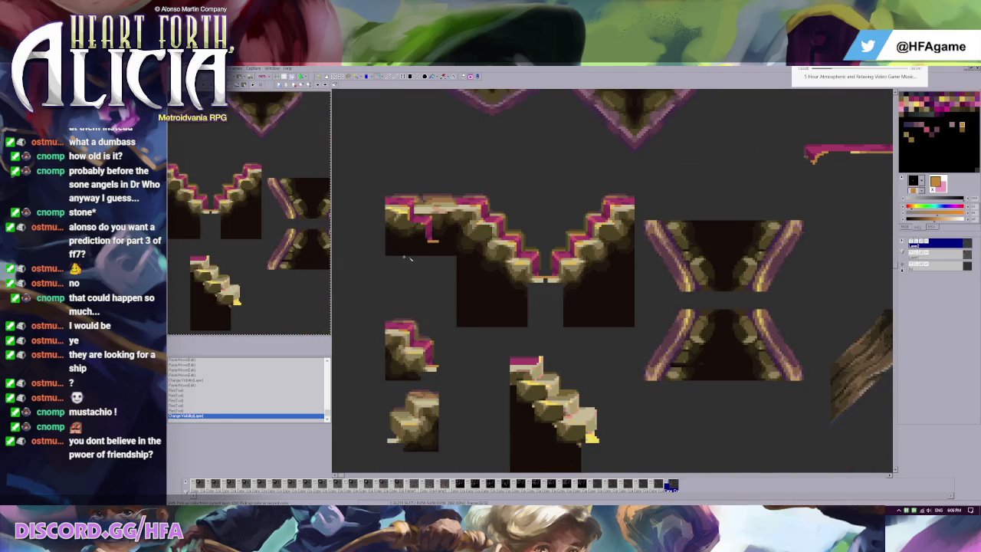
key("ctrl+v")
left_click_drag(377, 188, 463, 216)
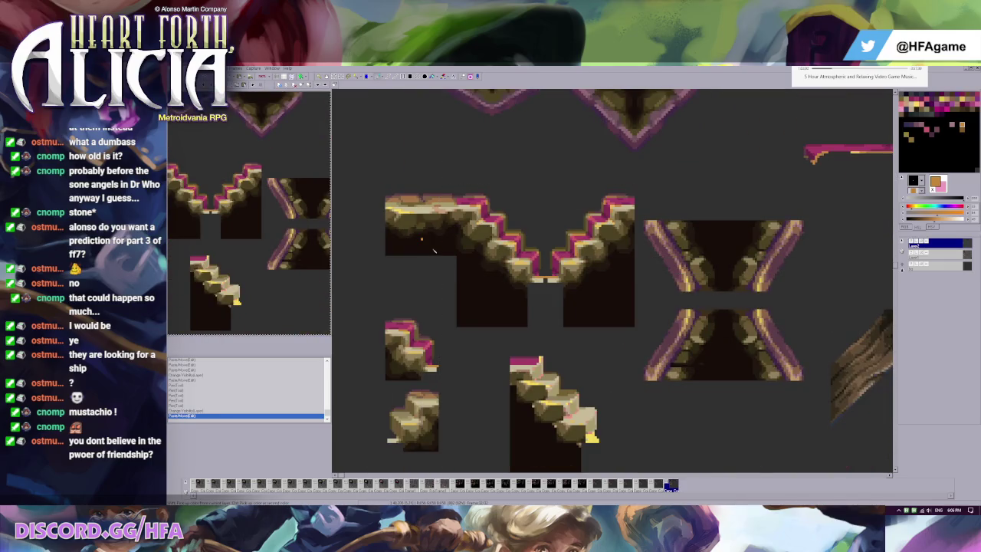
scroll(537, 237, "up", 3)
scroll(511, 259, "up", 2)
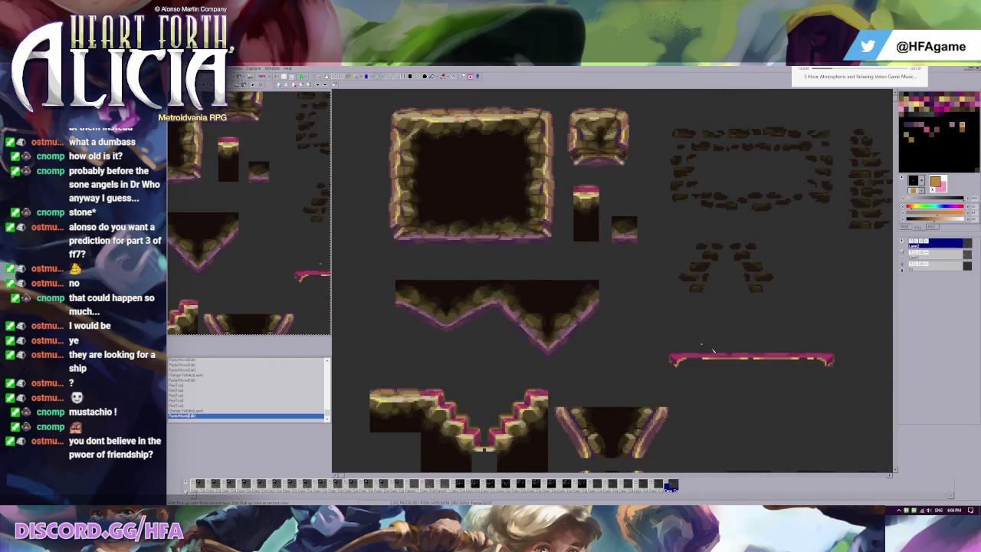
Select part of the pink ledge and inspect the V staircase
left_click_drag(687, 343, 739, 368)
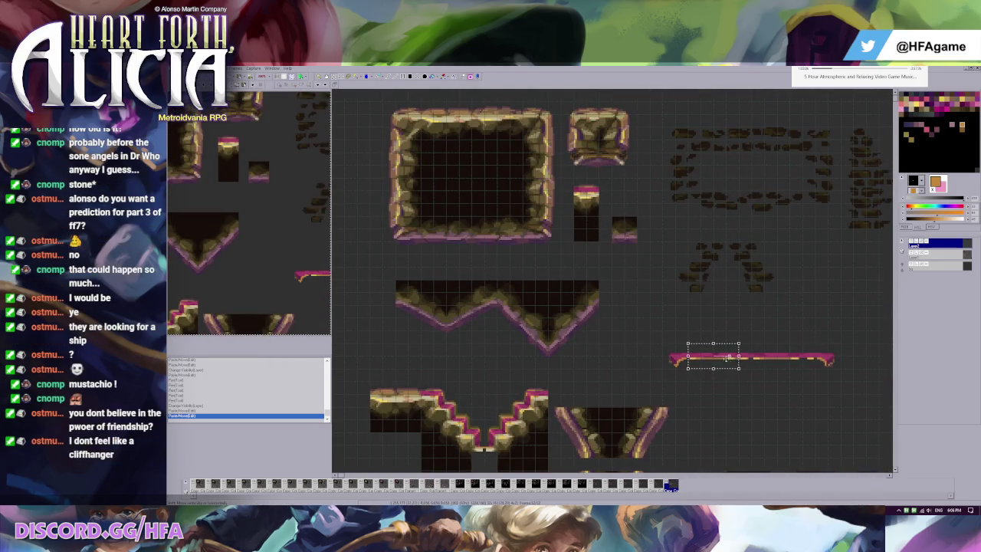
scroll(439, 346, "down", 1)
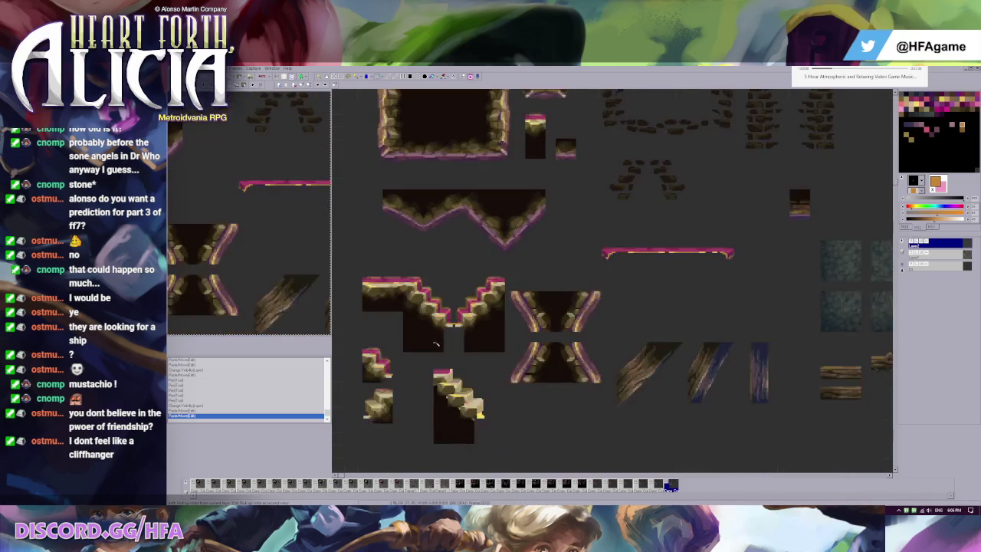
scroll(439, 346, "up", 1)
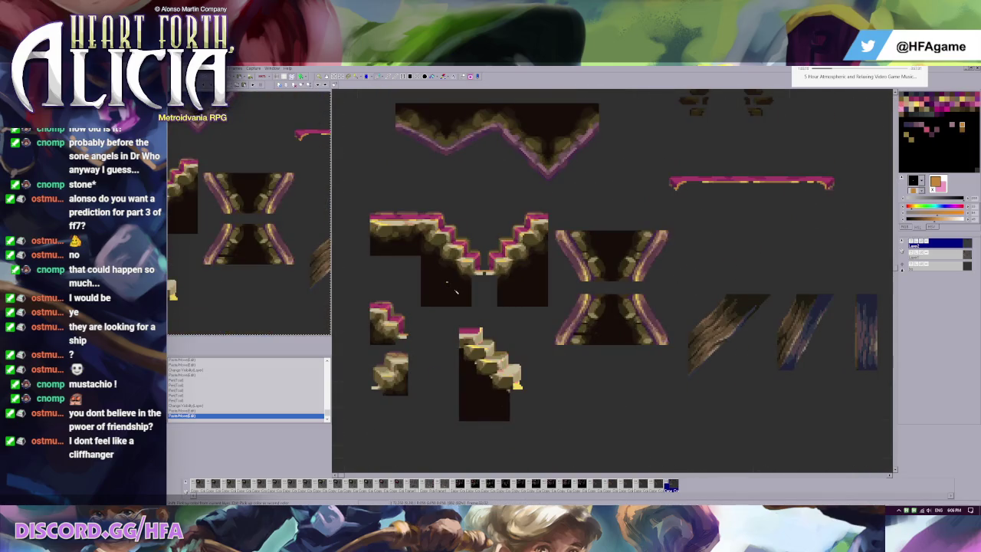
scroll(455, 291, "up", 1)
scroll(488, 297, "up", 1)
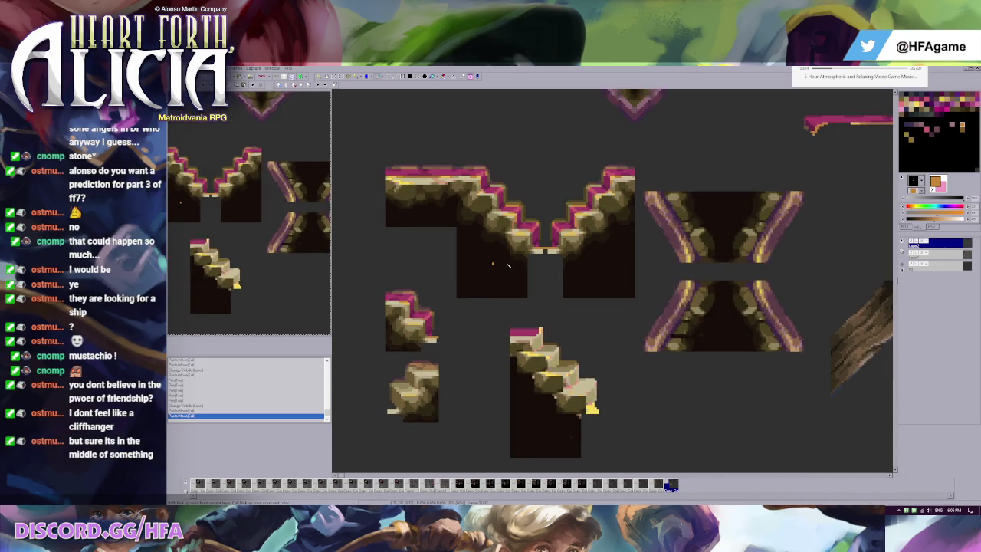
scroll(521, 276, "up", 1)
scroll(534, 334, "down", 1)
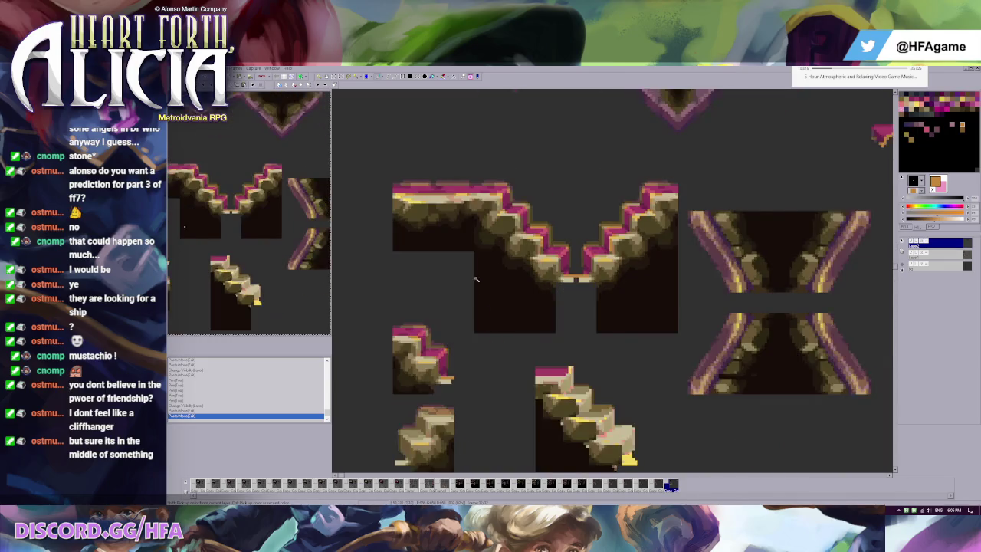
scroll(506, 322, "up", 1)
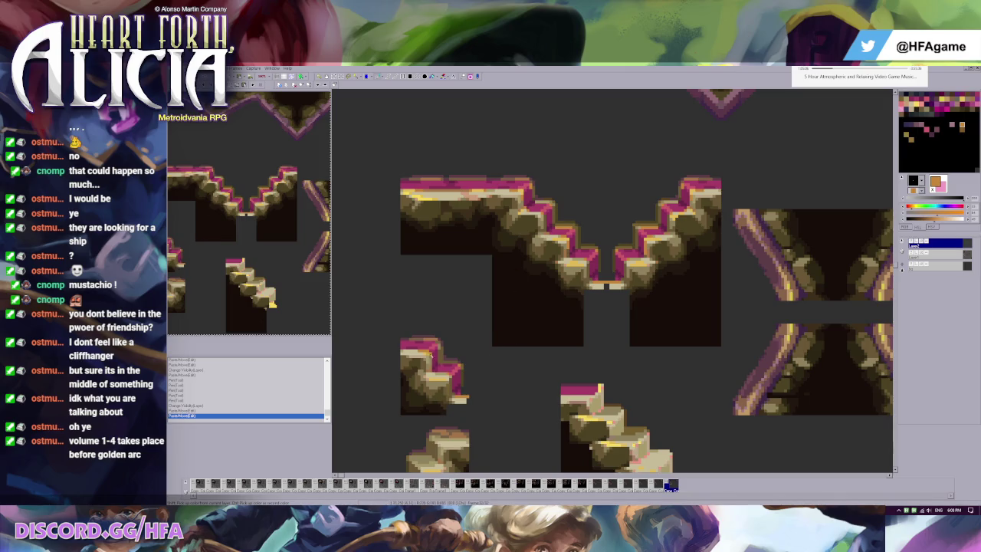
left_click_drag(396, 335, 458, 391)
Paste a copy of the lower stair tile and position it on the canvas
left_click(383, 314)
key("ctrl+v")
mouse_move(383, 314)
left_mouse_down()
mouse_move(383, 292)
mouse_move(384, 311)
left_mouse_up()
left_click(492, 348)
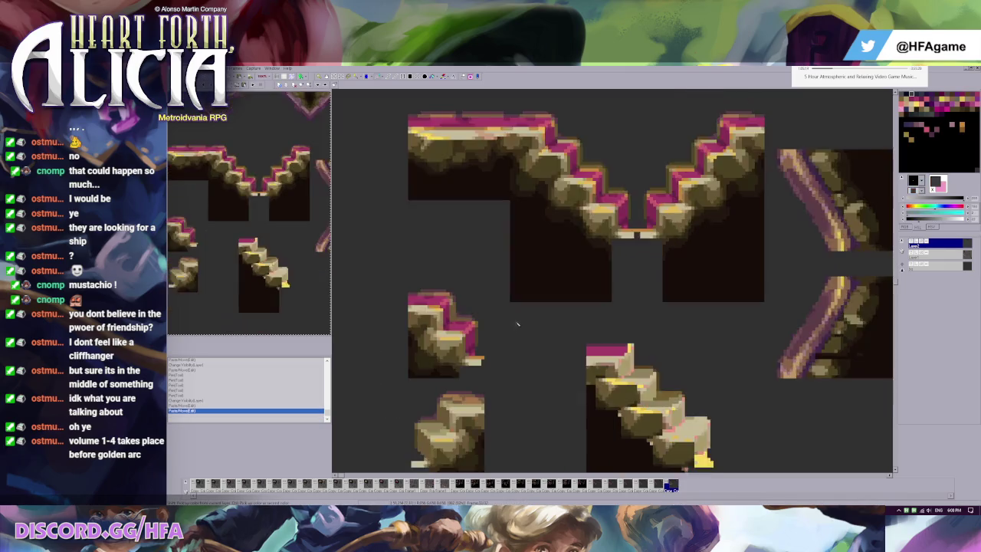
Touch up the stair tile, painting pink outline pixels along its edge
scroll(623, 270, "up", 3)
left_click(623, 270)
scroll(679, 267, "down", 2)
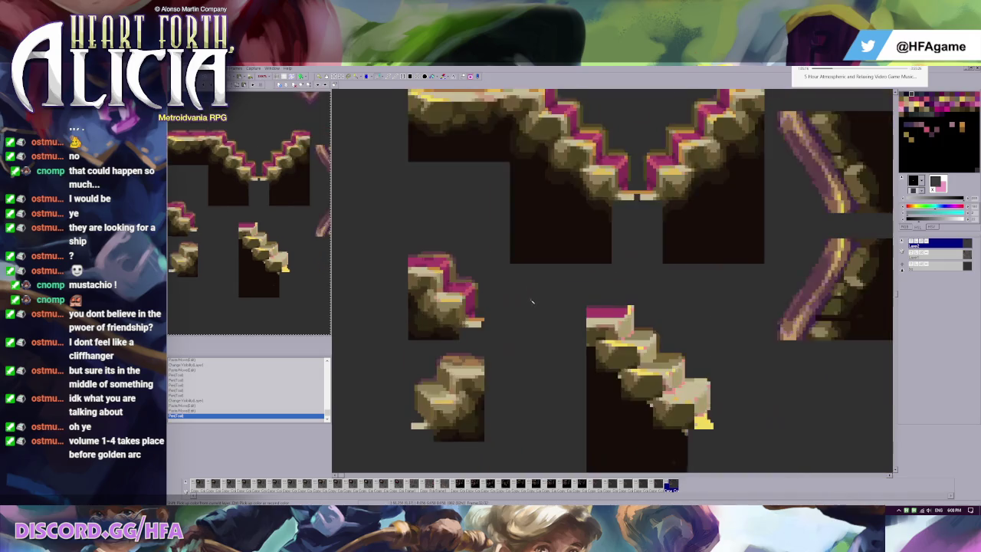
scroll(532, 300, "down", 2)
scroll(504, 263, "down", 1)
scroll(506, 207, "up", 2)
scroll(614, 272, "up", 1)
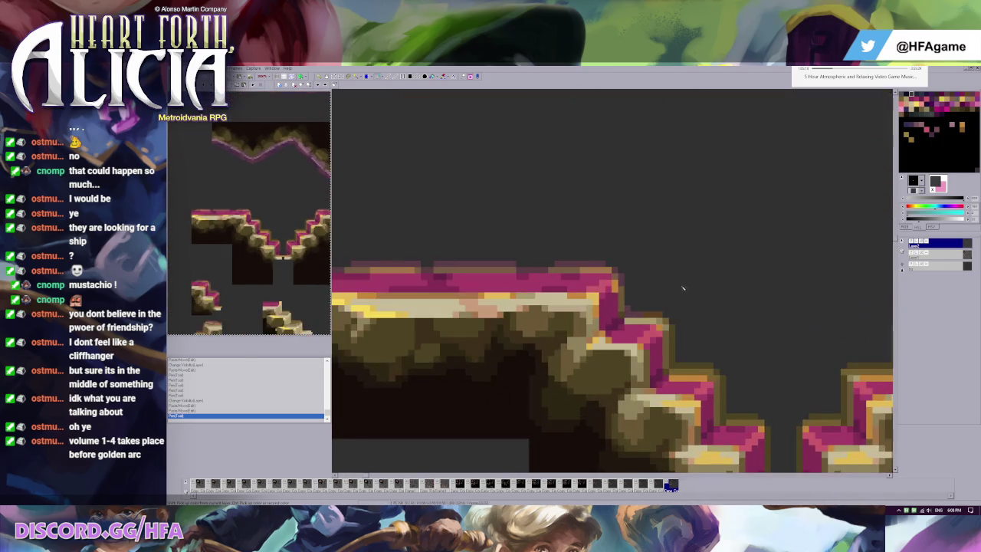
left_click(614, 272, "ctrl")
left_click(616, 288)
Pick the brown stone colour, then bring the iTunes music library to the front
scroll(641, 227, "down", 2)
scroll(583, 222, "up", 5)
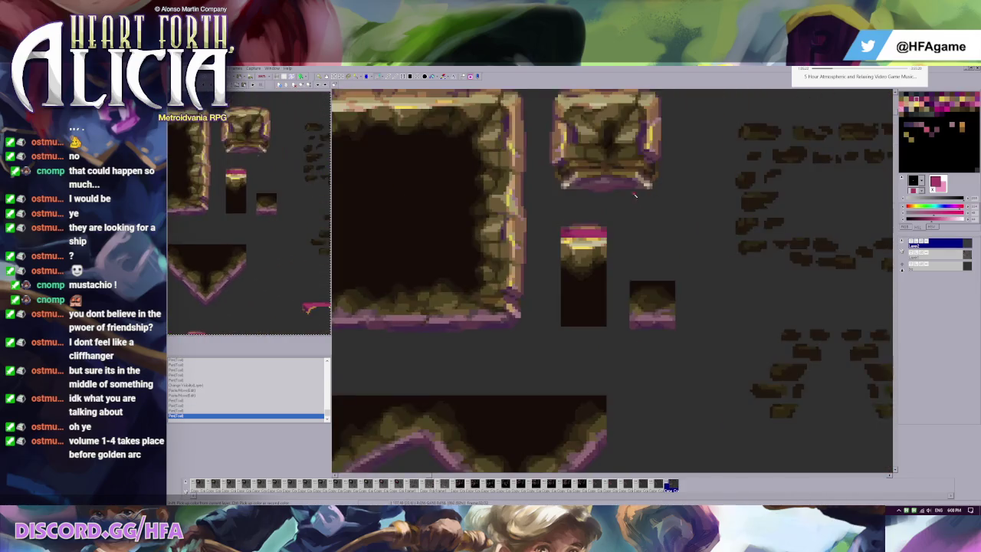
scroll(508, 235, "up", 1)
scroll(507, 236, "down", 5)
scroll(759, 264, "up", 1)
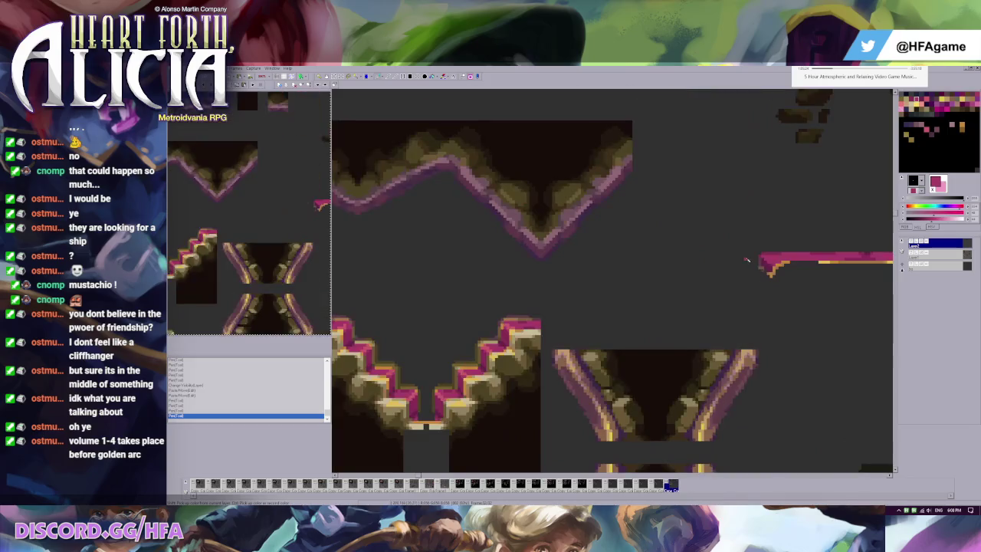
left_click(762, 265, "ctrl")
scroll(667, 260, "down", 3)
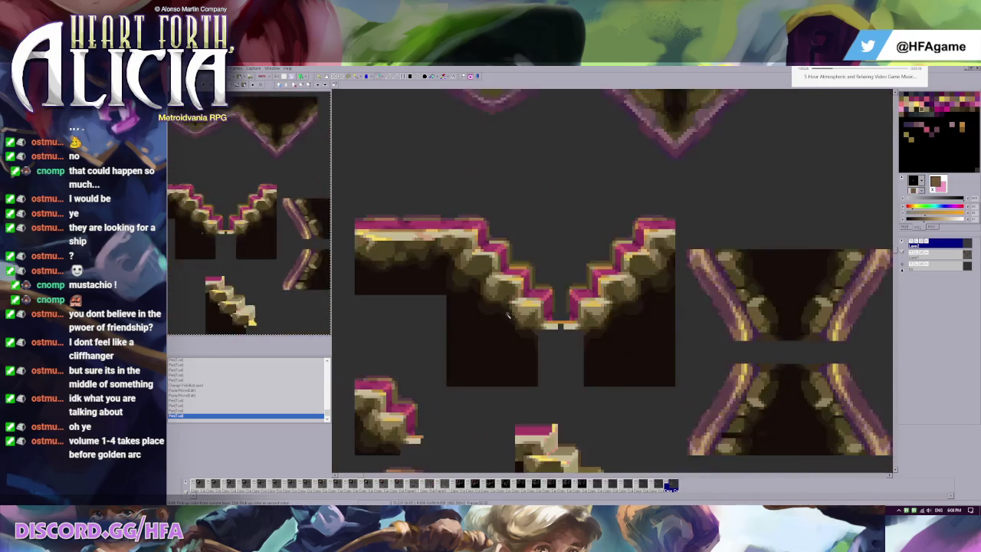
scroll(581, 260, "up", 1)
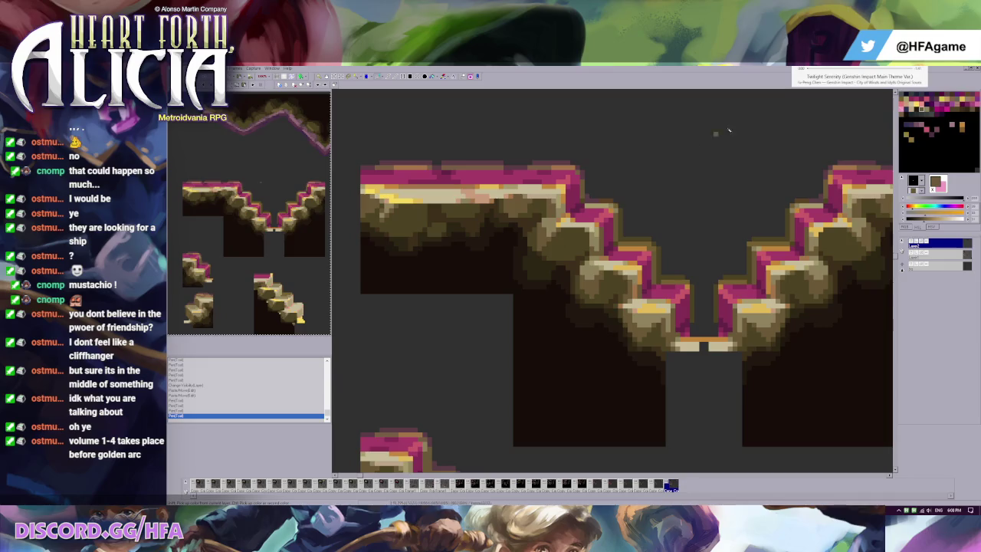
left_click(924, 69)
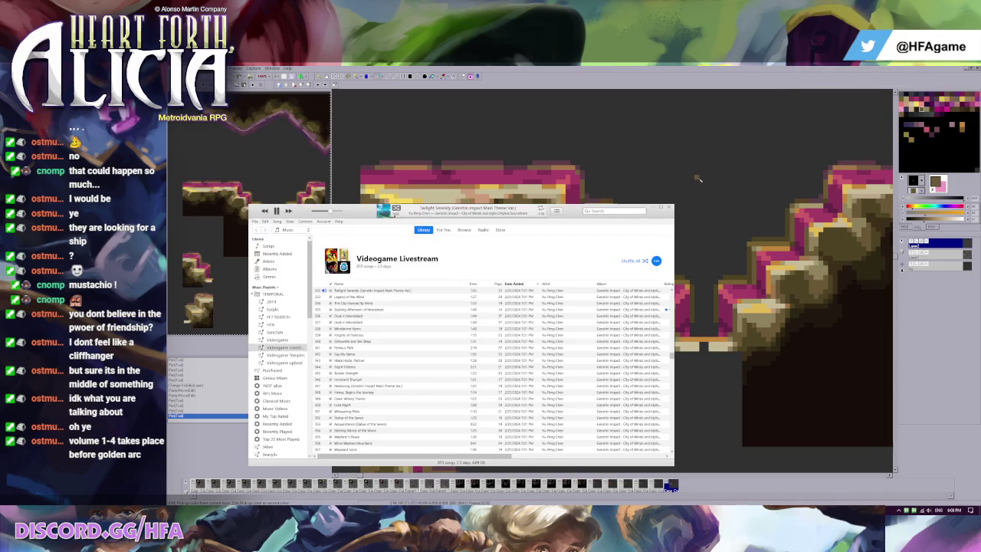
Play 'Sea - Wharf' from the Videogame Livestream playlist and shrink iTunes to its mini player
left_click(369, 315)
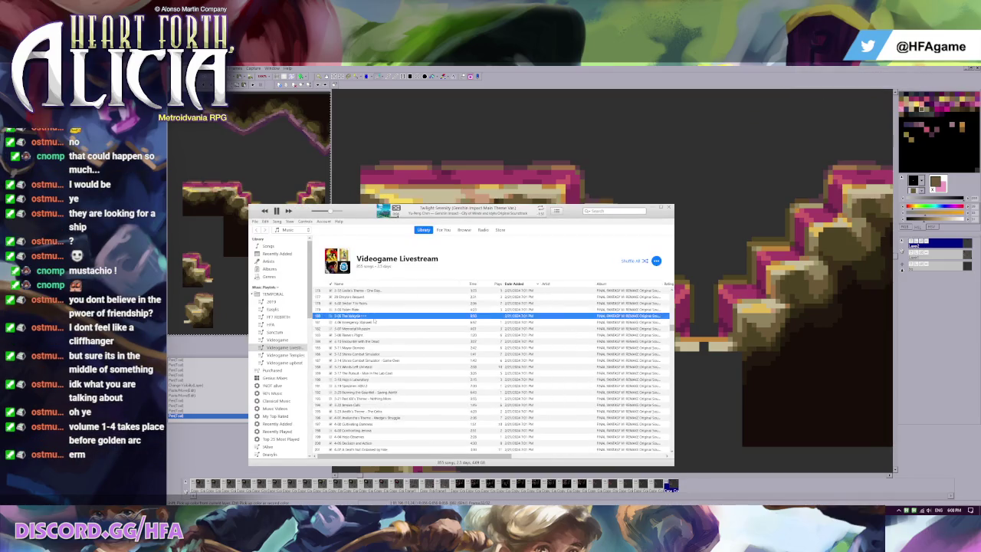
key("Home")
double_click(352, 292)
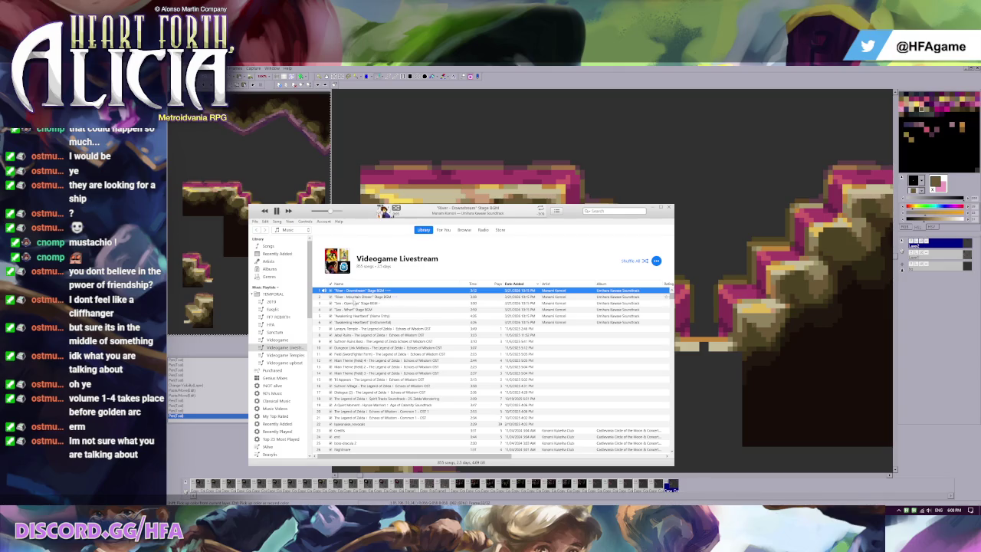
double_click(355, 310)
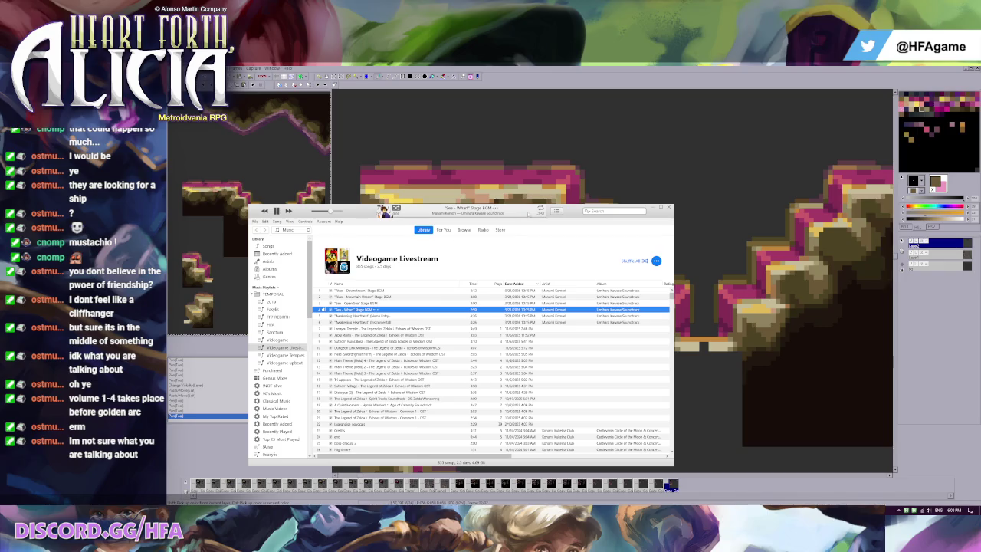
left_click(384, 212)
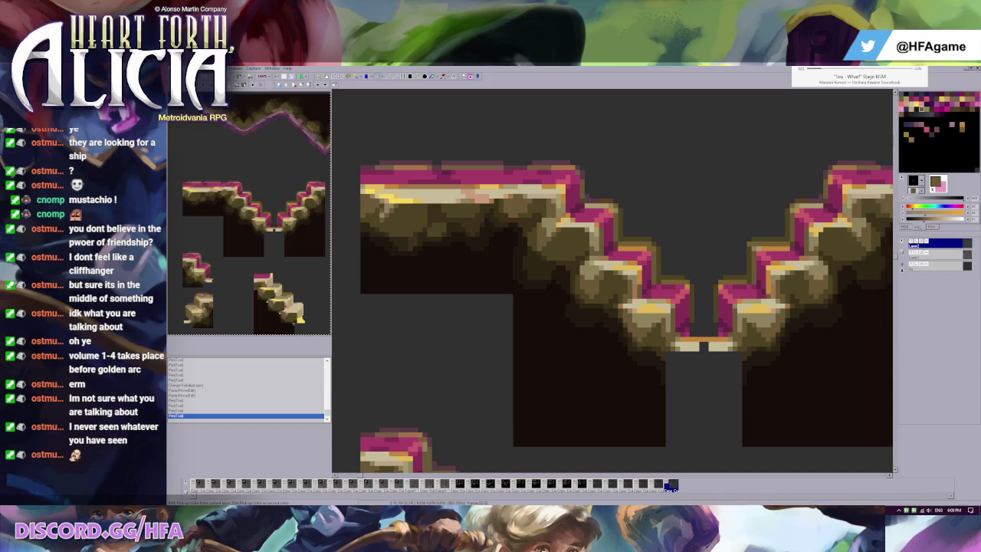
Switch to the ReadBerserk chapter in Firefox and scroll down to the Volume 1 title art
key("alt+Tab")
scroll(448, 272, "down", 5)
scroll(448, 272, "down", 5)
scroll(449, 272, "down", 5)
scroll(448, 272, "down", 5)
scroll(448, 272, "down", 5)
scroll(450, 272, "down", 5)
scroll(449, 272, "down", 5)
scroll(449, 272, "down", 1)
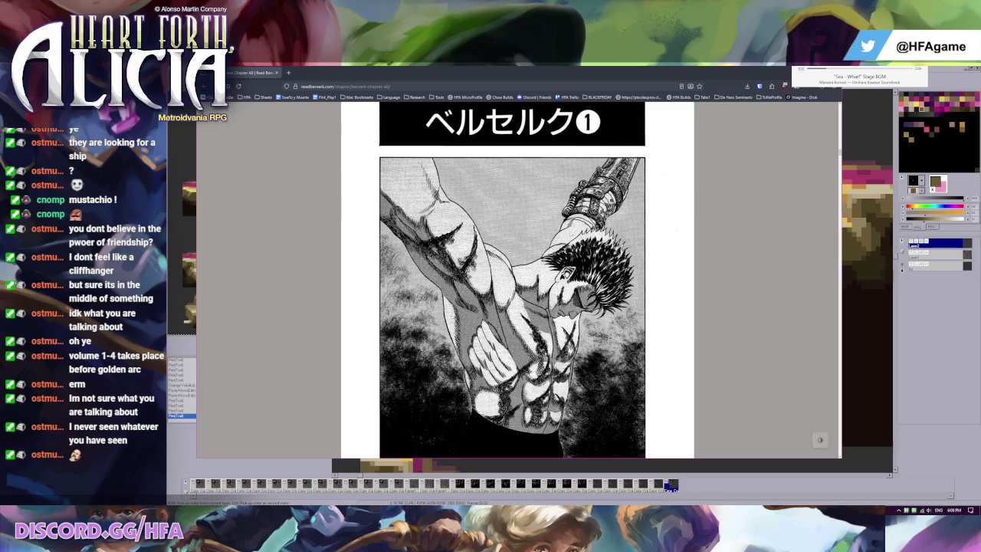
Scroll down through the first several pages of the Berserk chapter
scroll(450, 272, "up", 5)
scroll(517, 280, "down", 5)
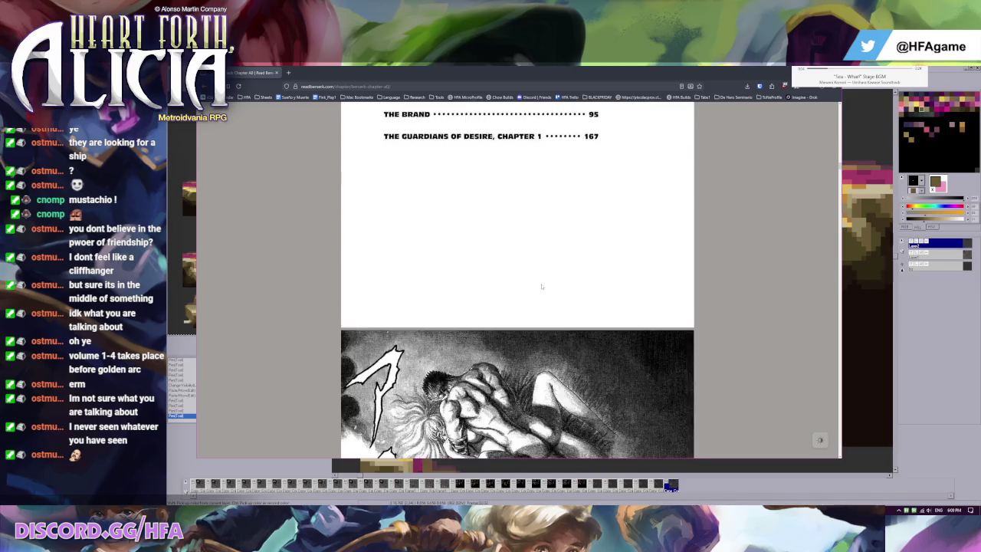
scroll(518, 280, "down", 4)
scroll(518, 280, "down", 1)
scroll(517, 280, "down", 1)
scroll(518, 279, "down", 1)
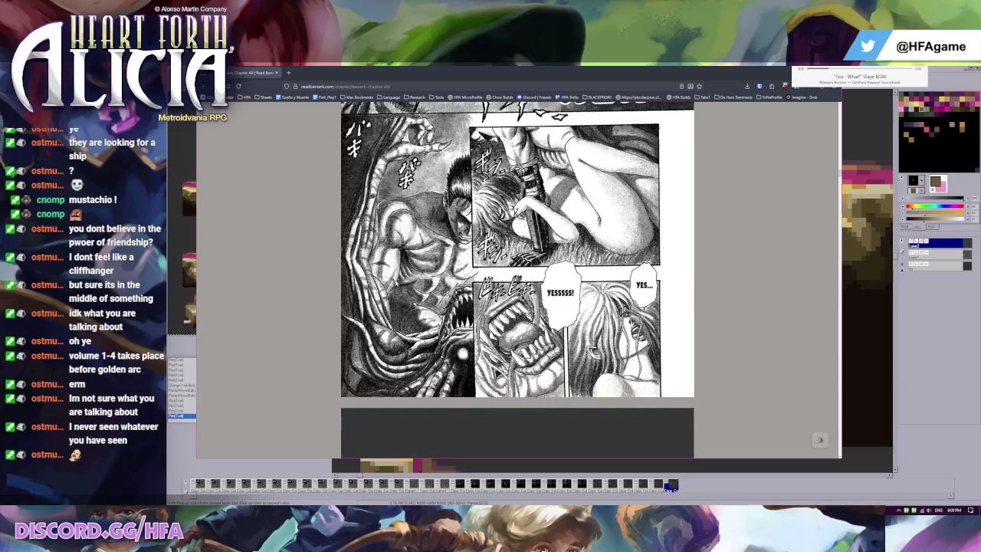
scroll(349, 274, "up", 1)
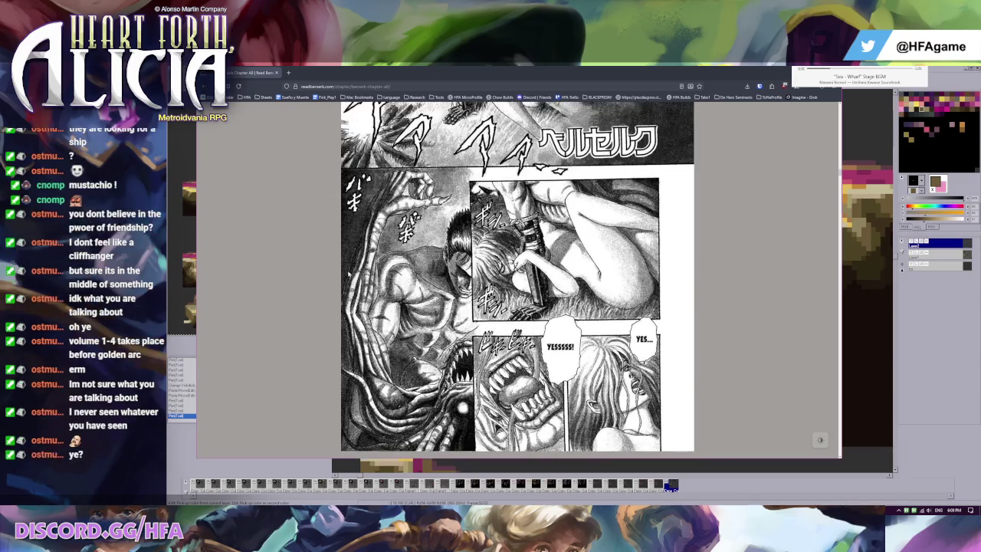
scroll(349, 274, "down", 5)
scroll(349, 274, "down", 1)
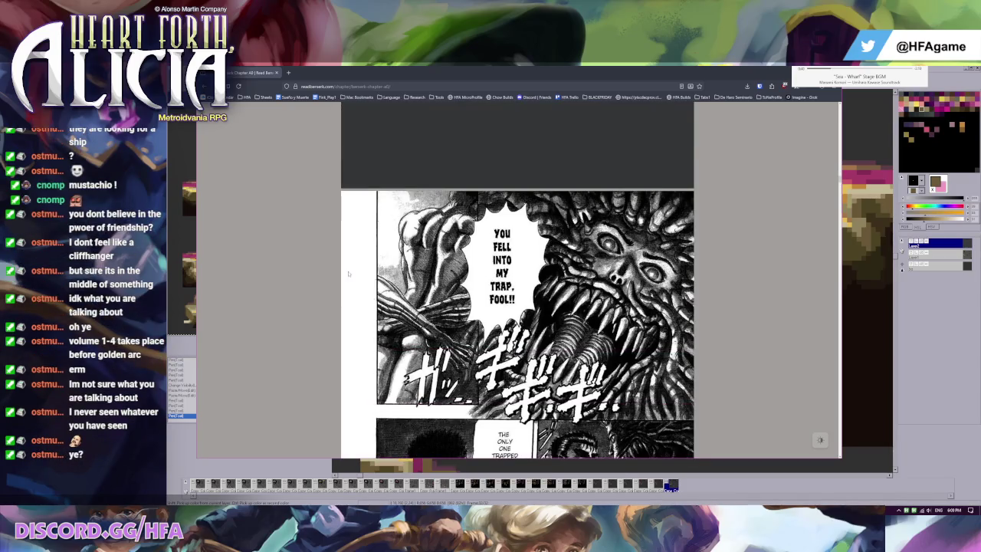
scroll(349, 274, "down", 5)
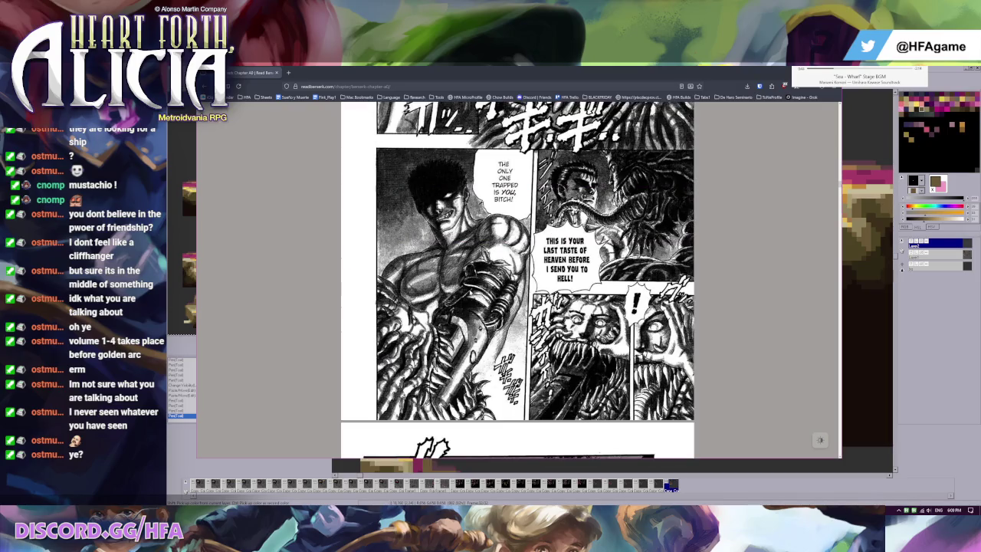
scroll(518, 281, "up", 5)
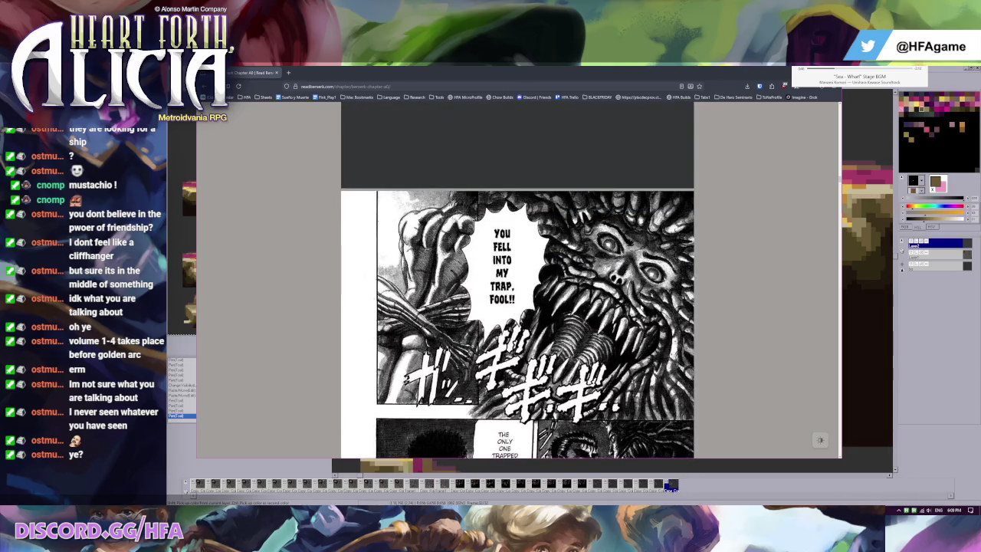
scroll(518, 281, "down", 5)
scroll(518, 281, "down", 5)
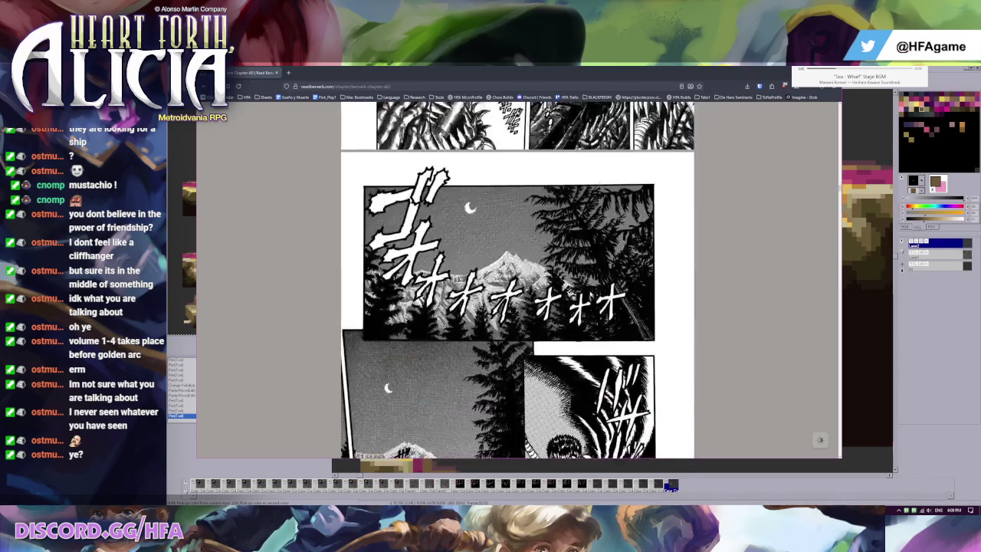
scroll(518, 280, "down", 5)
scroll(518, 280, "down", 5)
scroll(518, 281, "down", 3)
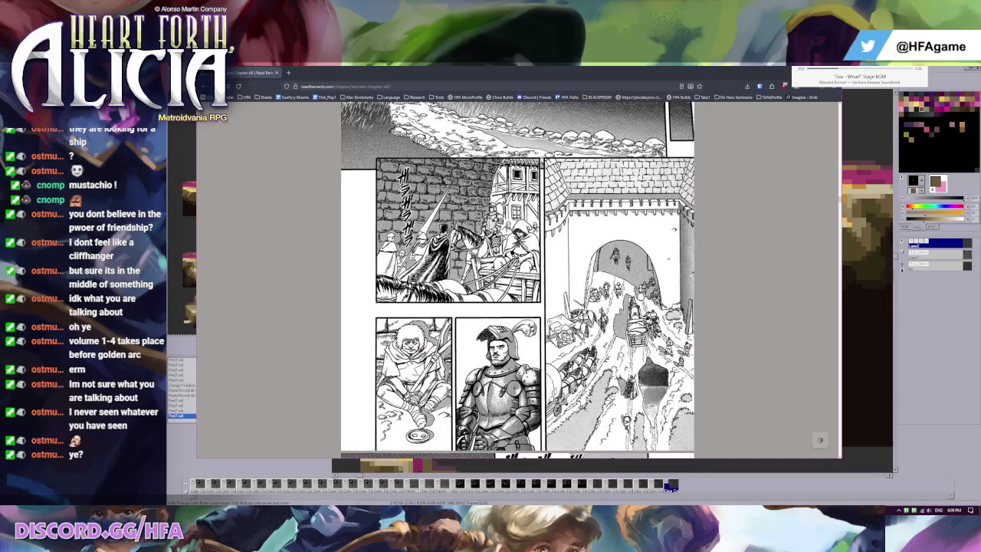
scroll(518, 280, "down", 5)
scroll(518, 280, "down", 5)
Scroll back over earlier pages, then minimize the browser to return to GraphicsGale
scroll(518, 280, "up", 5)
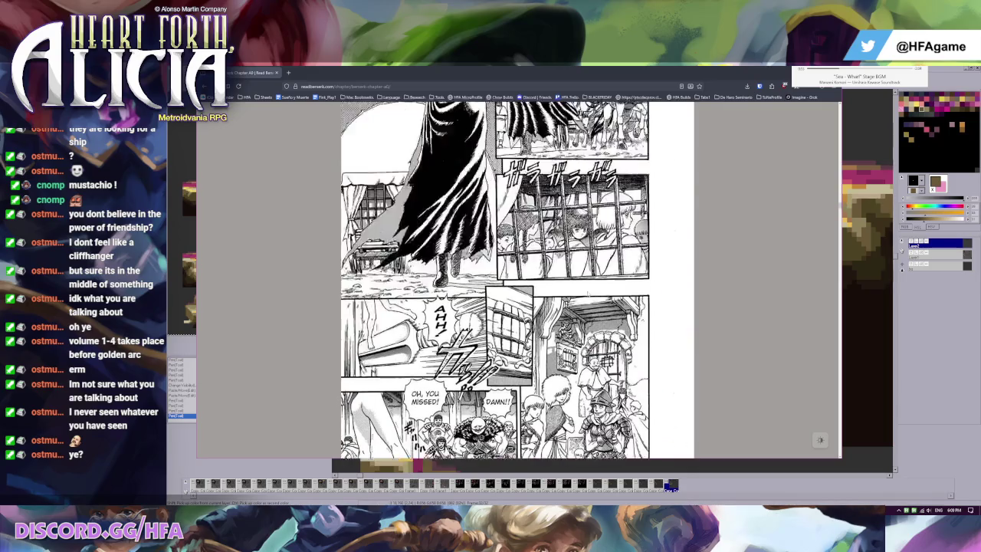
scroll(518, 281, "up", 5)
scroll(518, 281, "up", 2)
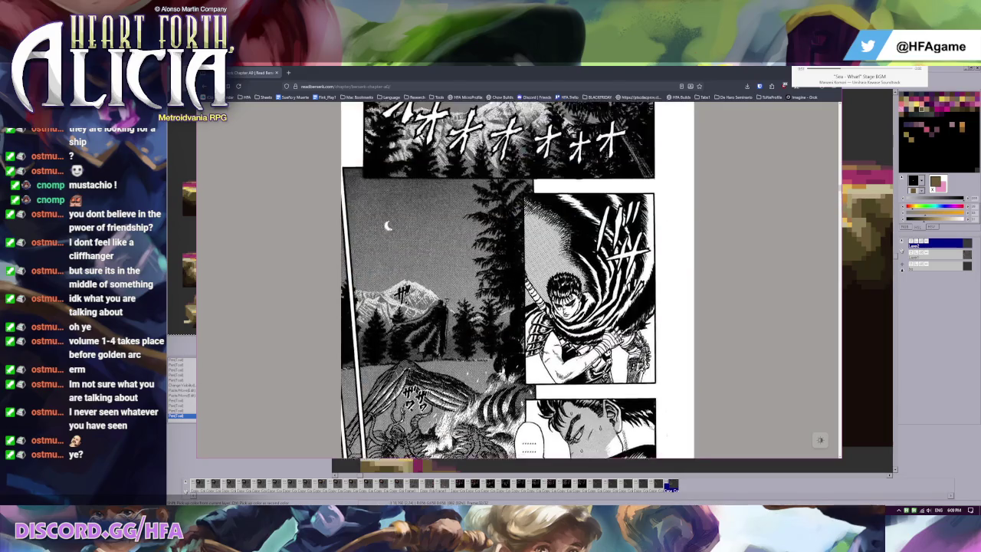
scroll(518, 281, "up", 5)
scroll(518, 281, "up", 1)
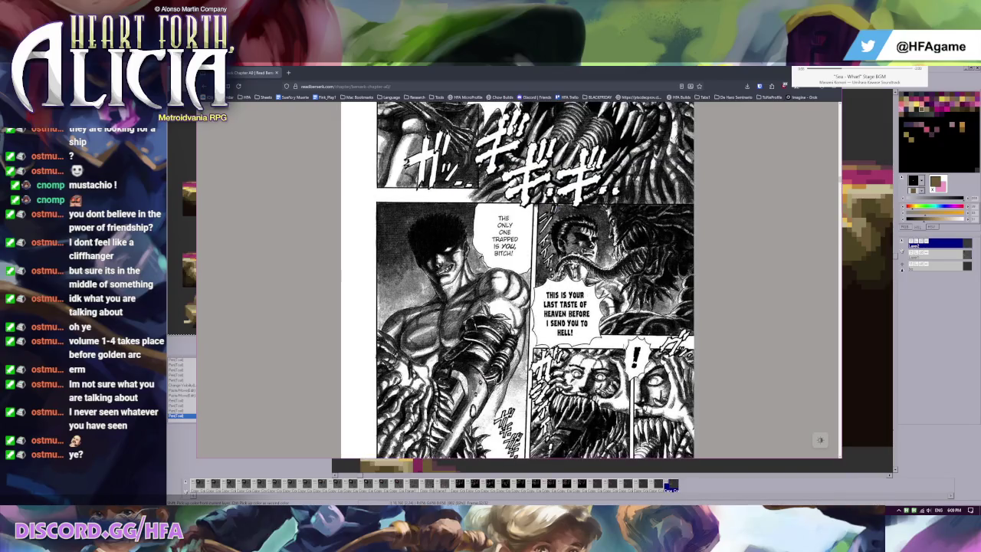
scroll(519, 281, "down", 1)
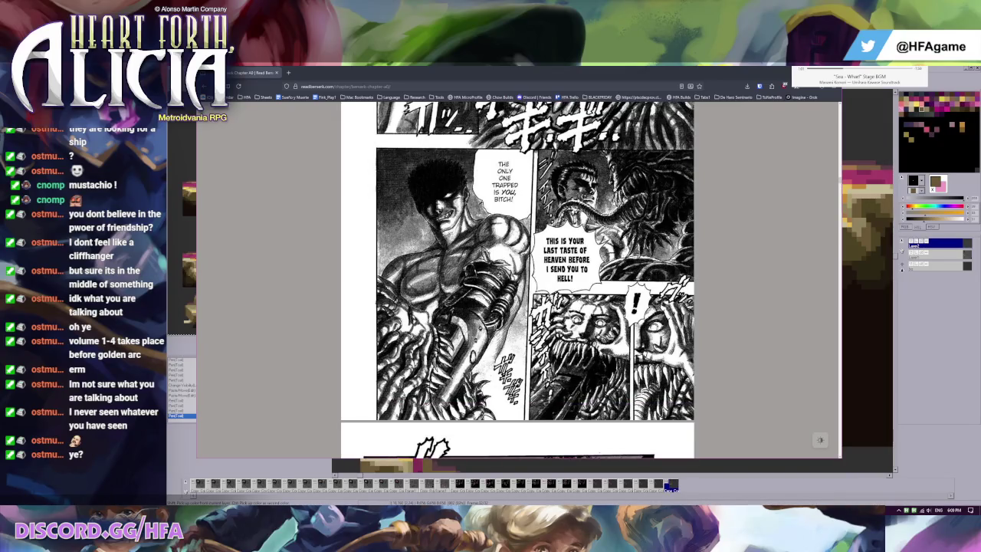
scroll(519, 280, "up", 5)
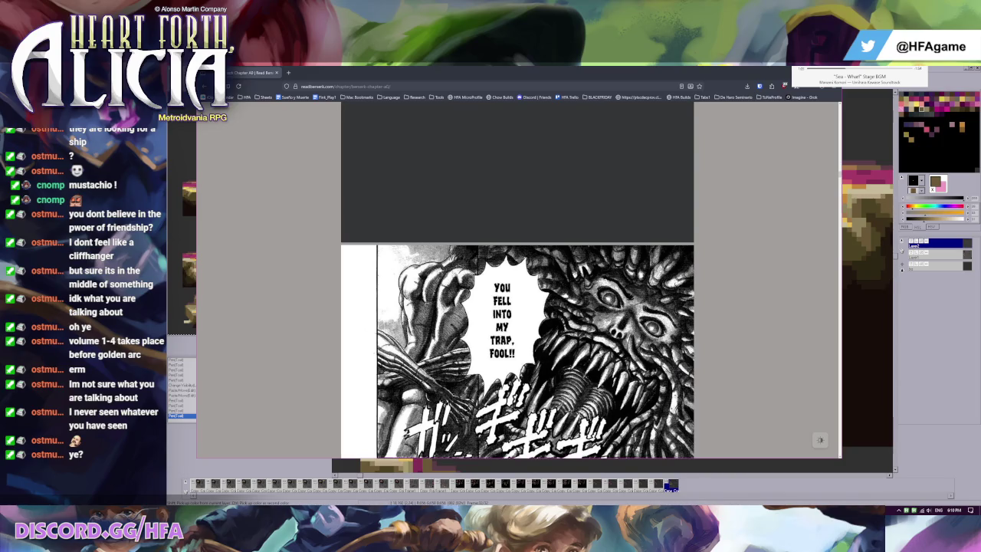
scroll(598, 350, "up", 3)
scroll(598, 350, "up", 3)
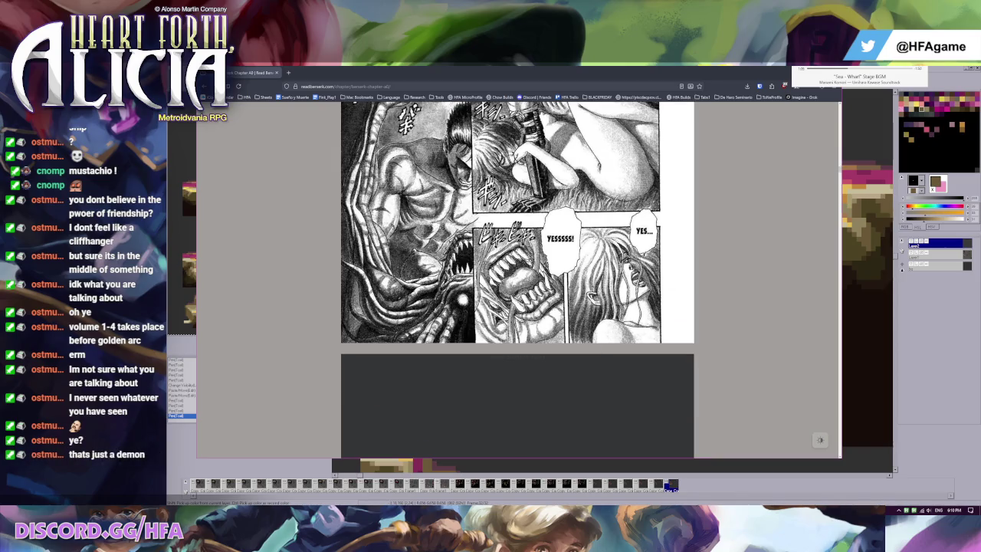
scroll(518, 281, "down", 5)
scroll(519, 281, "down", 1)
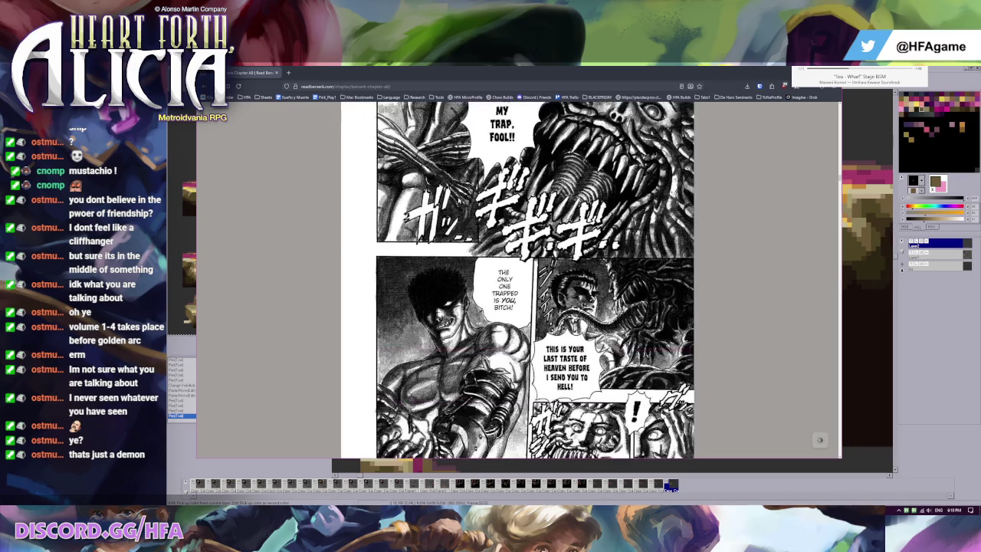
scroll(459, 198, "down", 1)
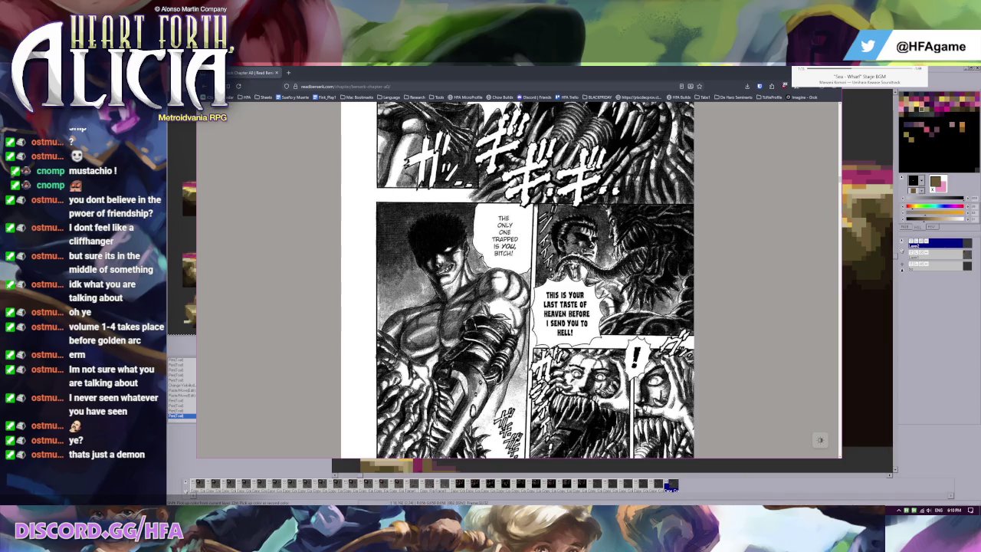
left_click(785, 72)
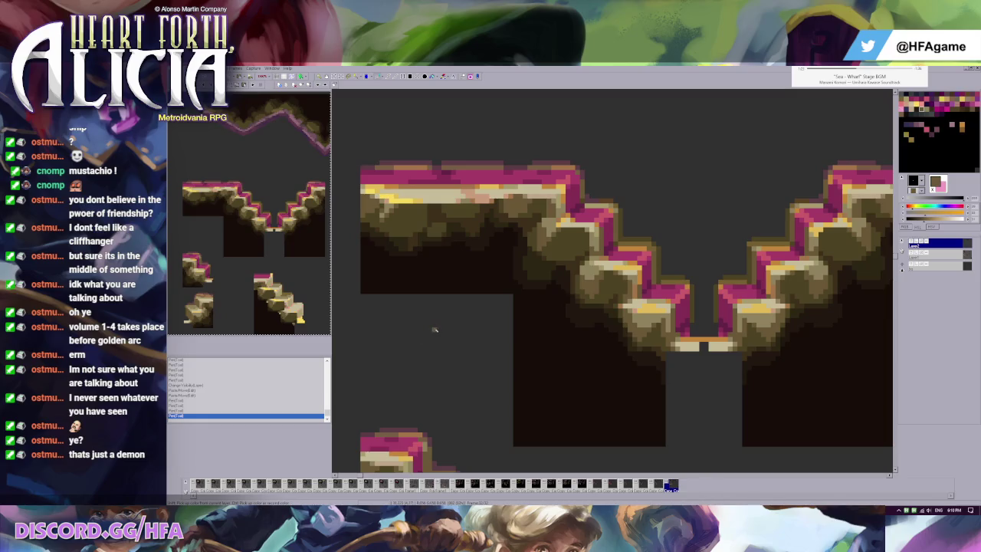
Eyedrop the tan stone colour from the staircase tile's pixels
left_click(590, 272)
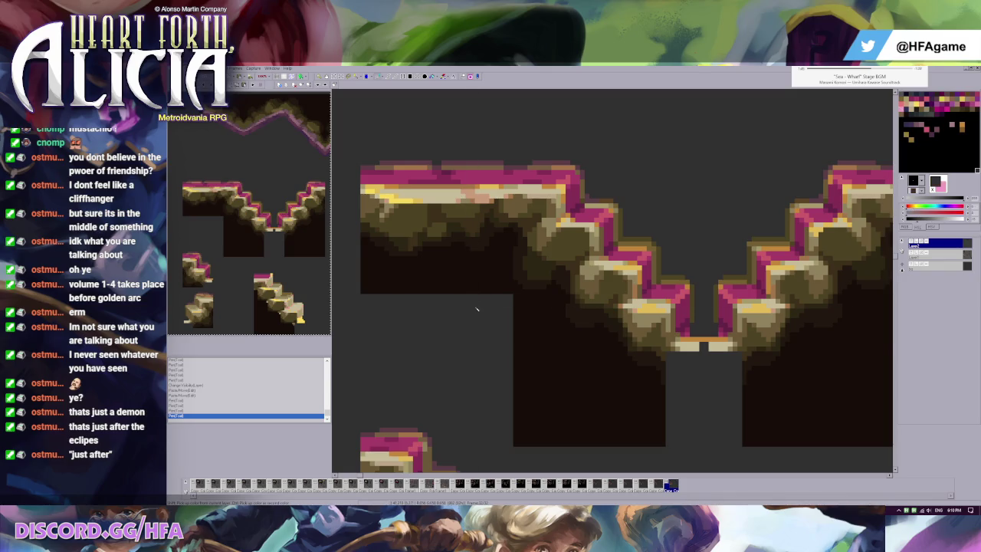
scroll(537, 314, "down", 1)
scroll(537, 314, "up", 1)
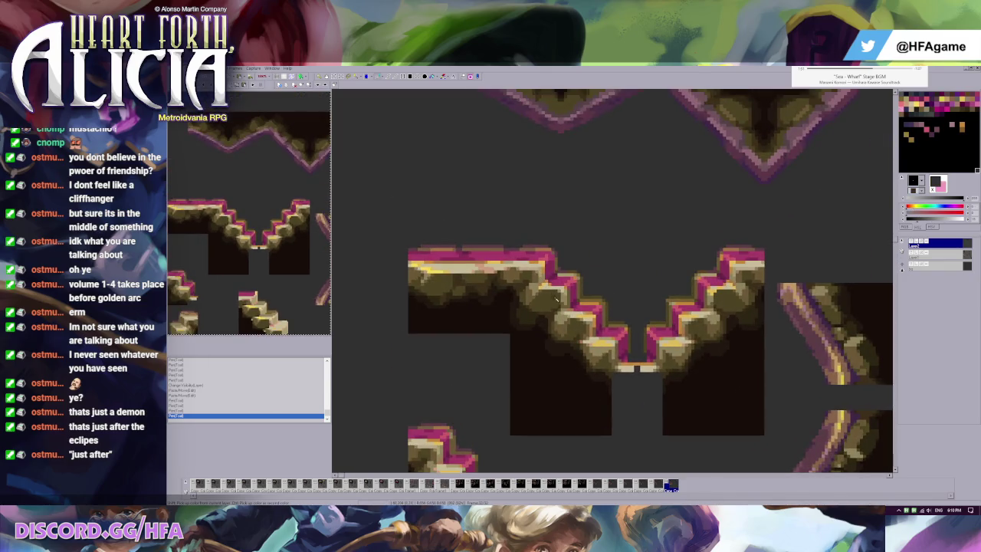
scroll(603, 298, "up", 1)
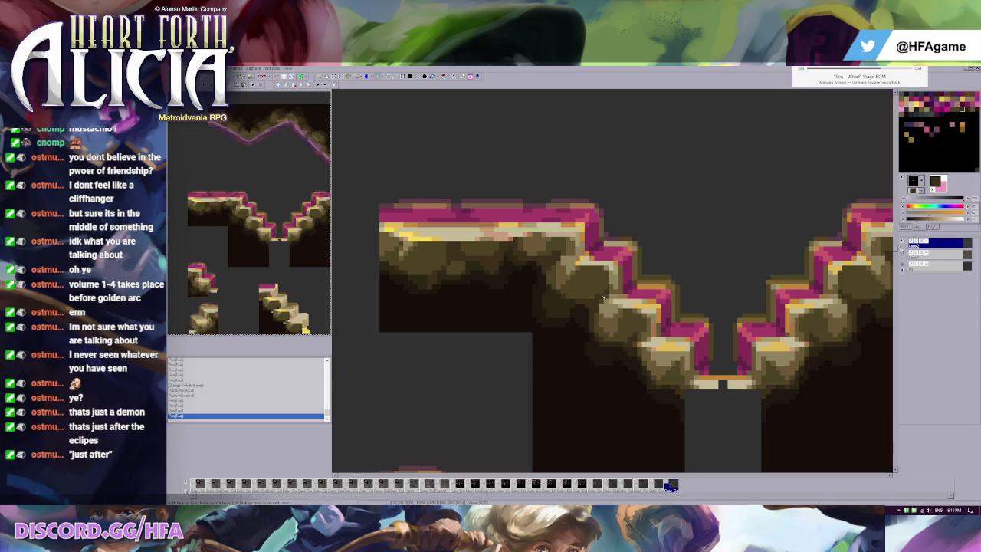
Sample the khaki rock colour, toggle the magenta highlight layer, and compare frames
left_click(568, 259)
left_click(911, 243)
left_click(911, 243)
left_click(911, 243)
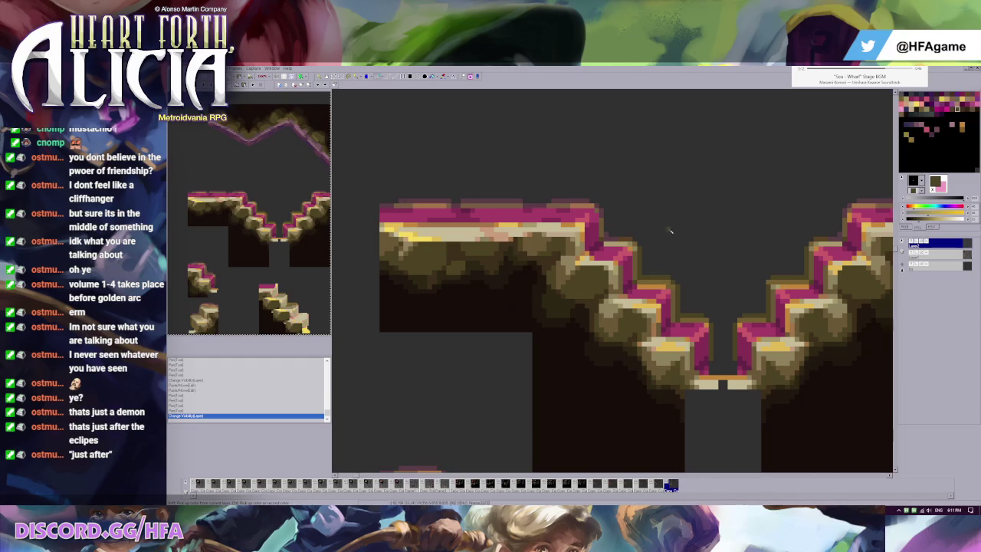
key("Left")
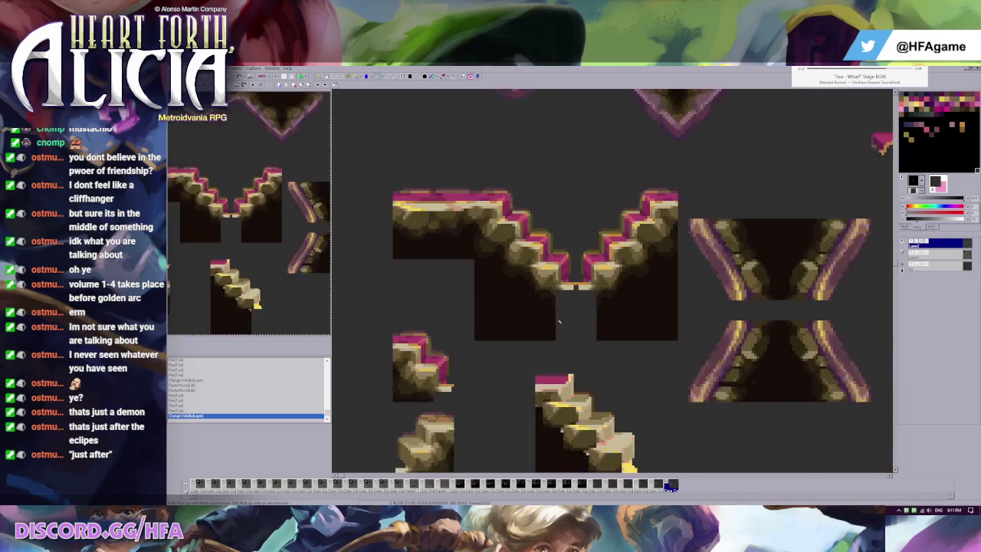
key("Right")
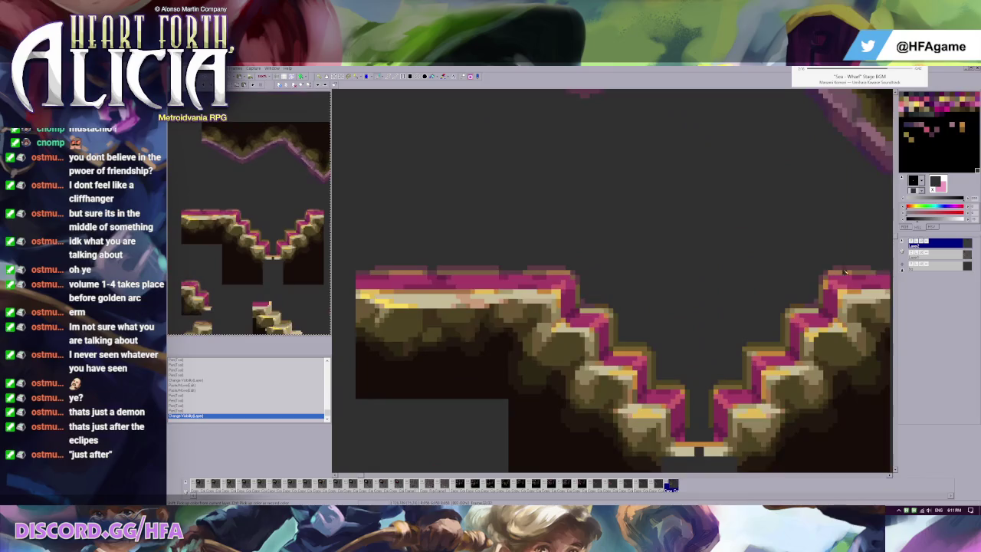
key("Left")
key("Right")
key("Left")
key("Right")
key("Left")
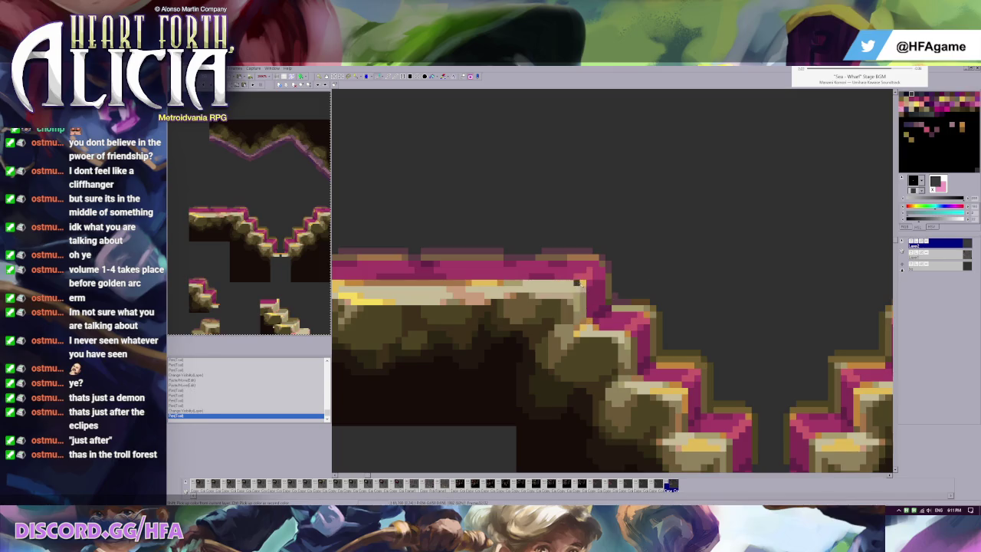
Repaint stone stair pixels in tan and set the secondary colour to tan
left_click(629, 314)
left_click(648, 314)
left_click(597, 298)
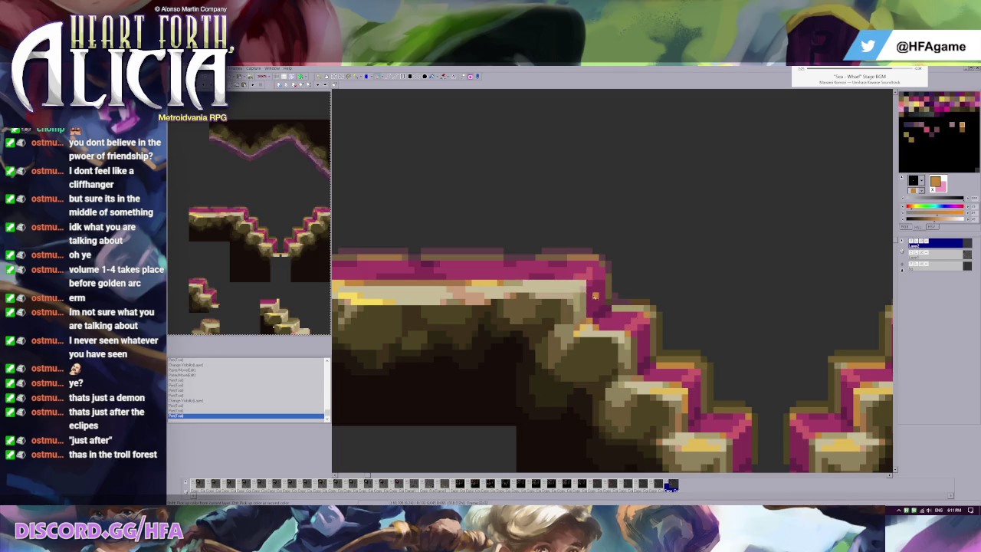
key("Left")
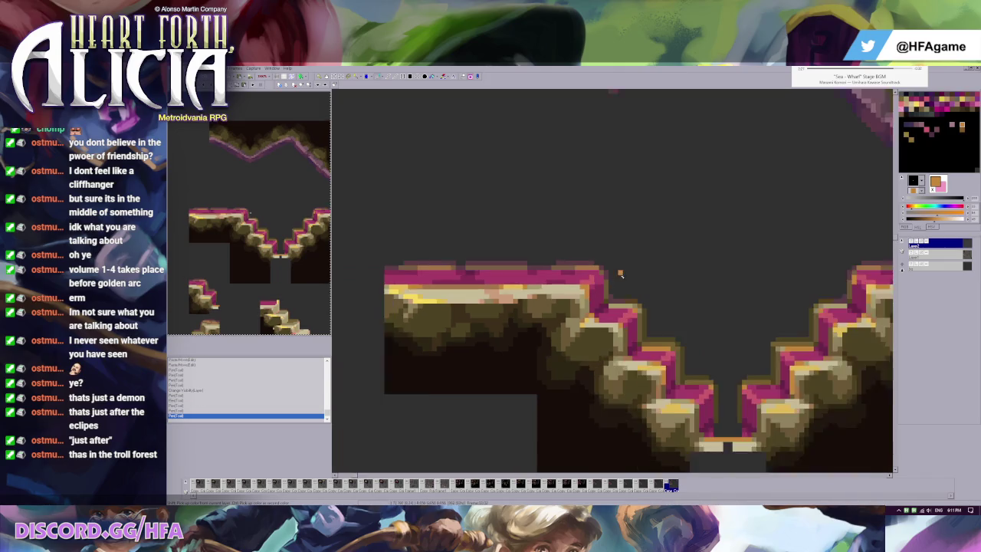
key("Left")
key("Left")
key("Left")
scroll(580, 335, "up", 2)
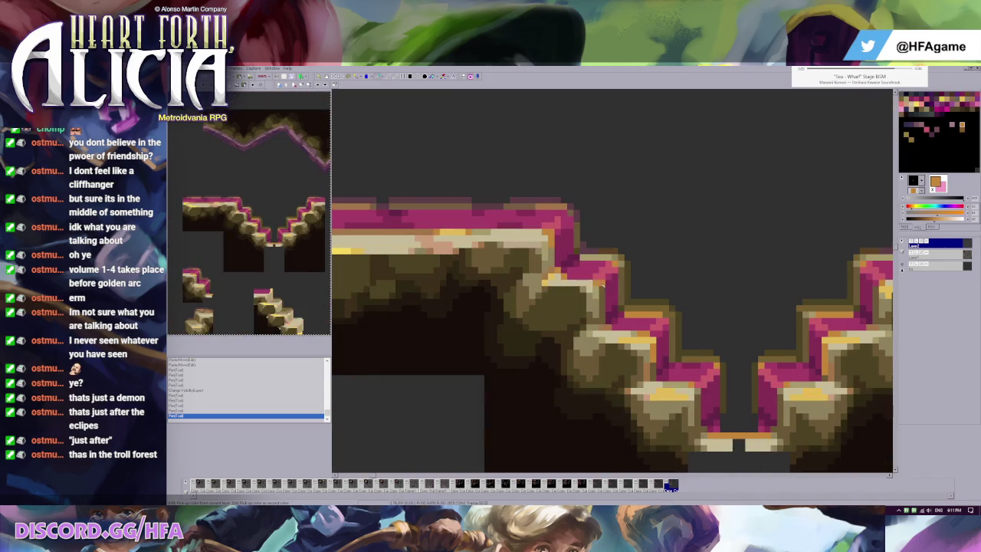
right_click(647, 341)
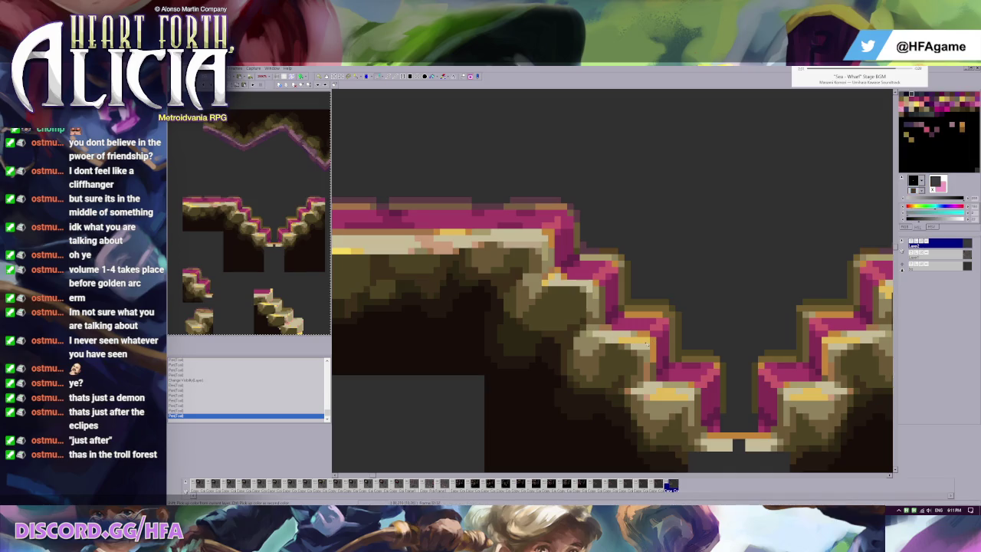
right_click(694, 389)
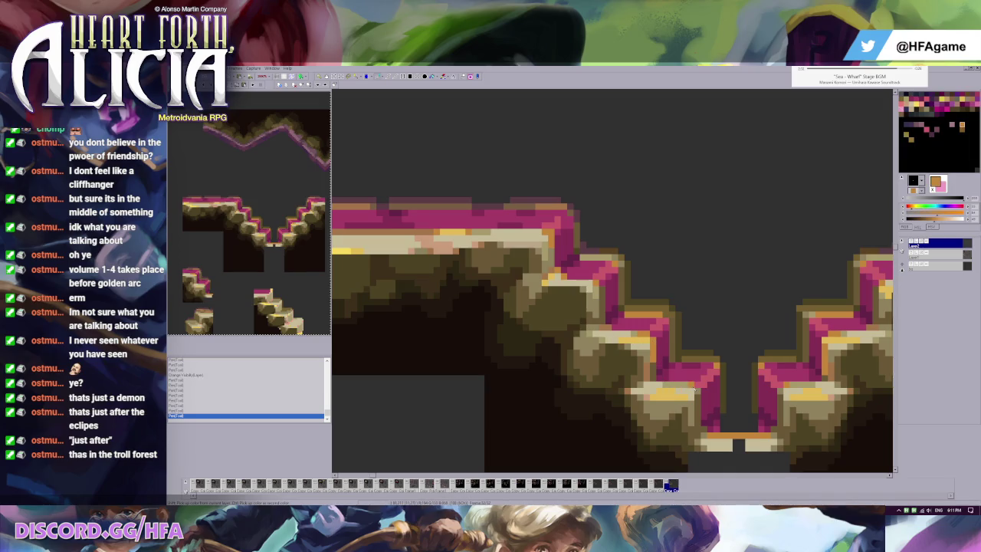
key("Left")
Pick a darker brown from the staircase artwork
scroll(740, 354, "down", 3)
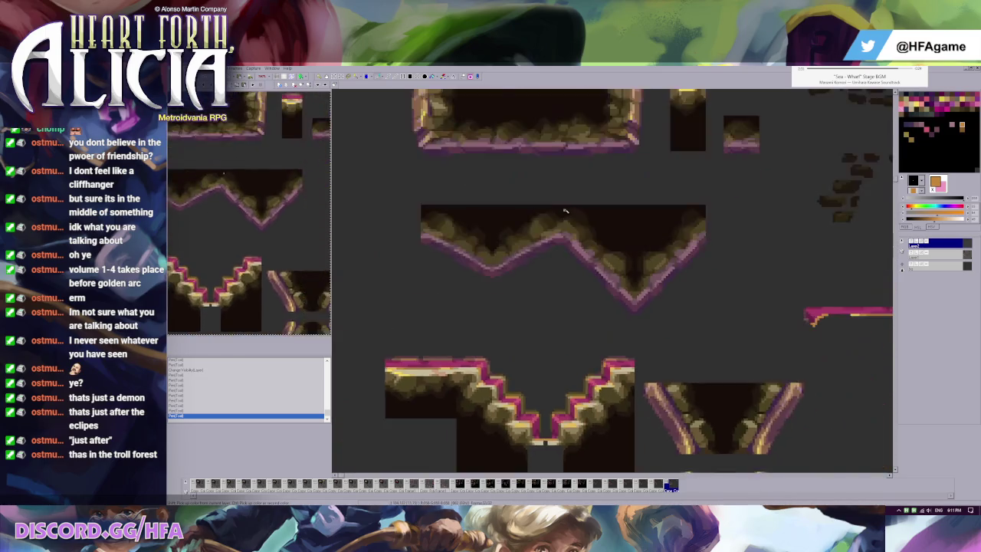
scroll(559, 233, "up", 1)
scroll(559, 232, "up", 1)
scroll(582, 232, "right", 2)
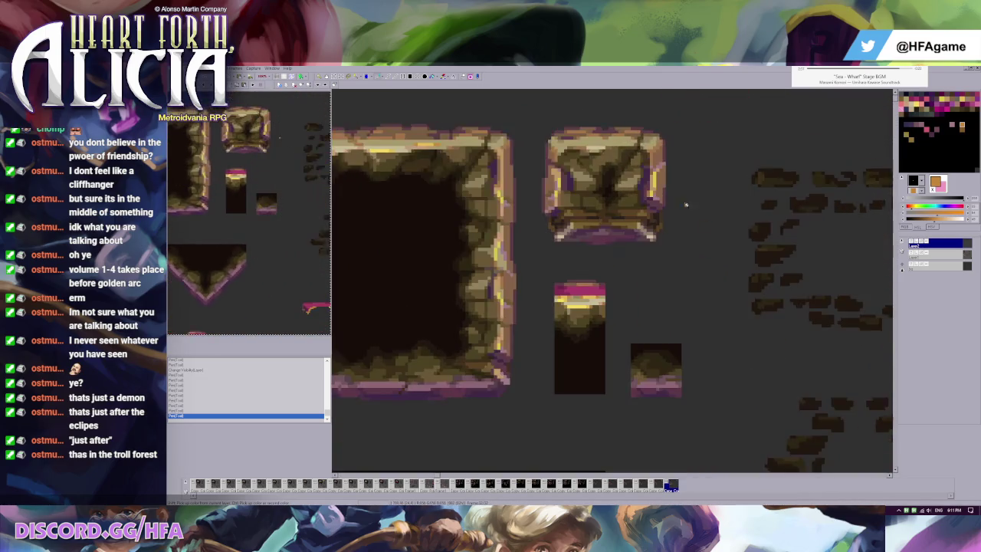
scroll(613, 233, "down", 2)
scroll(644, 233, "up", 2)
scroll(618, 319, "up", 1)
scroll(606, 279, "up", 1)
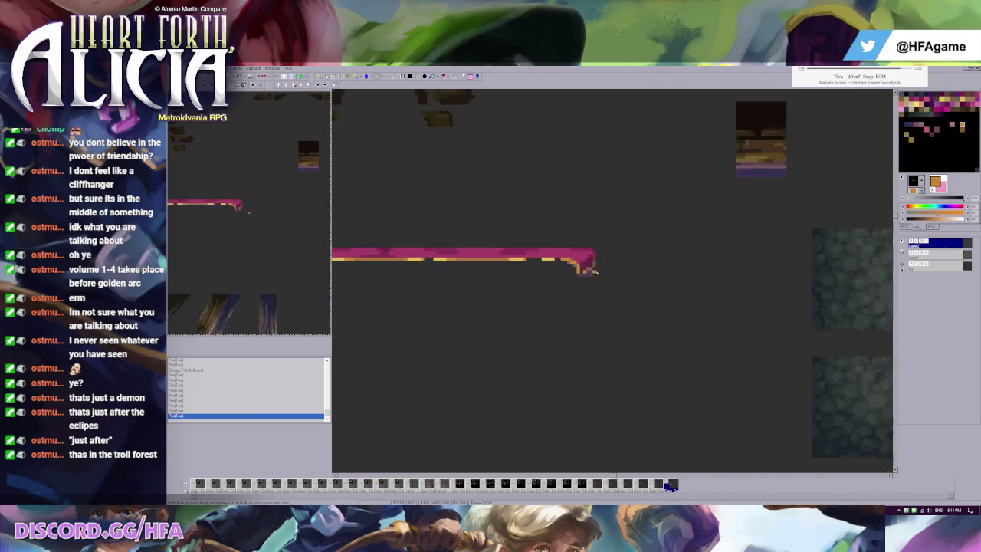
scroll(615, 278, "up", 1)
left_click(614, 278)
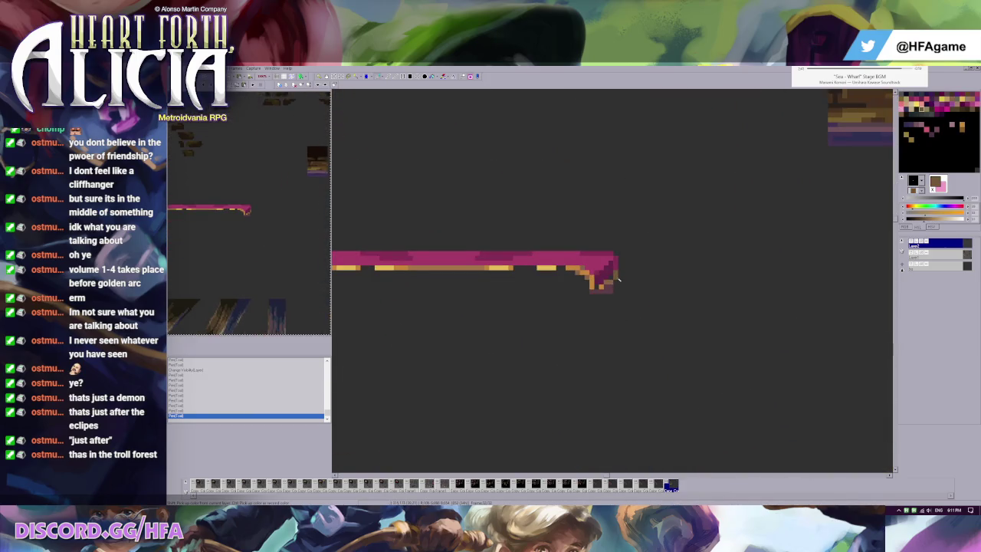
Darken the orange strip and the step's light top edge, undoing strokes, then reopen iTunes
scroll(582, 299, "down", 1)
scroll(524, 318, "left", 2)
scroll(525, 318, "left", 2)
scroll(591, 220, "up", 1)
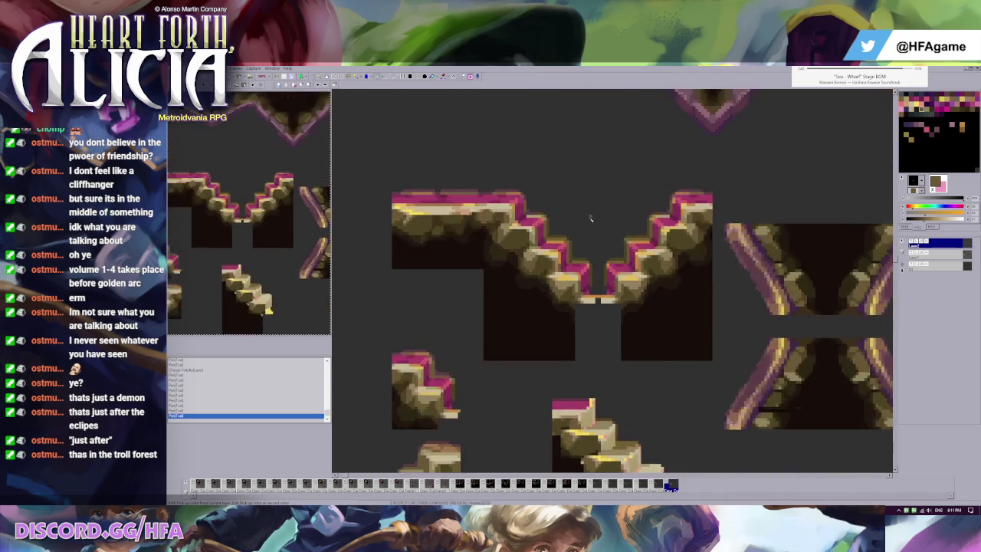
scroll(594, 281, "up", 1)
scroll(571, 316, "up", 1)
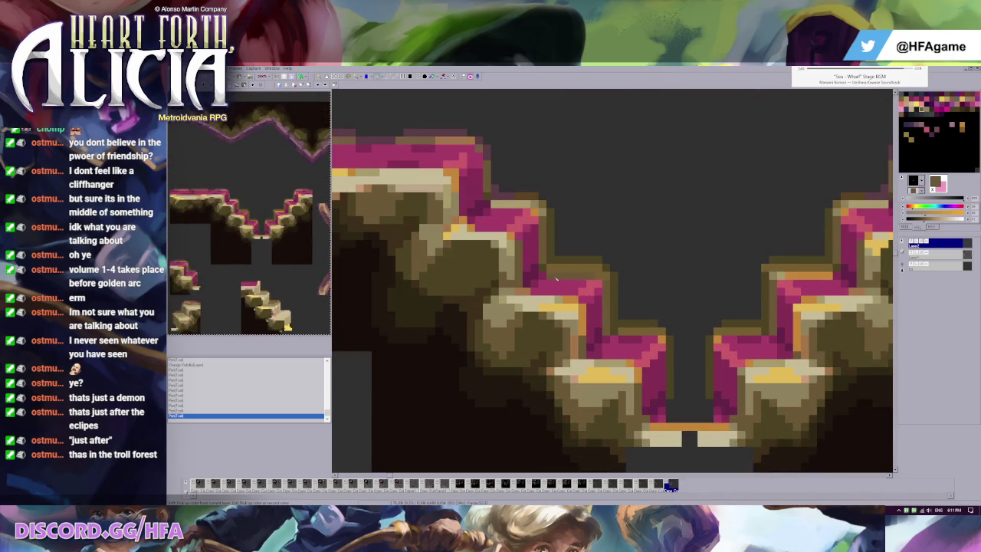
left_click_drag(545, 265, 611, 279)
left_click(611, 279)
left_click(574, 276)
left_click_drag(553, 276, 595, 276)
key("ctrl+z")
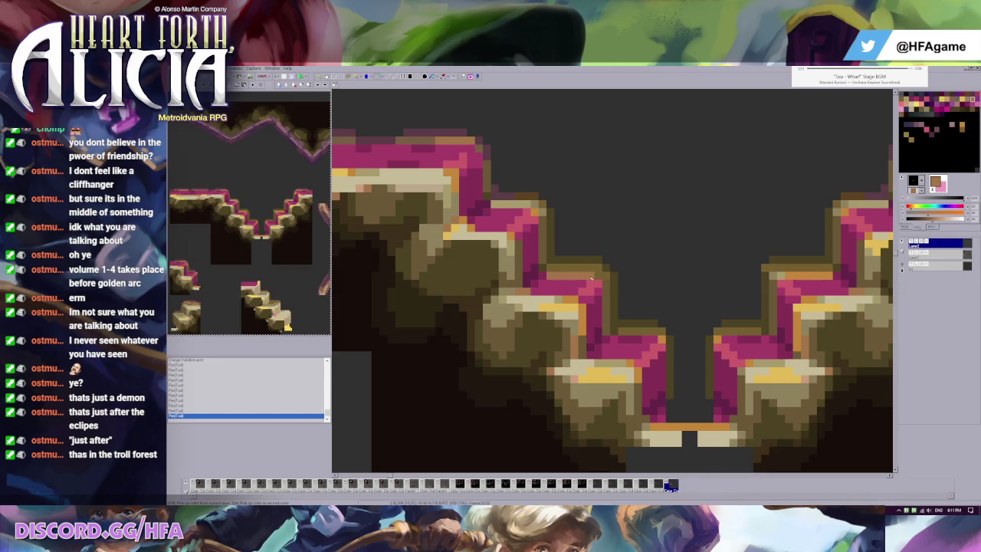
mouse_move(526, 208)
left_mouse_down()
mouse_move(485, 204)
mouse_move(523, 204)
left_mouse_up()
key("ctrl+z")
left_click(913, 78)
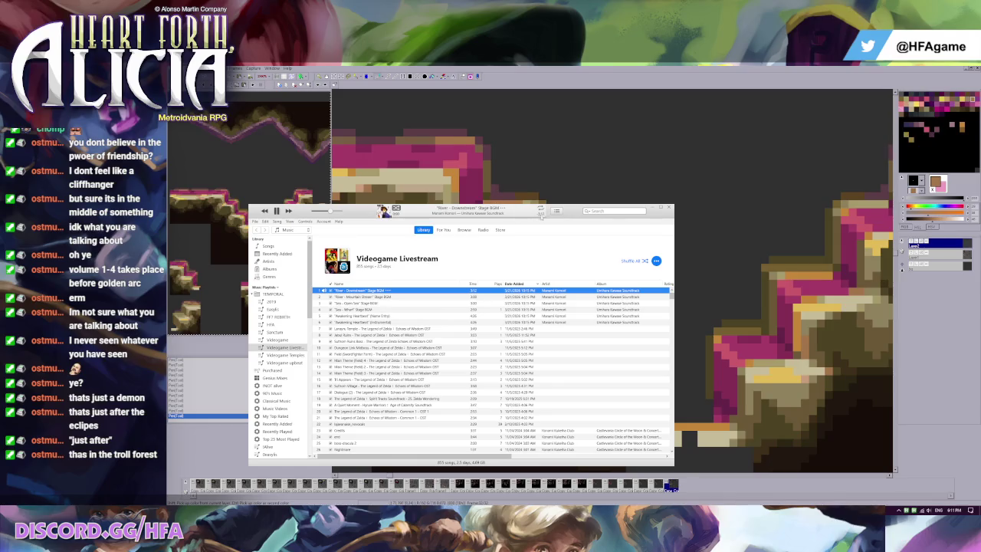
Close the music library and eyedrop dark olive brown, lighter brown and dark grey
left_click(385, 213)
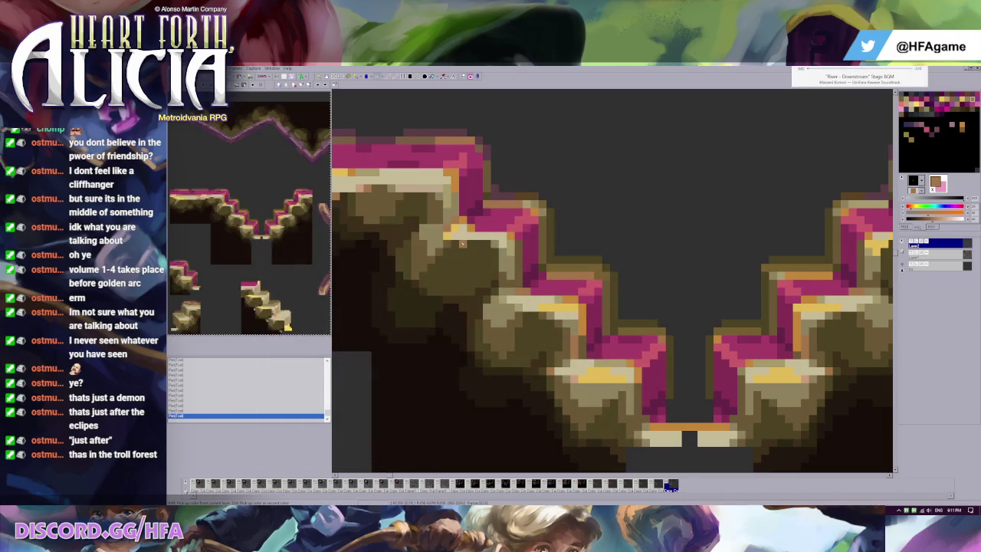
left_click(462, 243)
scroll(537, 268, "up", 3)
scroll(598, 291, "left", 3)
left_click(600, 291)
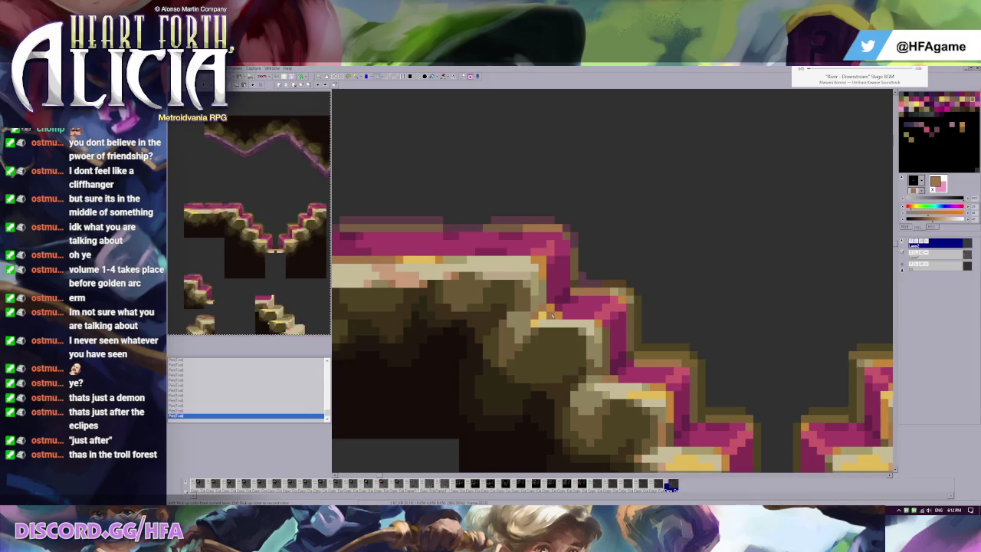
left_click(551, 323)
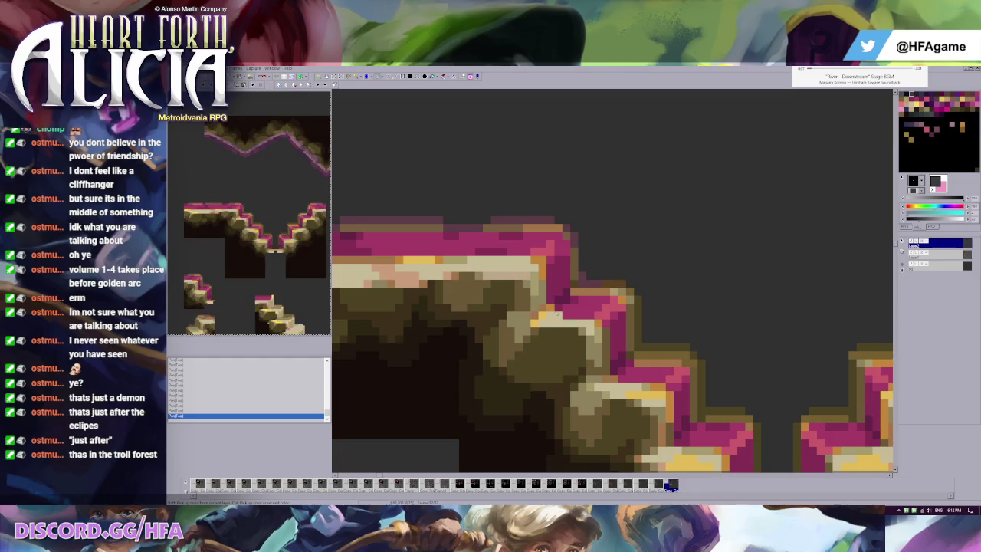
key("ctrl+z")
Pencil brown and tan pixels where the staircases meet at the V's bottom, undoing unwanted strokes
left_click(593, 324)
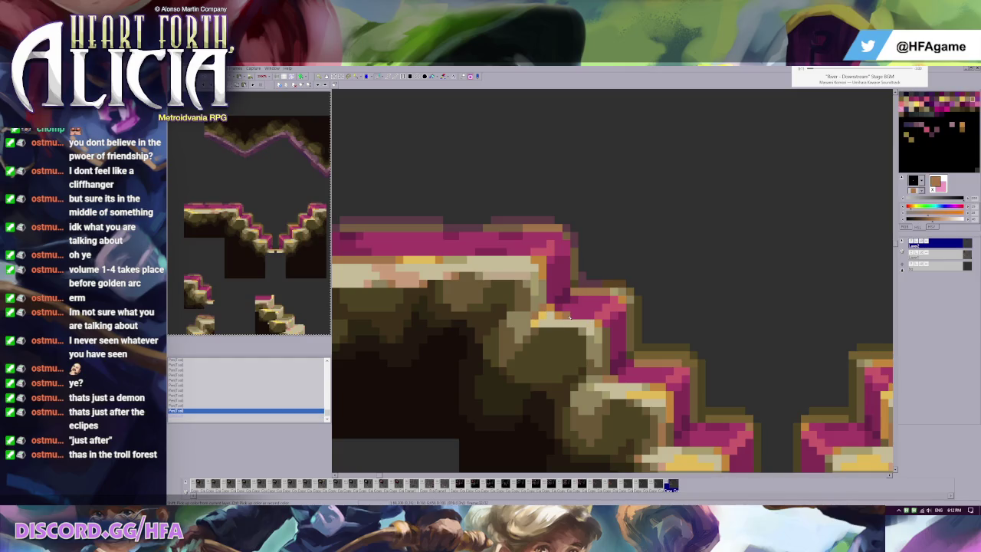
left_click(601, 323)
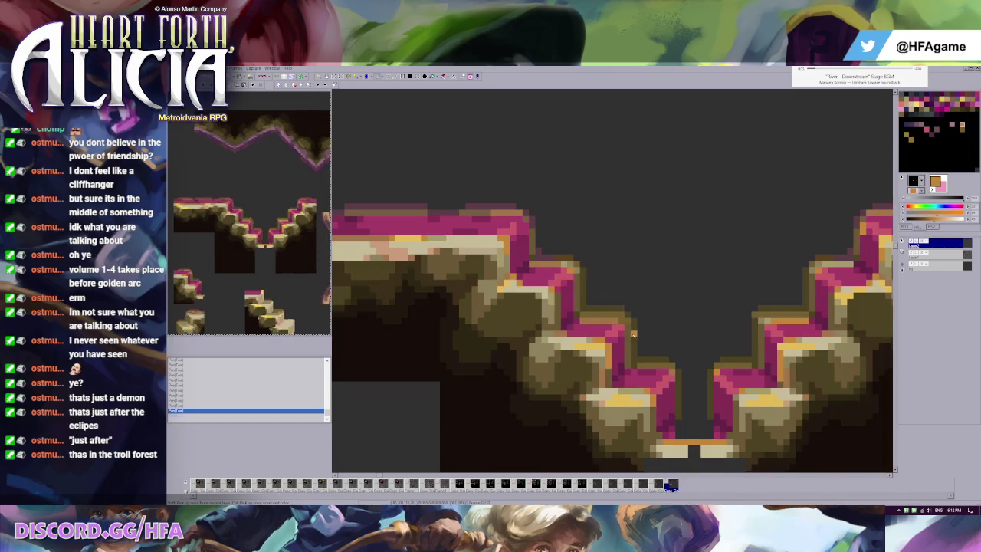
scroll(679, 314, "up", 1)
left_click(581, 309)
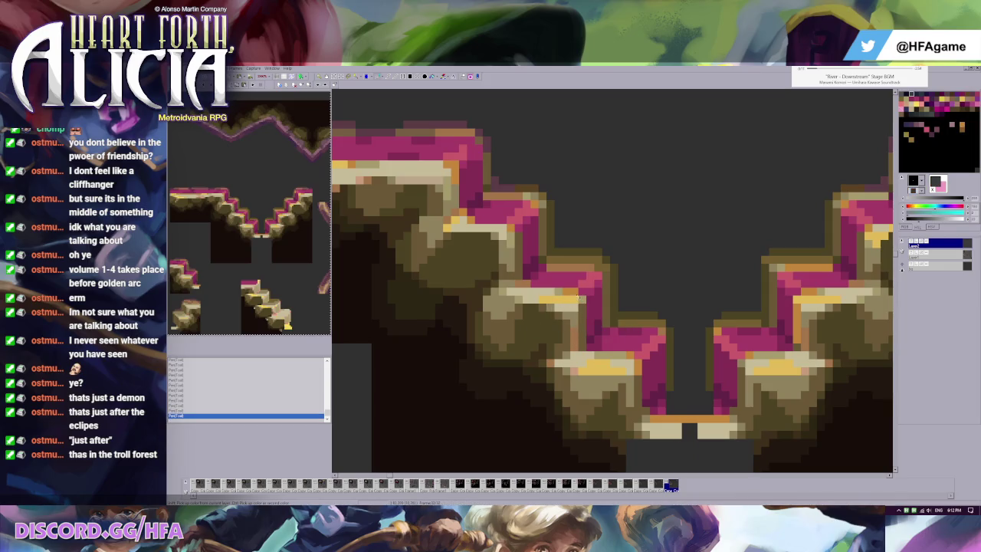
key("ctrl+z")
left_click(582, 307, "alt")
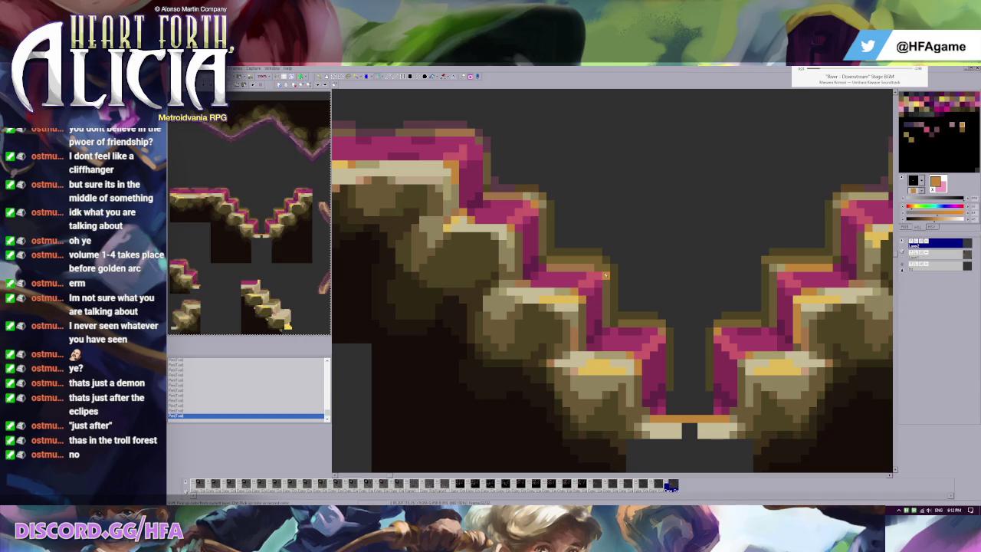
left_click(603, 279)
key("ctrl+z")
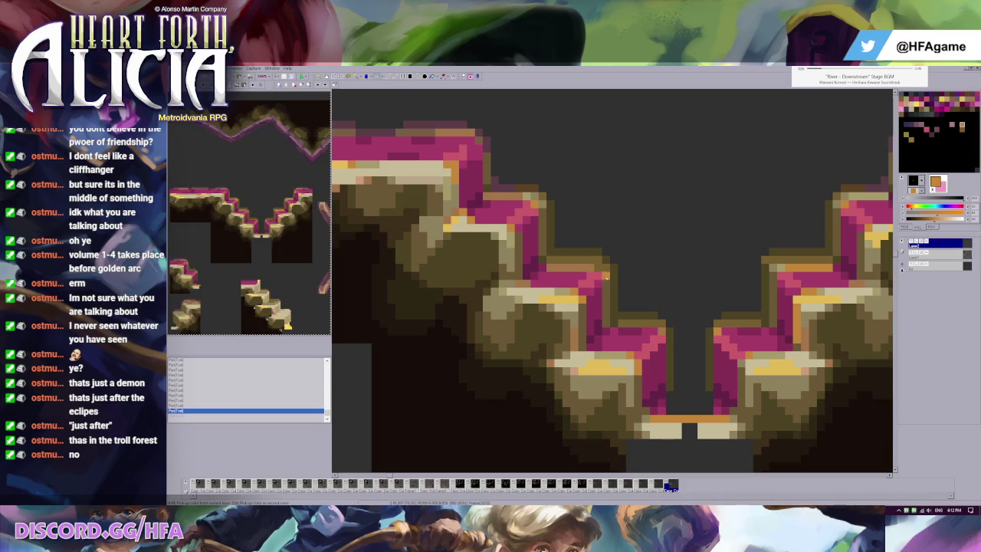
left_click(607, 279)
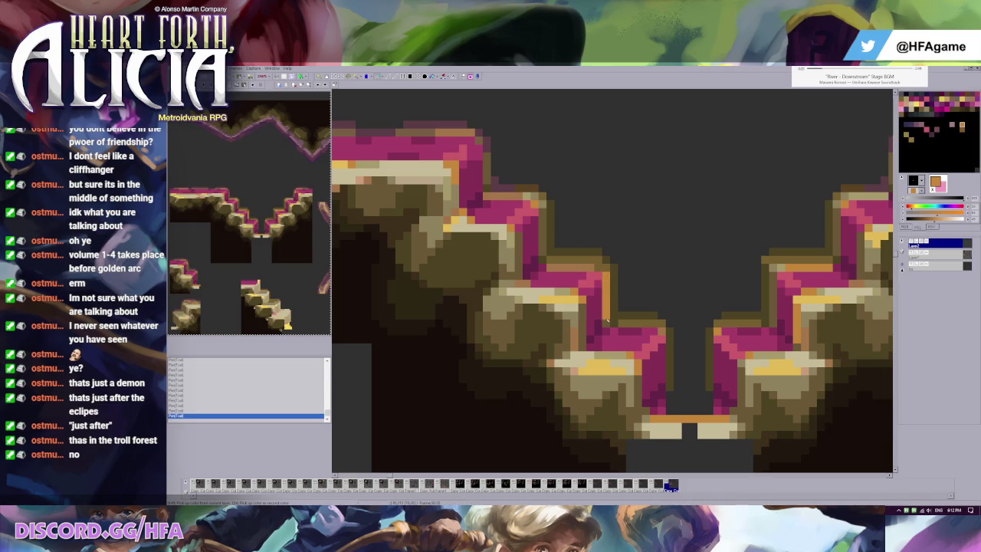
key("ctrl+z")
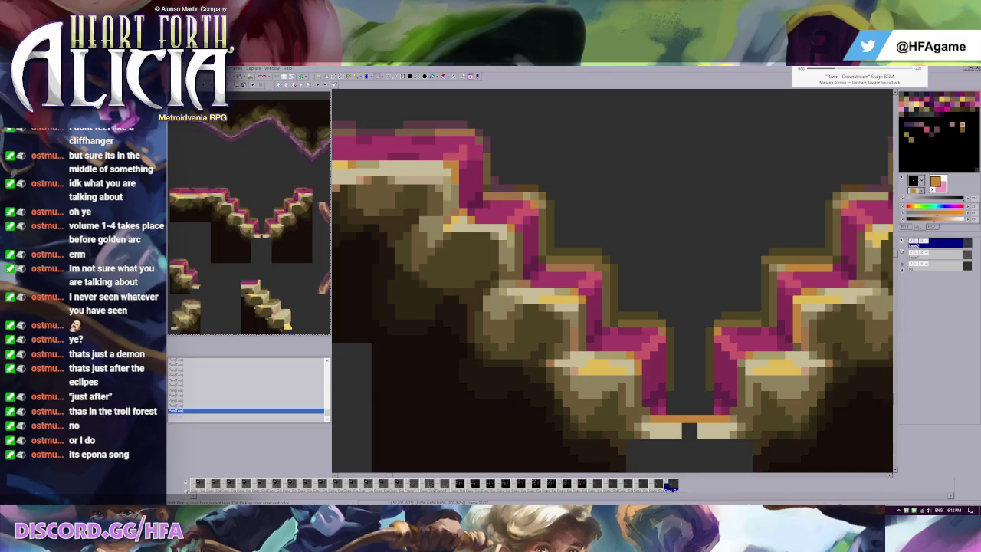
key("alt+Tab")
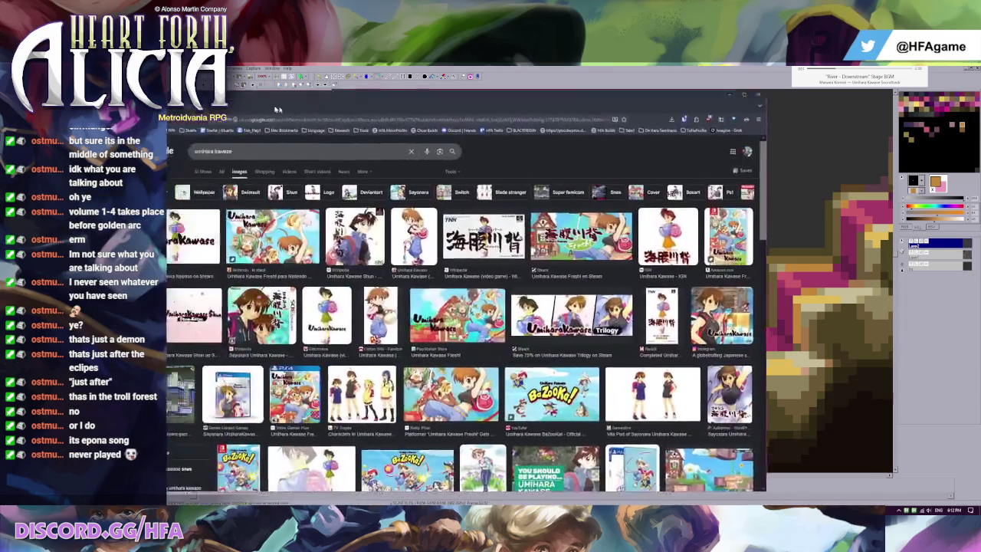
Preview two Umihara Kawase Fresh images in the Google Images results
scroll(512, 322, "down", 2)
scroll(512, 322, "down", 2)
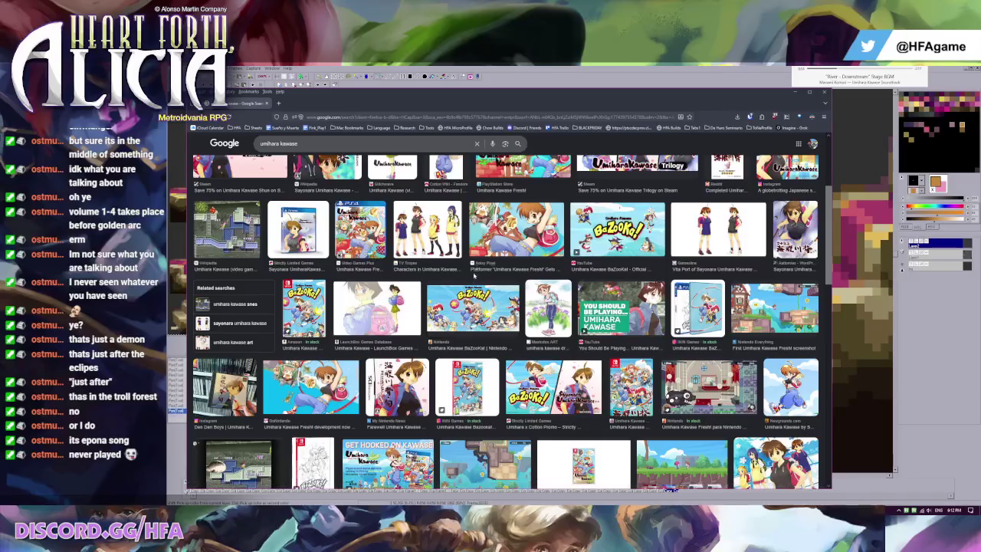
left_click(506, 236)
scroll(434, 284, "down", 1)
scroll(433, 284, "down", 2)
scroll(434, 283, "down", 1)
left_click(434, 283)
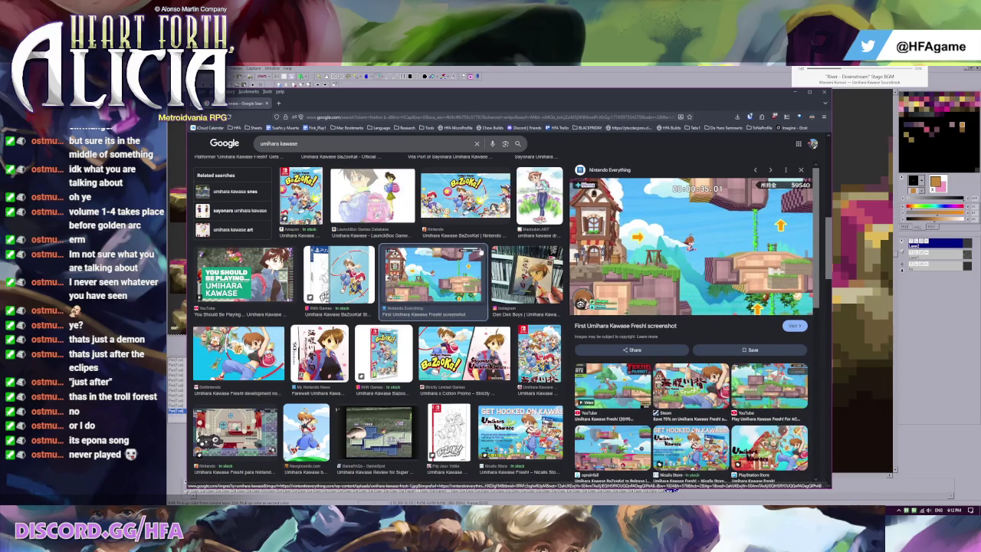
Enlarge and close the GameFAQs review and Wikipedia Umihara Kawase screenshots
scroll(381, 261, "down", 1)
scroll(381, 262, "down", 1)
left_click(381, 261)
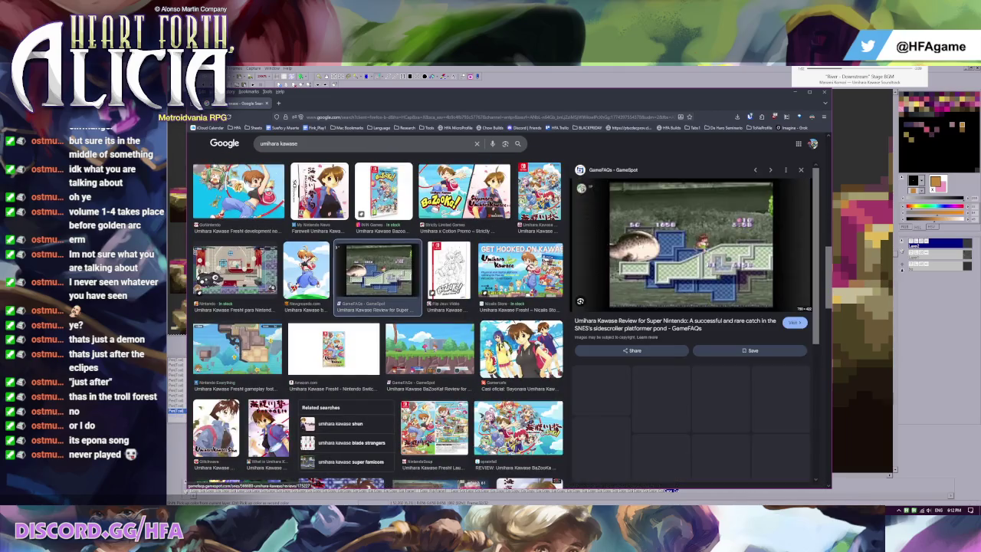
left_click(707, 240)
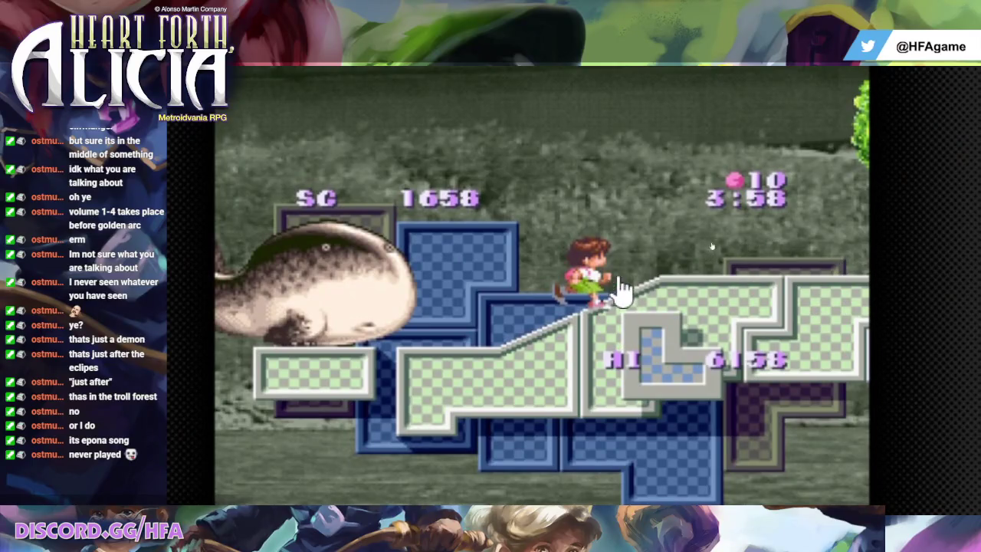
left_click(565, 307)
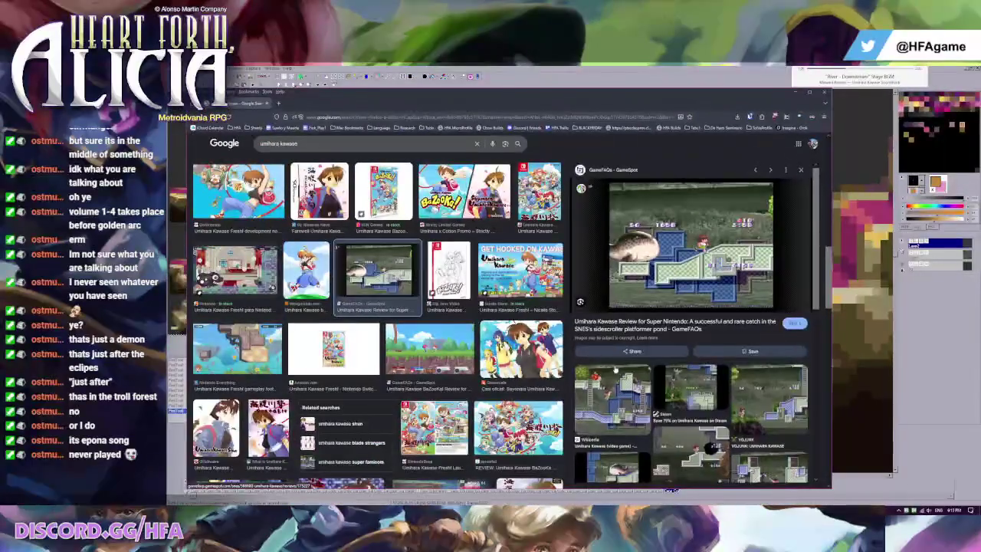
left_click(617, 384)
left_click(713, 209)
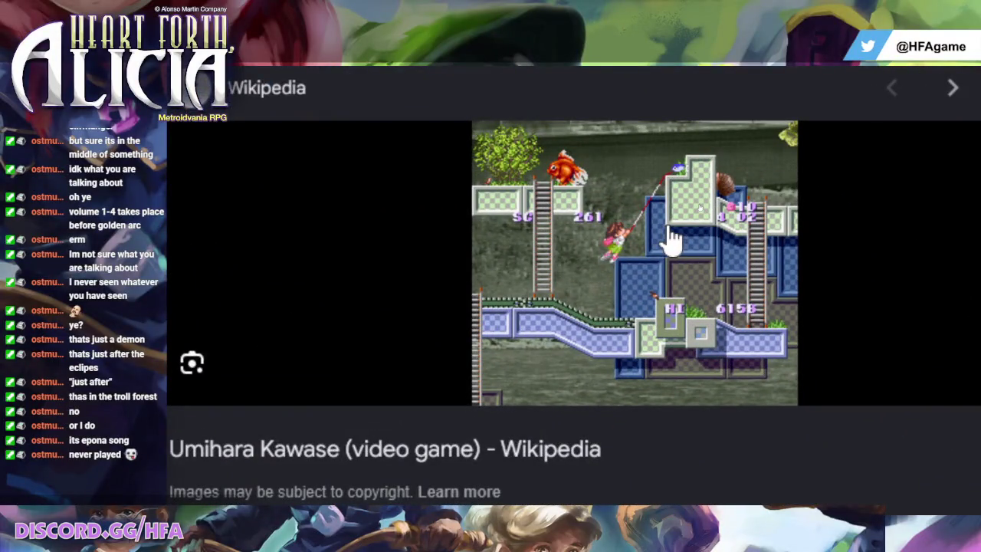
left_click(671, 239)
Preview more Umihara Kawase Fresh gameplay images, then switch back to GraphicsGale
scroll(627, 262, "down", 1)
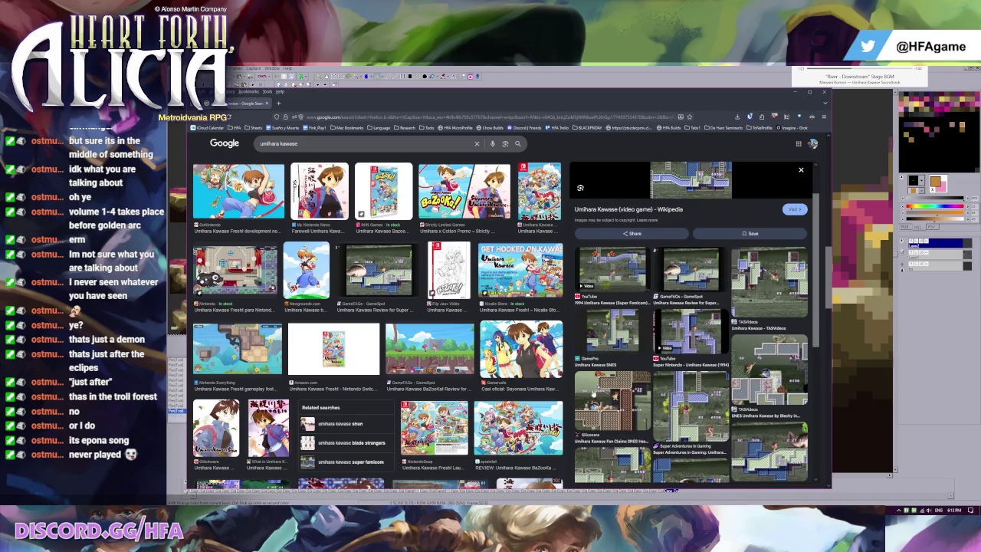
left_click(238, 347)
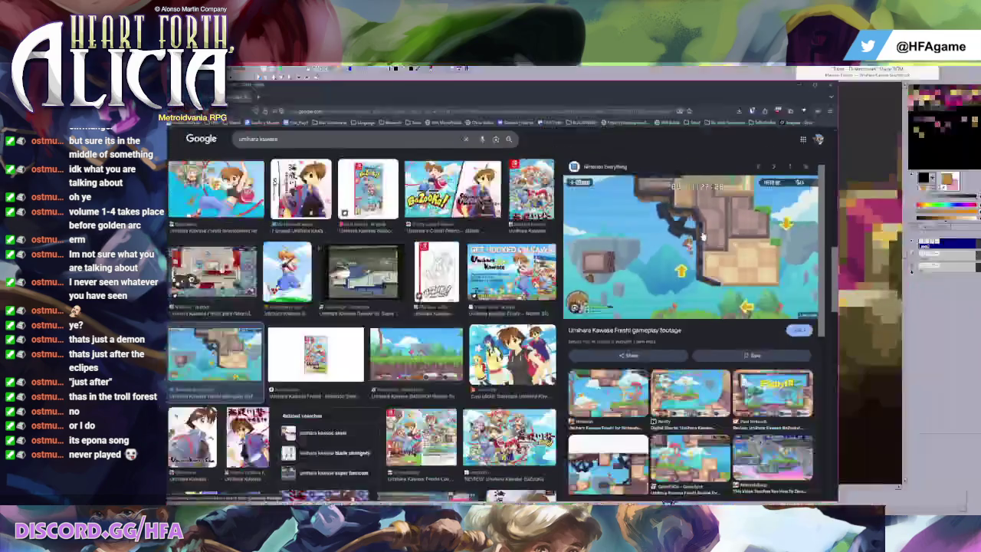
scroll(659, 291, "down", 3)
left_click(638, 305)
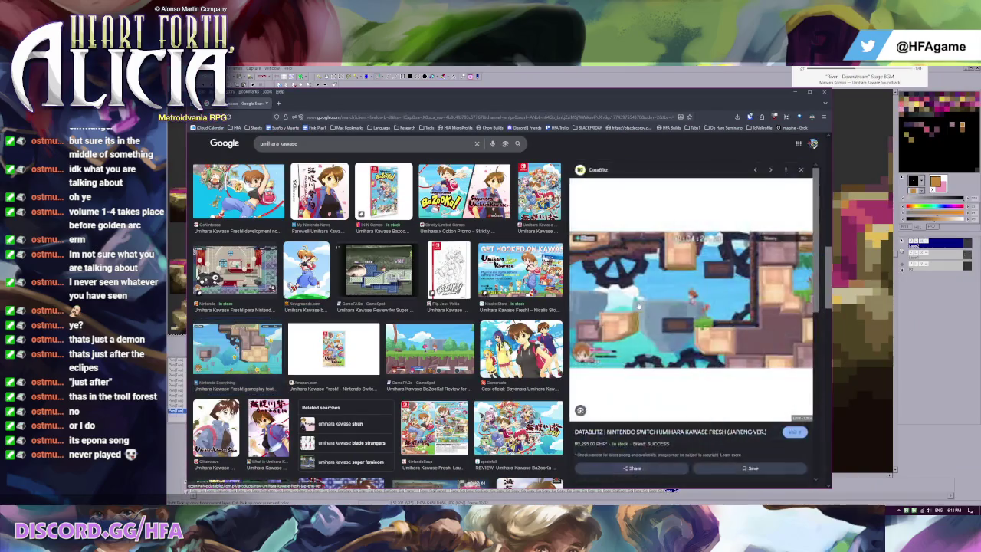
scroll(680, 297, "down", 5)
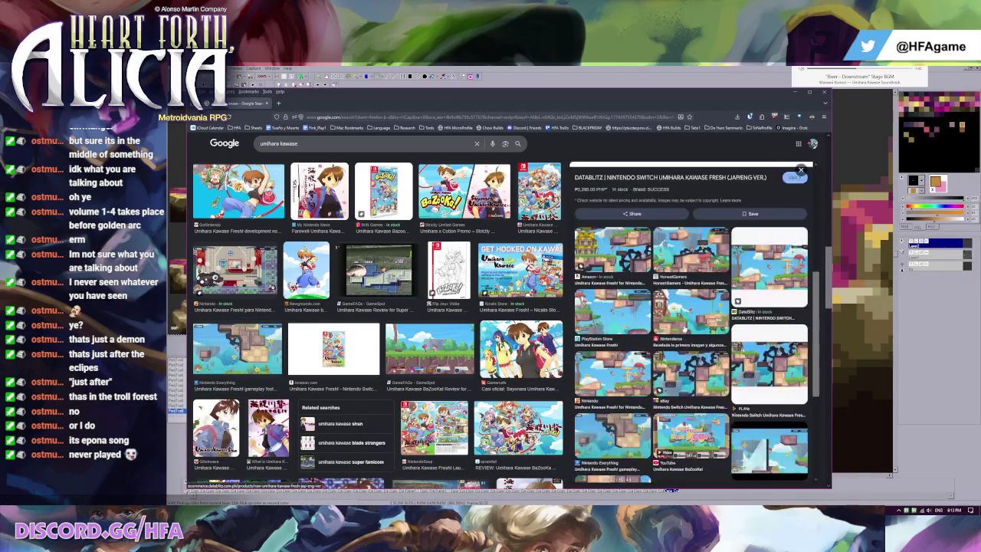
scroll(686, 356, "down", 3)
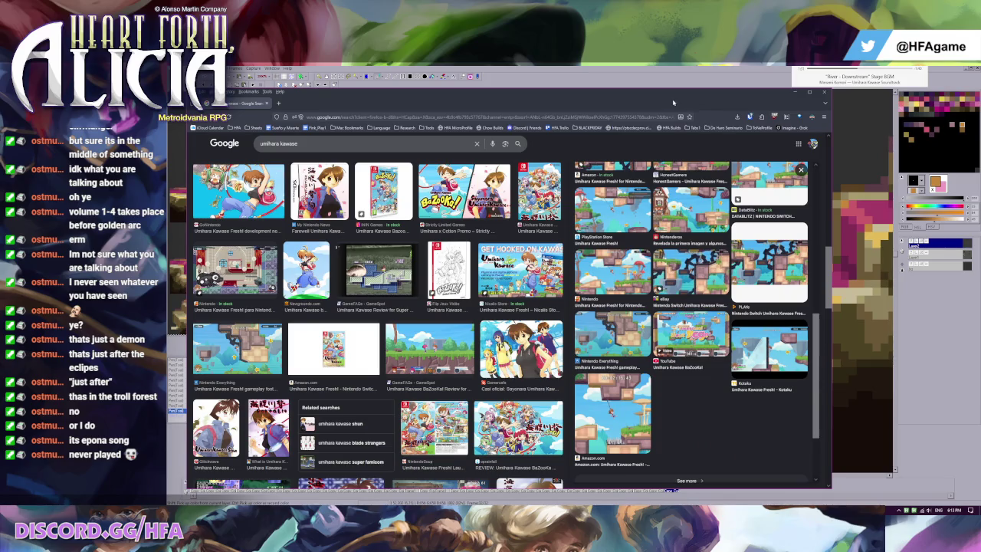
key("alt+Tab")
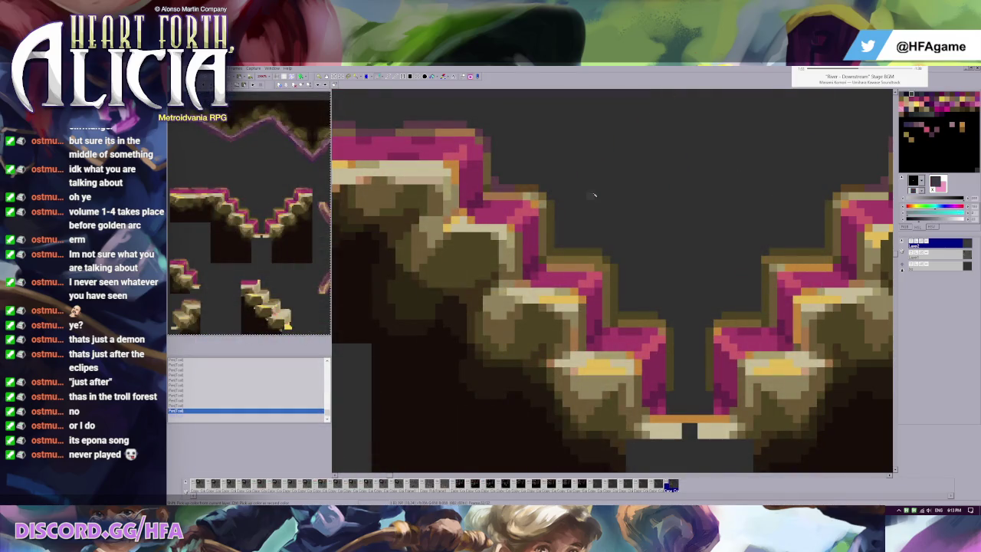
Pick the tan stone, pink edge, darker magenta outline and dark background colours from the staircase tile
scroll(593, 195, "down", 2)
right_click(602, 278)
right_click(660, 302)
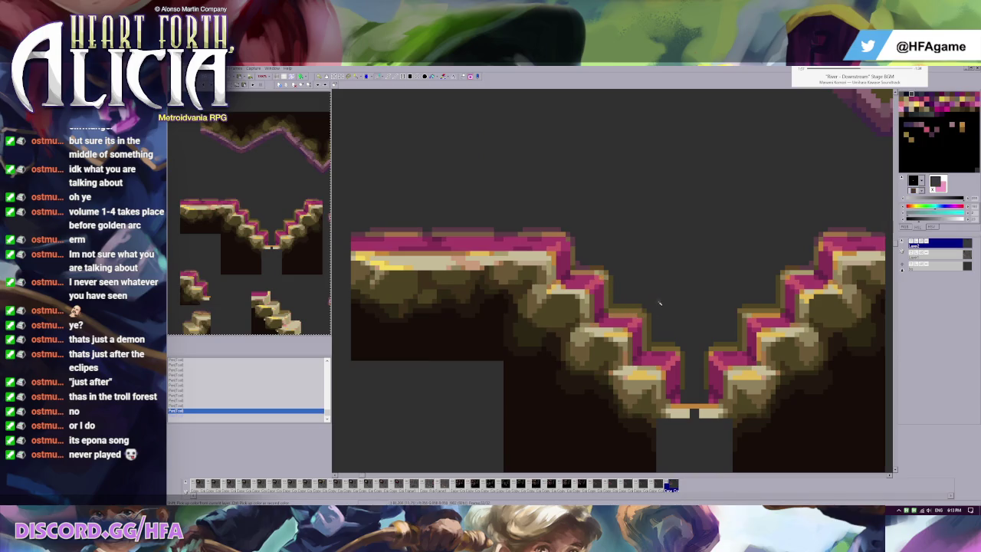
right_click(640, 323)
left_click(636, 325)
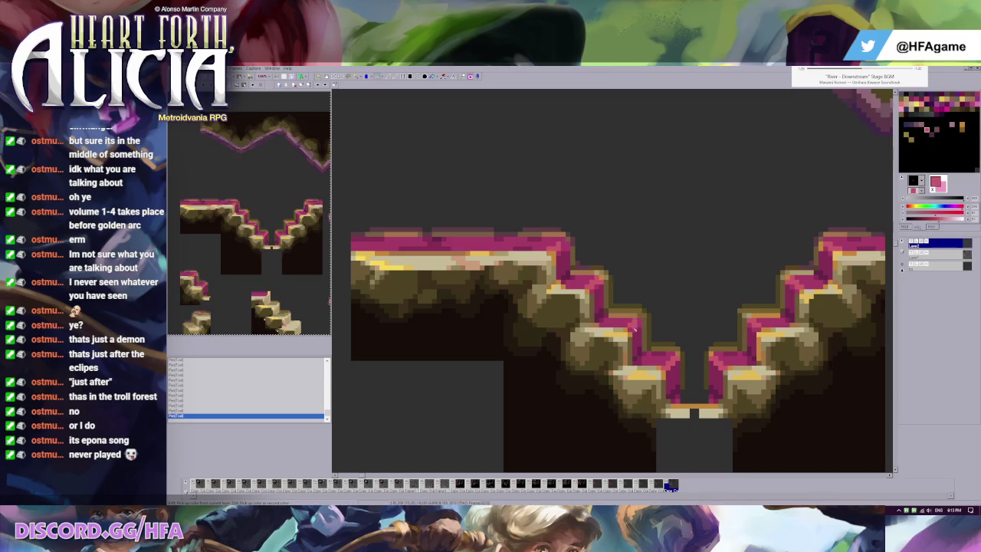
right_click(636, 331)
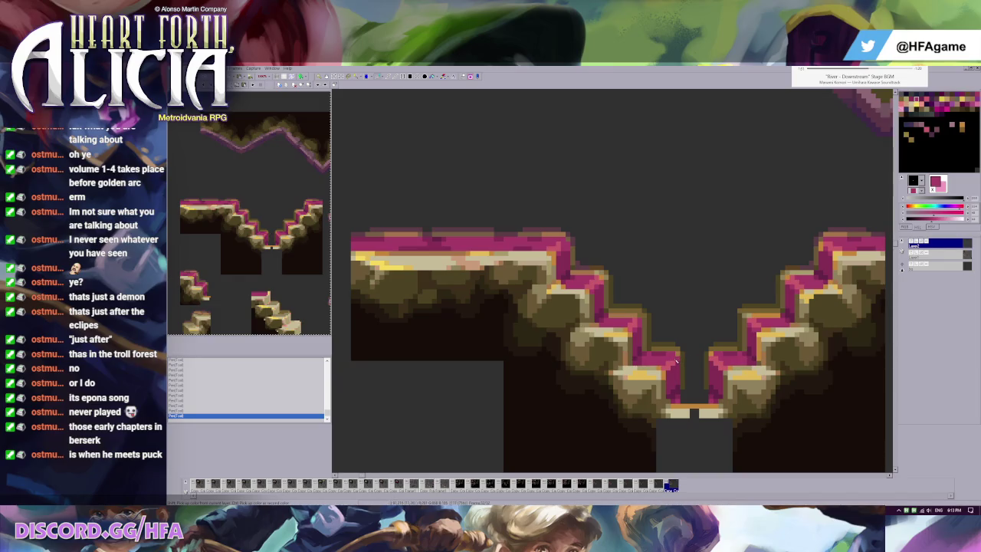
right_click(681, 352)
scroll(690, 354, "down", 2)
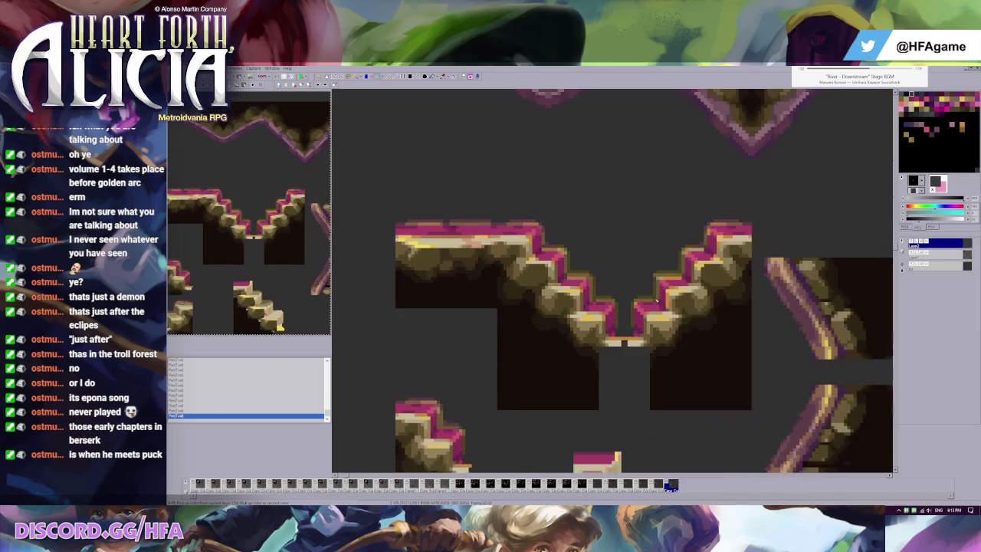
Paste a copy of the stairs tile, then undo a trial placement of a magenta staircase piece
scroll(618, 265, "up", 2)
scroll(597, 261, "down", 2)
scroll(558, 245, "up", 1)
scroll(557, 244, "up", 2)
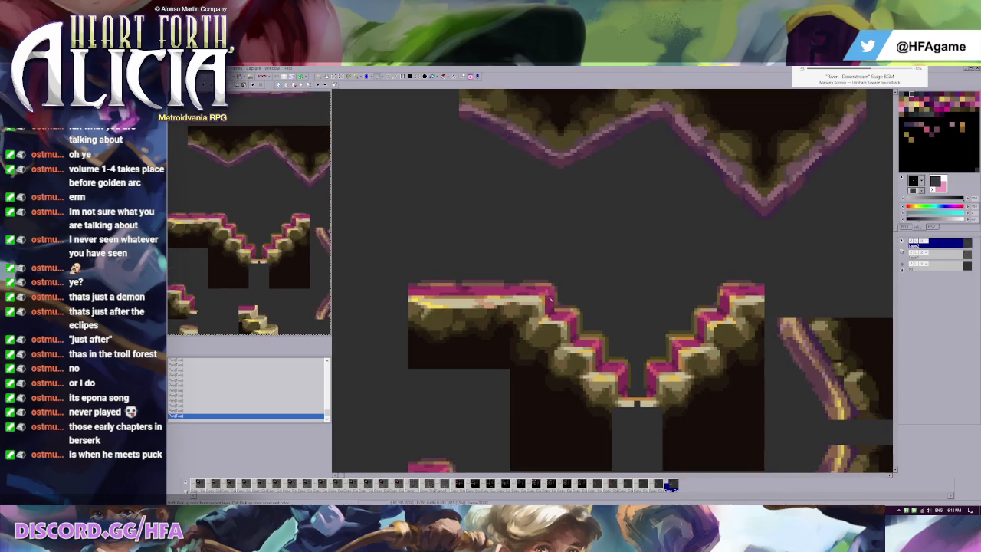
scroll(529, 282, "down", 3)
key("ctrl+v")
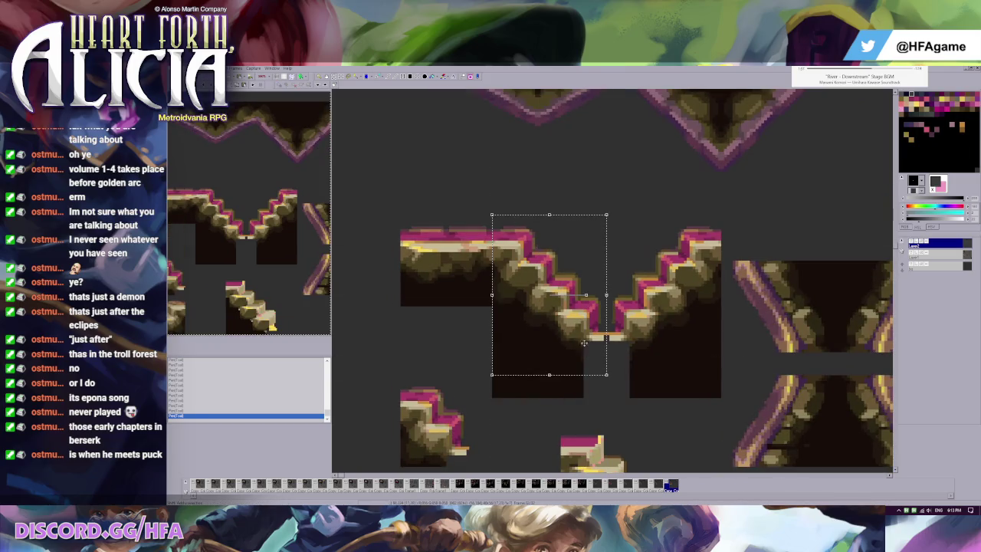
key("Escape")
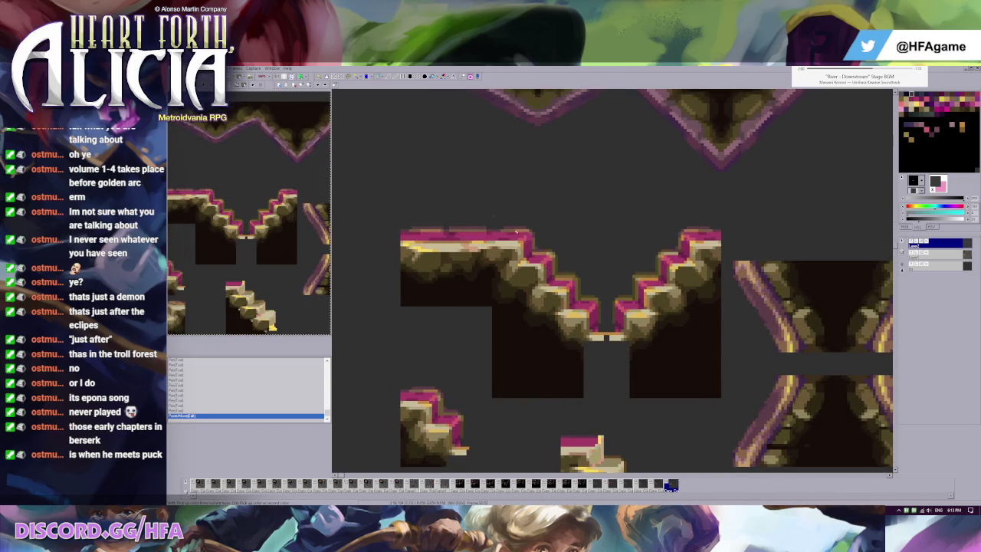
scroll(516, 232, "down", 1)
key("ctrl+v")
left_click_drag(536, 252, 591, 262)
key("ctrl+z")
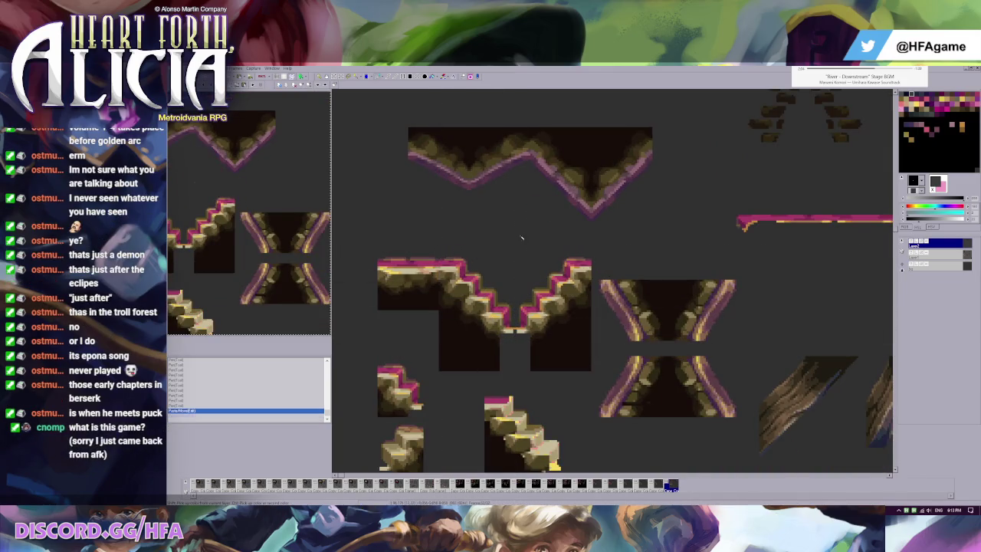
On the next frame, move the lower-right tiles down and to the right
scroll(444, 249, "down", 1)
scroll(444, 249, "up", 1)
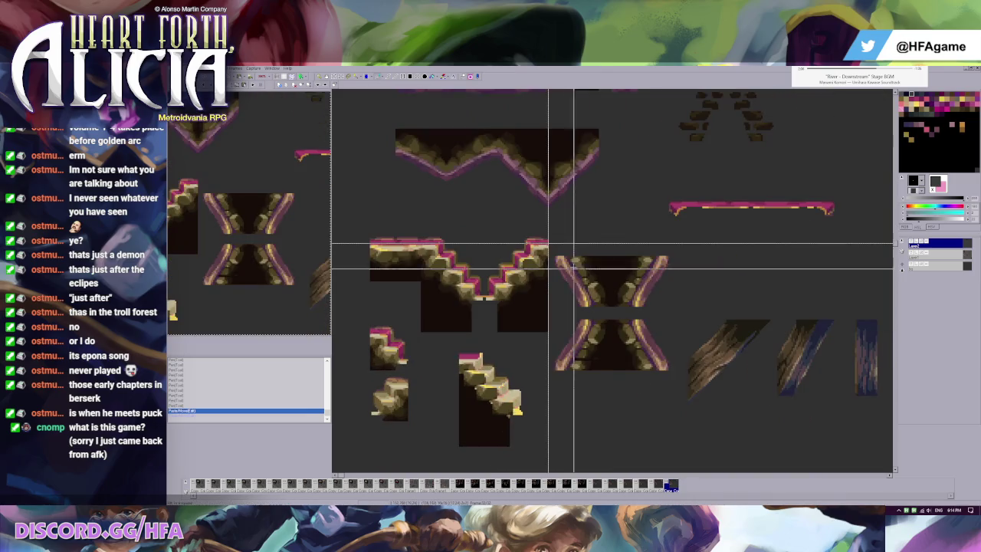
scroll(674, 374, "down", 1)
scroll(636, 307, "down", 1)
scroll(597, 260, "down", 1)
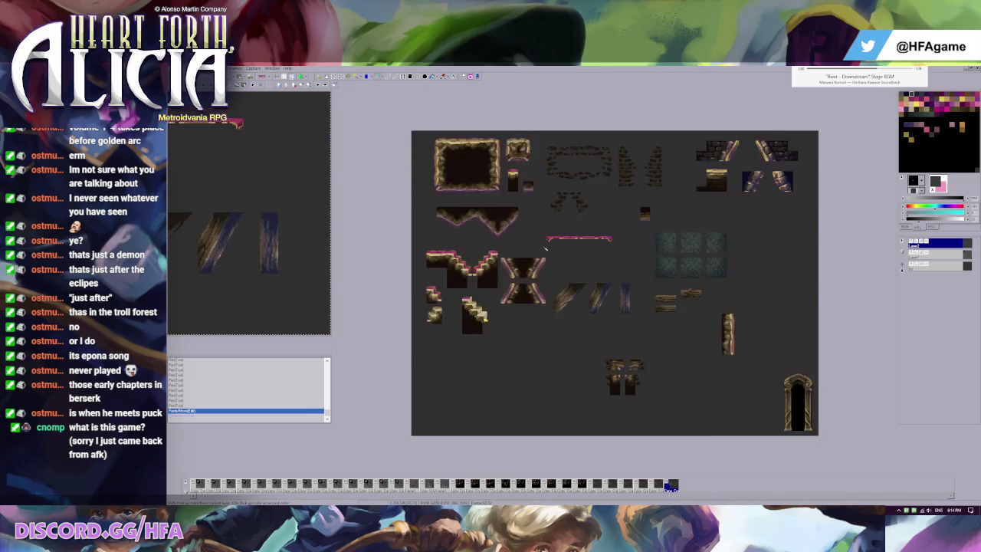
scroll(555, 227, "up", 1)
key("Page_Down")
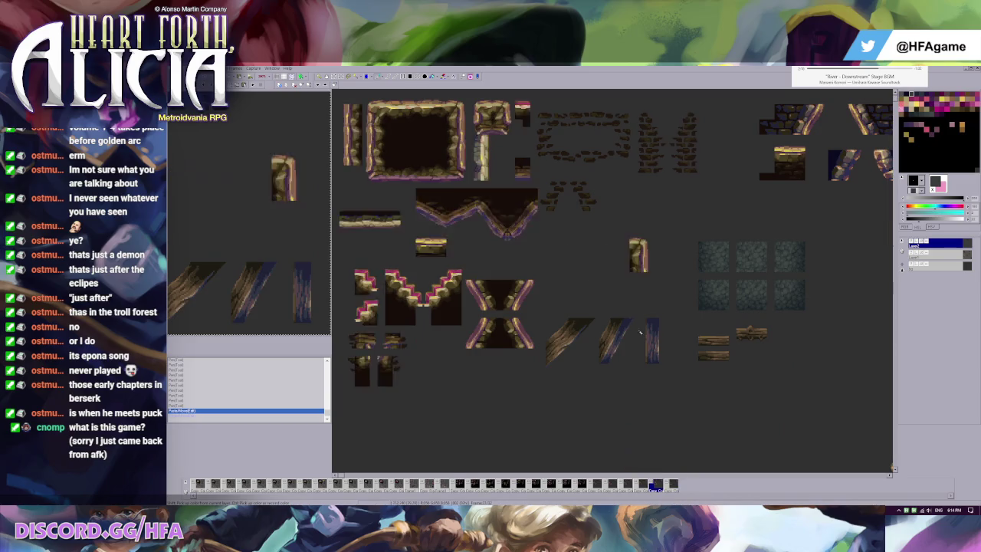
mouse_move(545, 303)
left_mouse_down()
mouse_move(675, 378)
mouse_move(660, 376)
mouse_move(744, 396)
left_mouse_up()
left_click(935, 253)
key("ctrl+d")
Shift the X-shaped tile group to the right
scroll(586, 352, "up", 1)
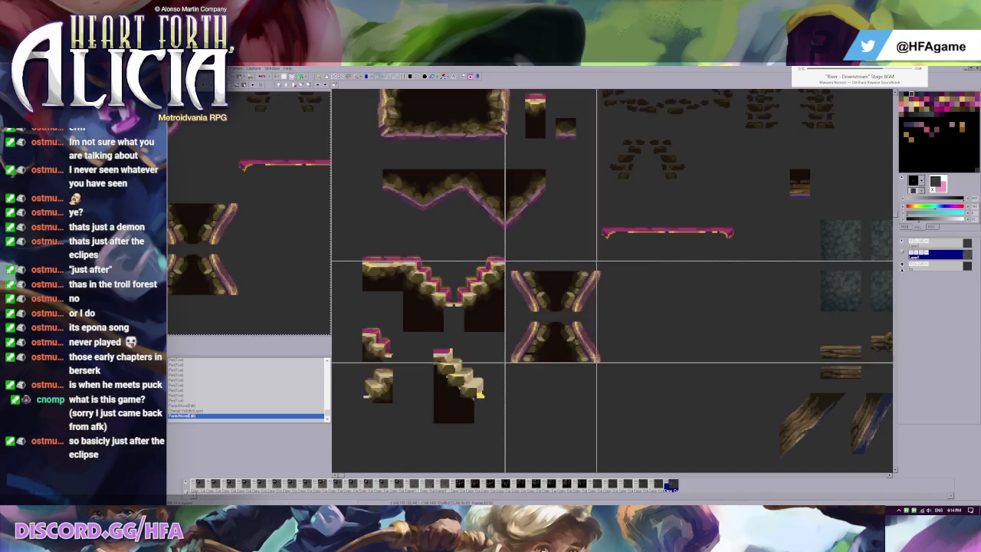
key("ctrl+t")
mouse_move(580, 353)
left_mouse_down()
mouse_move(757, 353)
mouse_move(748, 354)
left_mouse_up()
key("Return")
Move the magenta V outline off the stair tiles onto empty canvas
left_click_drag(402, 249, 509, 280)
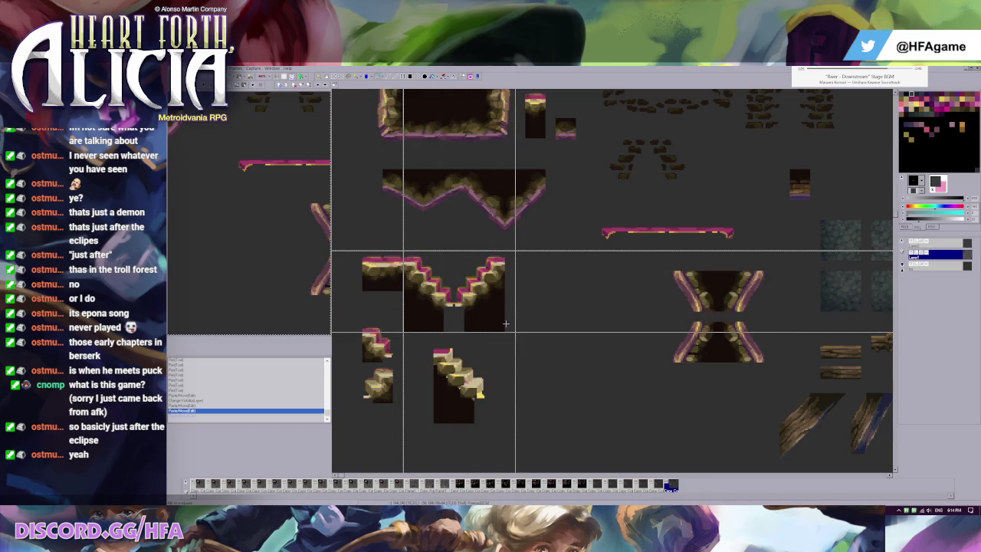
left_click_drag(447, 312, 632, 312)
key("ctrl+z")
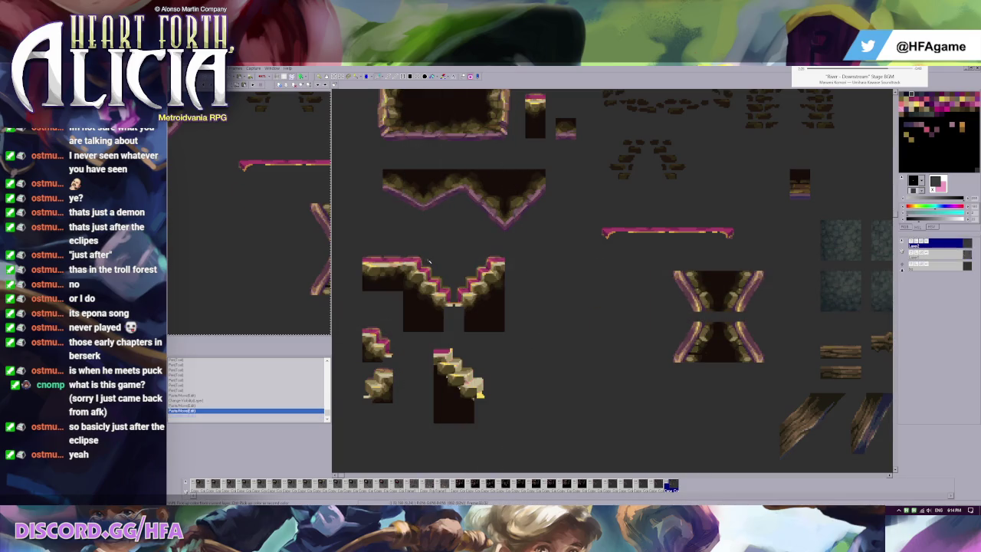
left_click_drag(453, 331, 506, 250)
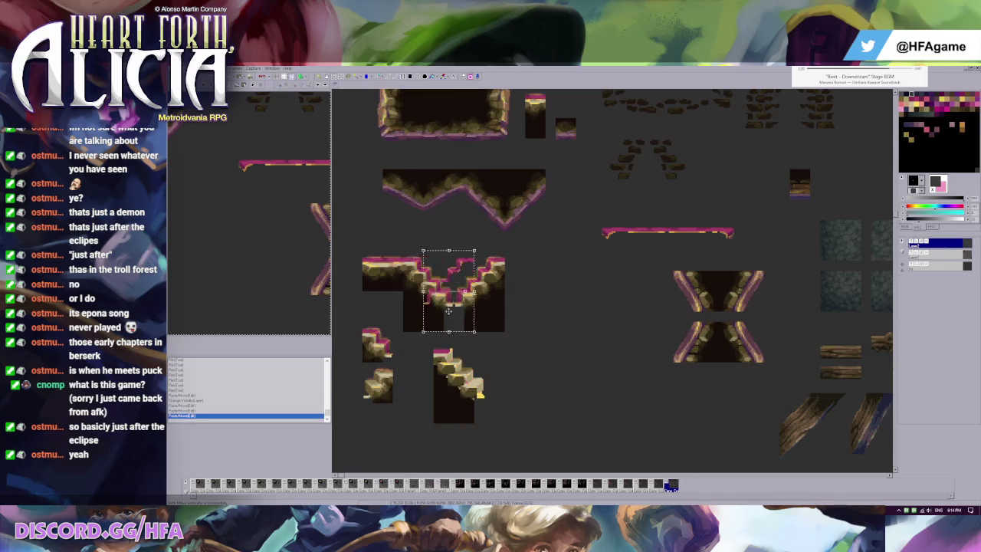
left_click(420, 256)
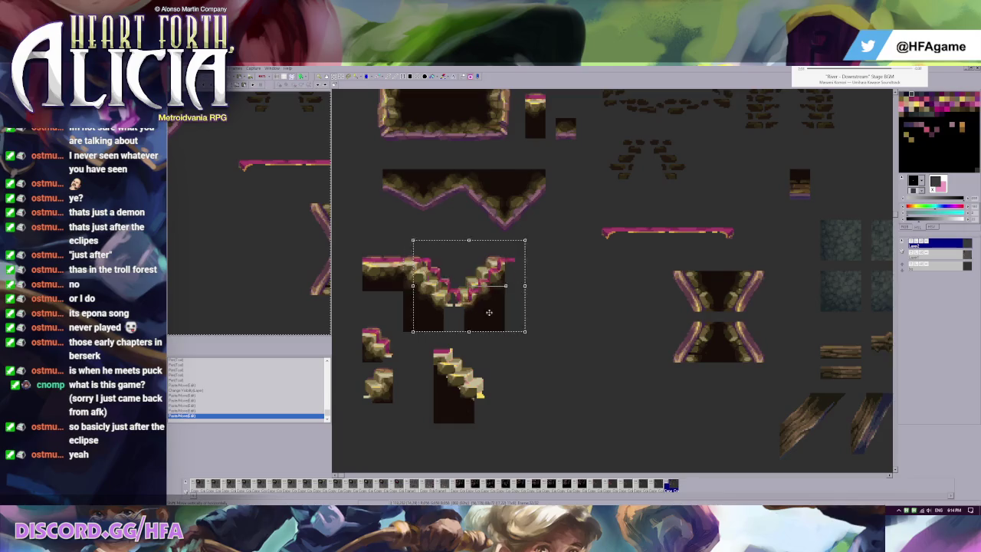
left_click_drag(481, 313, 610, 314)
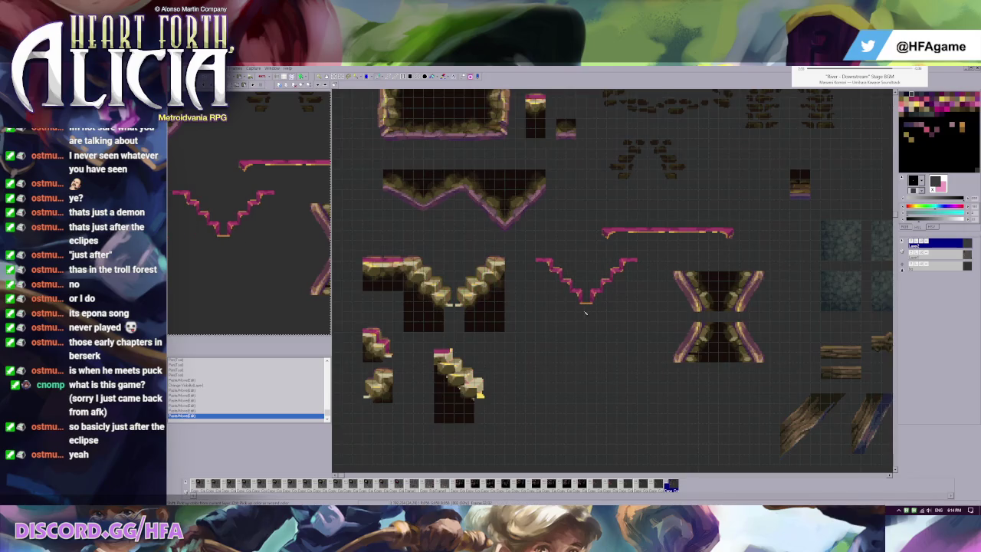
mouse_move(526, 247)
left_mouse_down()
mouse_move(639, 333)
mouse_move(617, 307)
left_mouse_up()
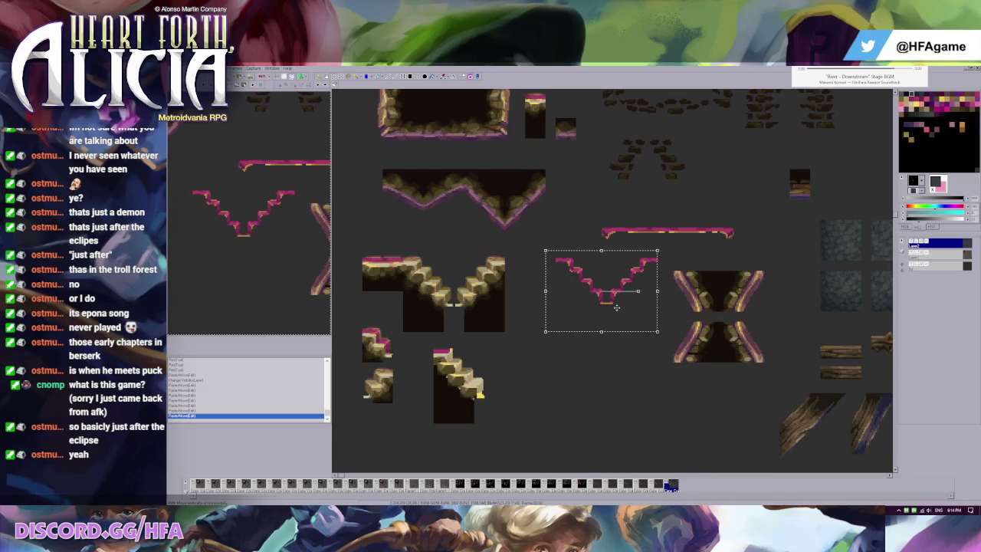
scroll(636, 291, "right", 2)
left_click(652, 278)
scroll(613, 280, "right", 2)
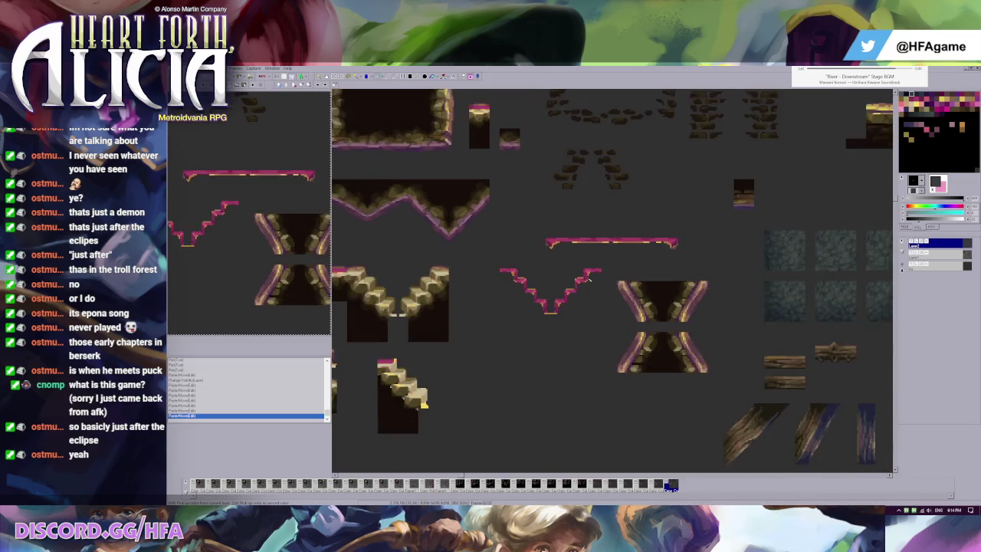
scroll(594, 282, "up", 2)
Slide the pink ledge bar further to the left
left_click(628, 314)
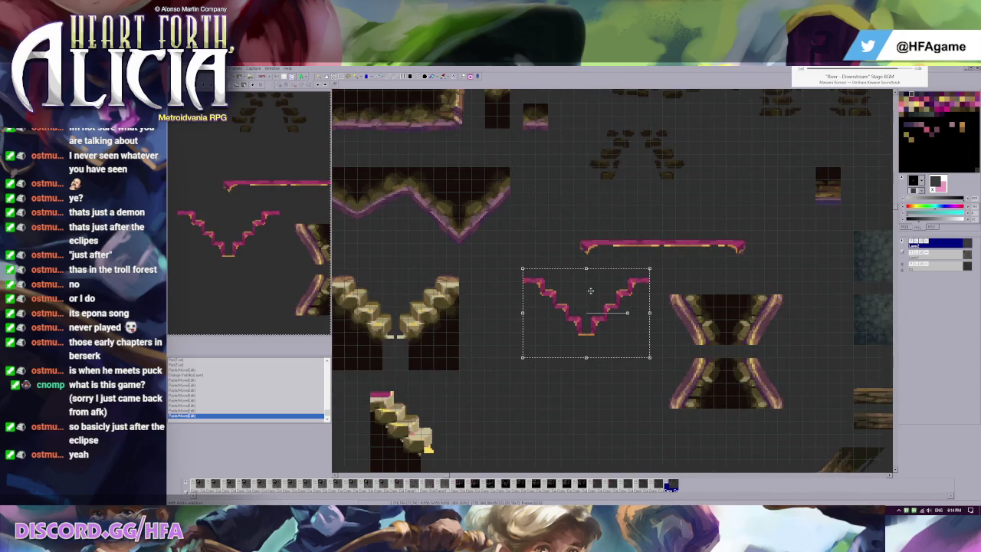
left_click(727, 246)
left_click_drag(727, 246, 676, 246)
left_click(600, 283)
scroll(650, 285, "down", 2)
scroll(449, 327, "up", 2)
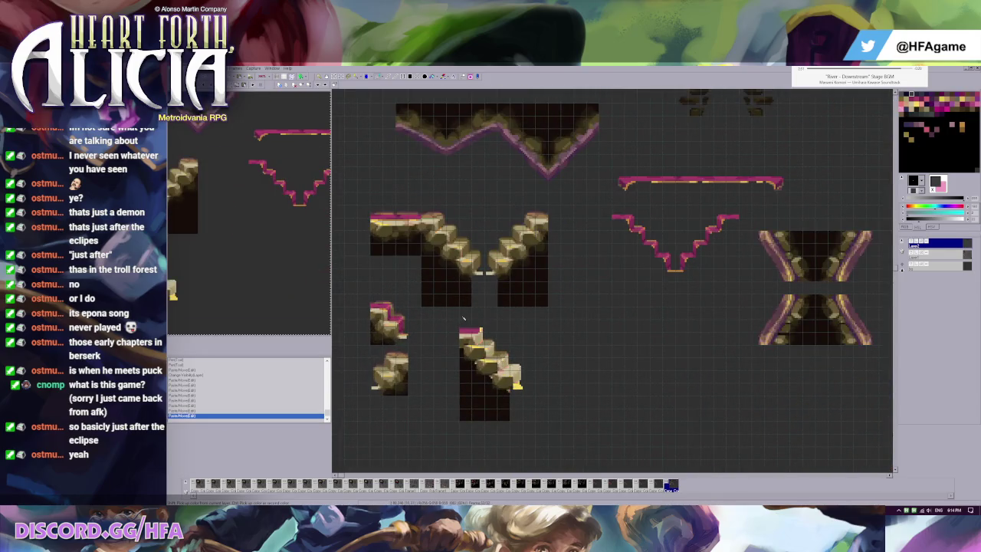
Duplicate the pink-topped corner tile just below the original
mouse_move(371, 301)
left_mouse_down()
mouse_move(410, 342)
mouse_move(391, 370)
left_mouse_up()
left_click(471, 369)
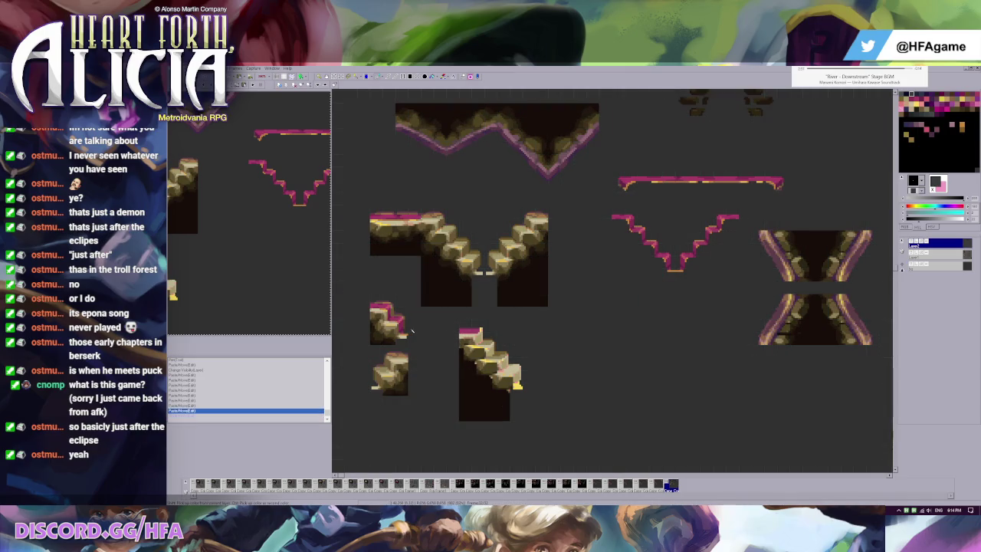
left_click(392, 367)
key("ctrl+v")
Place the stair piece and a second copy below the V outline to form an arch
left_click_drag(663, 375, 627, 352)
key("ctrl+v")
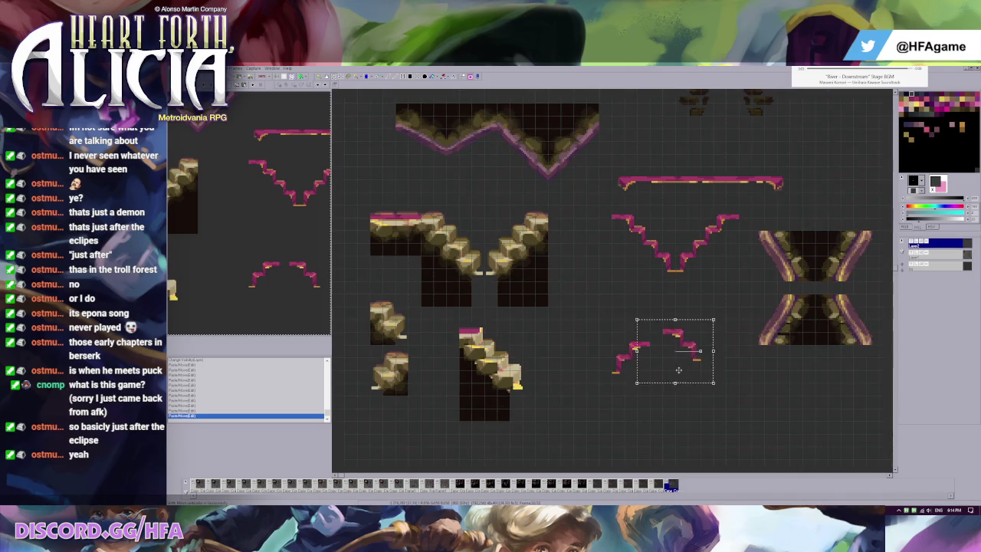
mouse_move(669, 376)
left_mouse_down()
mouse_move(684, 377)
mouse_move(689, 323)
left_mouse_up()
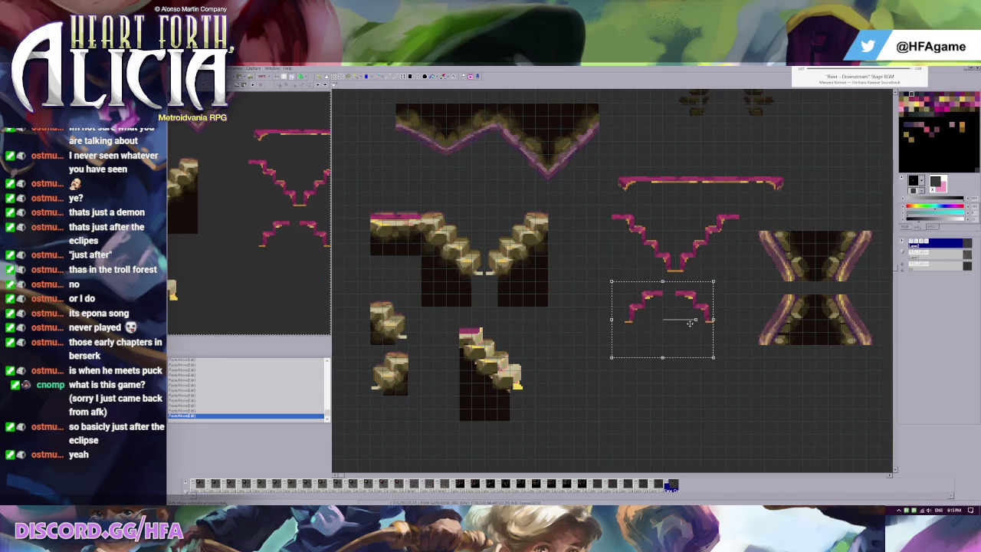
key("Escape")
Delete the right half of the V piece and shift the remaining stair piece to form an X
scroll(674, 284, "up", 1)
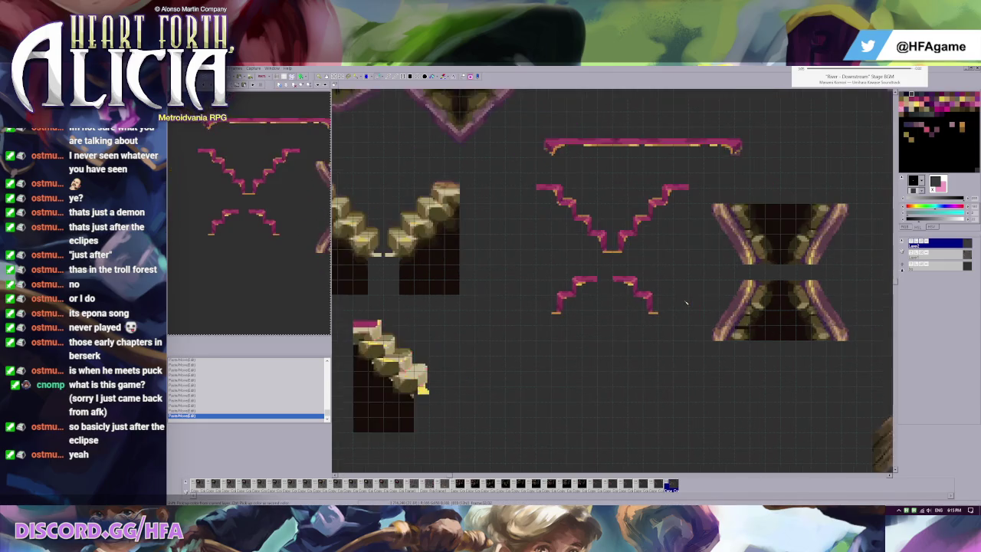
scroll(657, 244, "up", 1)
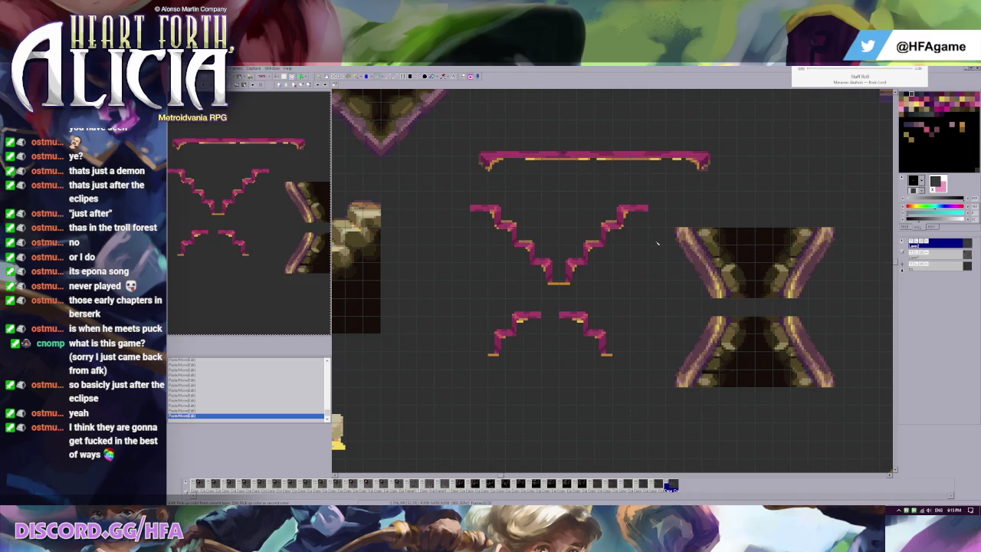
left_click_drag(561, 203, 649, 282)
key("Delete")
left_click_drag(470, 204, 560, 285)
mouse_move(514, 243)
left_mouse_down()
mouse_move(599, 264)
mouse_move(499, 256)
mouse_move(510, 266)
mouse_move(494, 266)
left_mouse_up()
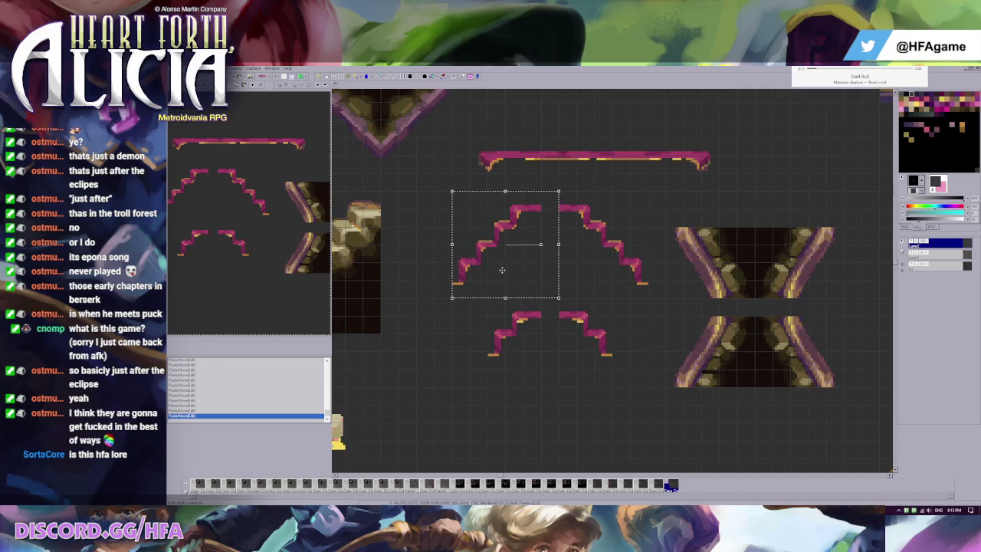
left_click_drag(501, 273, 511, 270)
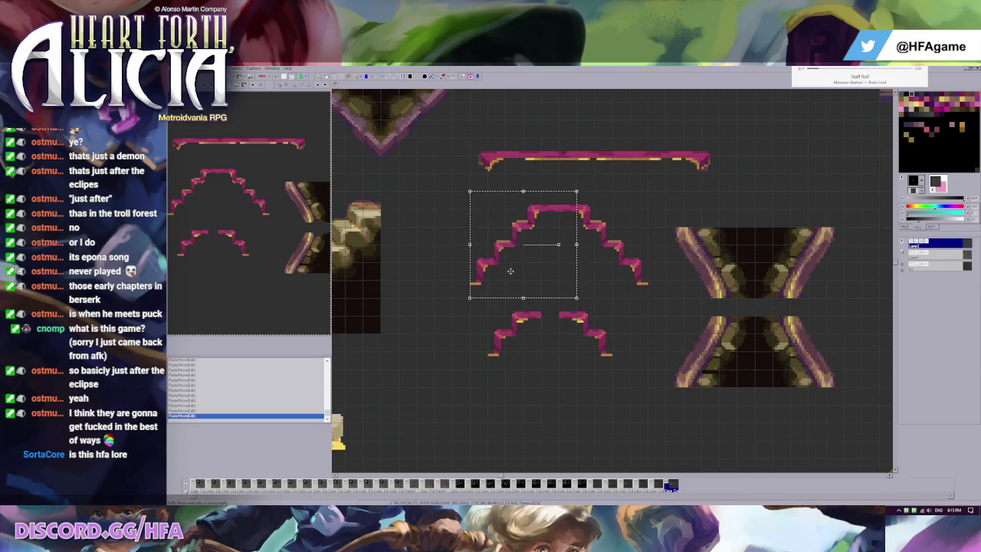
On the lower layer, remove the pink ledge strip beside the stone tiles
scroll(510, 271, "down", 2)
scroll(595, 301, "up", 1)
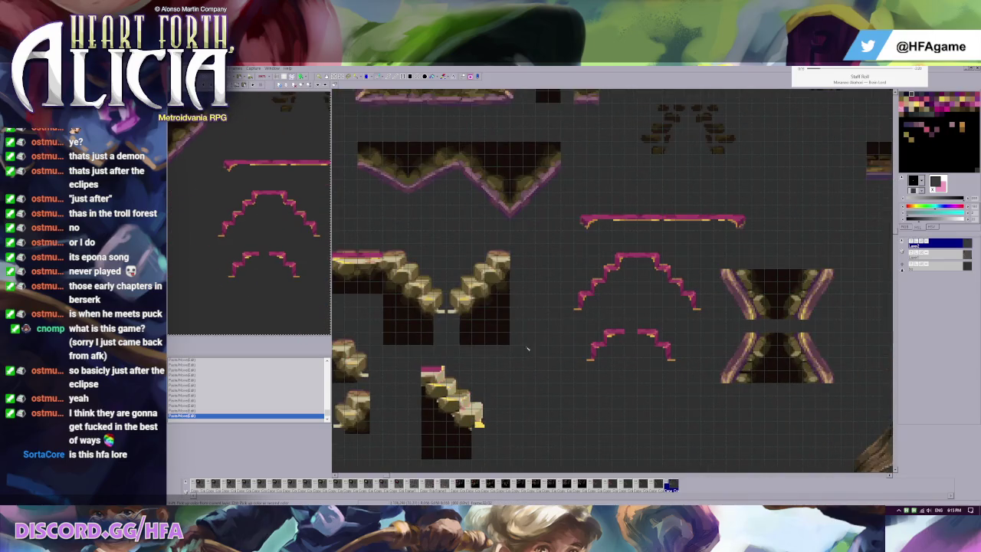
scroll(542, 343, "down", 1)
scroll(424, 304, "up", 1)
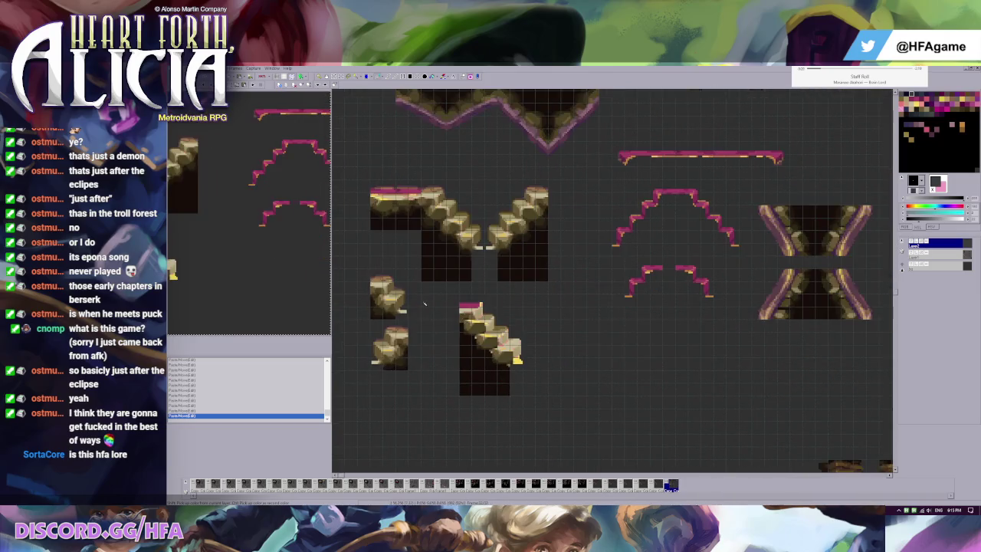
left_click(958, 255)
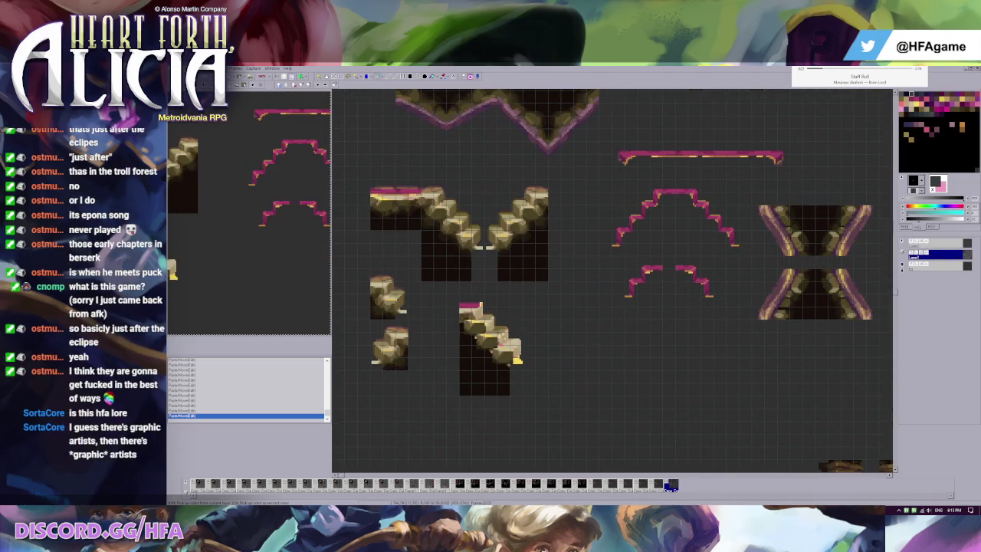
scroll(518, 337, "up", 5)
scroll(518, 337, "up", 1)
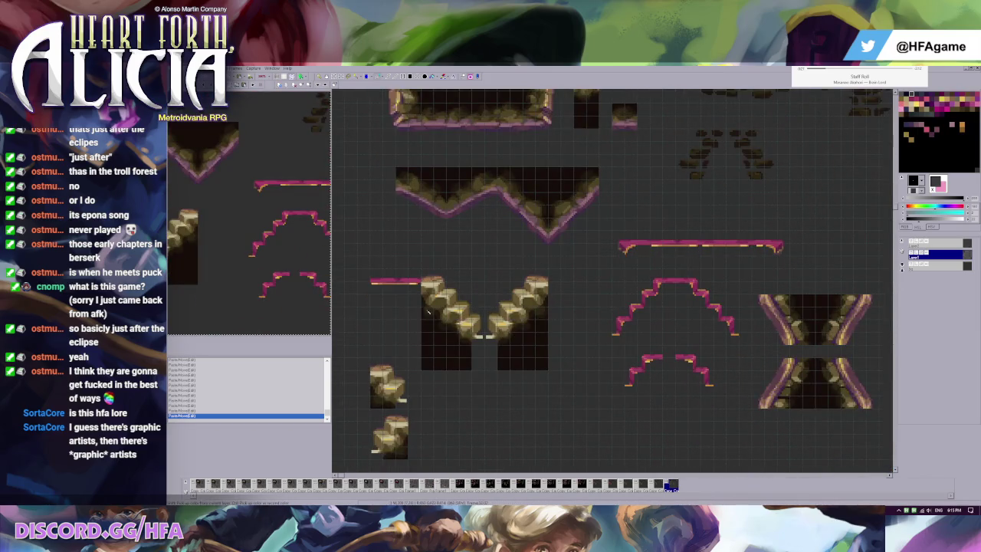
key("ctrl+z")
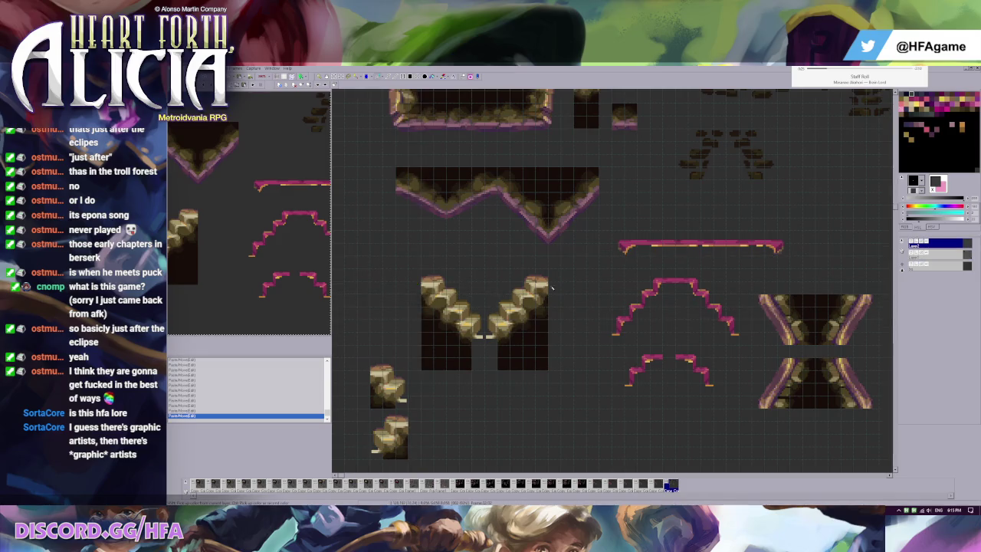
scroll(797, 177, "down", 1)
scroll(798, 177, "up", 1)
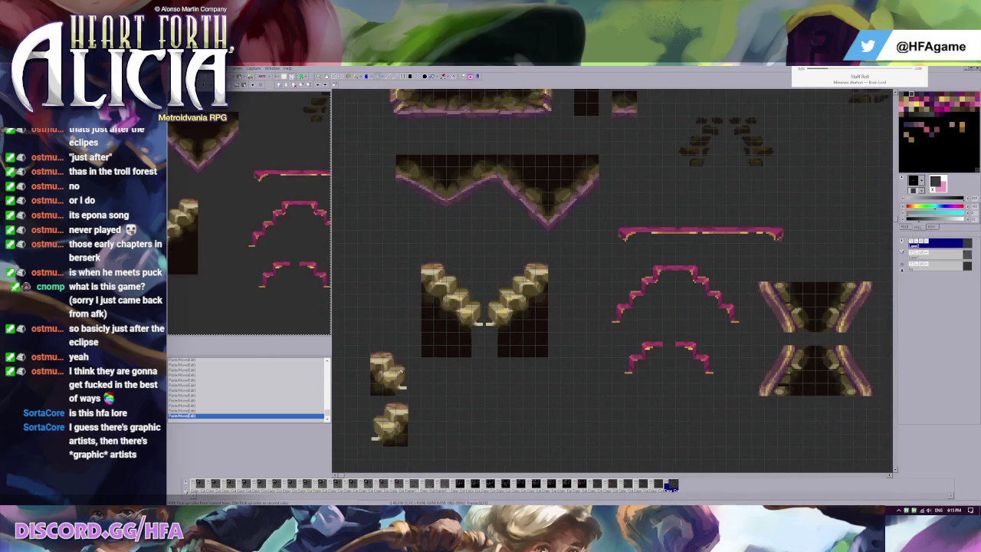
left_click(941, 254)
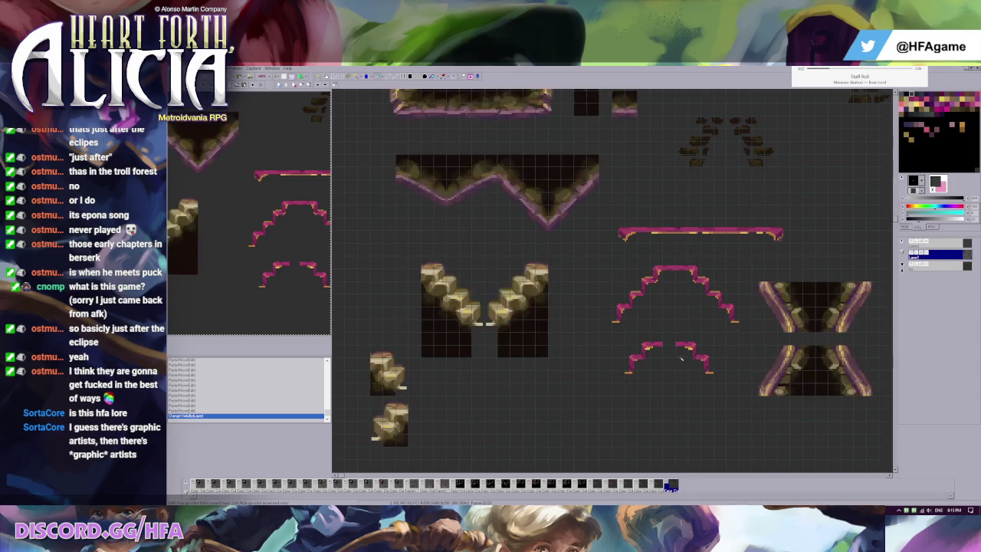
Delete the right stone staircase tile and reposition the remaining stone tiles up and left
mouse_move(358, 346)
left_mouse_down()
mouse_move(420, 420)
mouse_move(487, 413)
left_mouse_up()
left_click_drag(494, 264, 550, 359)
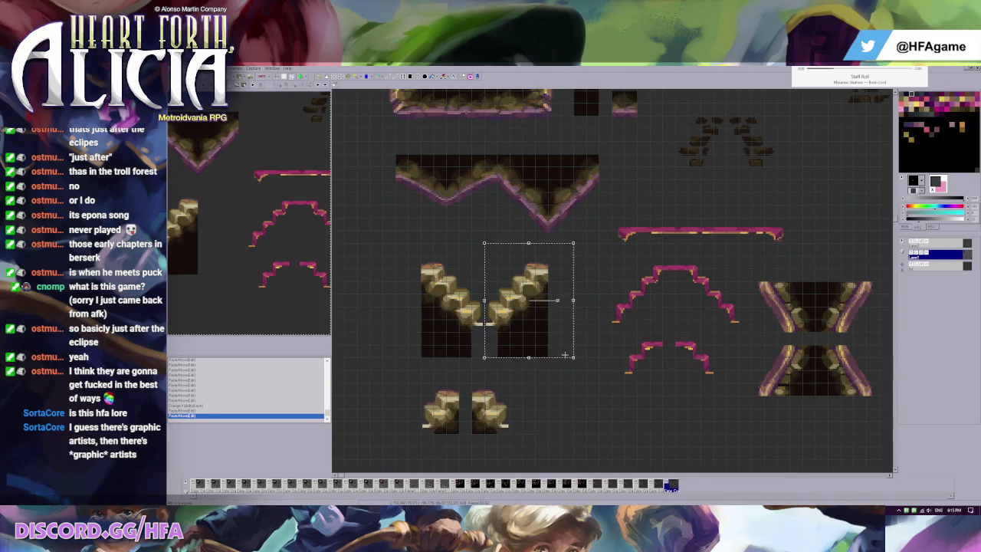
key("Delete")
left_click_drag(421, 243, 509, 357)
mouse_move(458, 335)
left_mouse_down()
mouse_move(522, 335)
mouse_move(448, 335)
left_mouse_up()
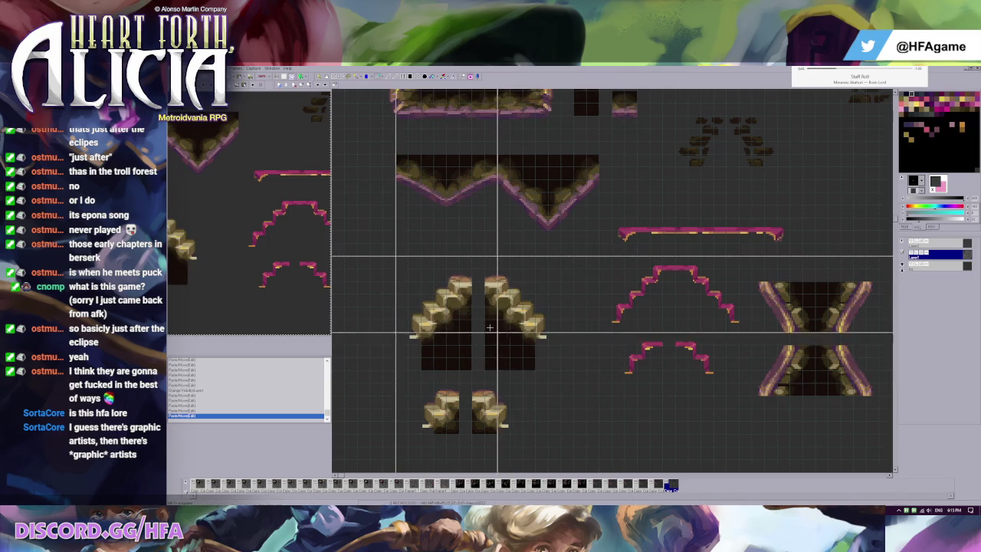
left_click_drag(560, 370, 396, 257)
left_click_drag(530, 345, 505, 318)
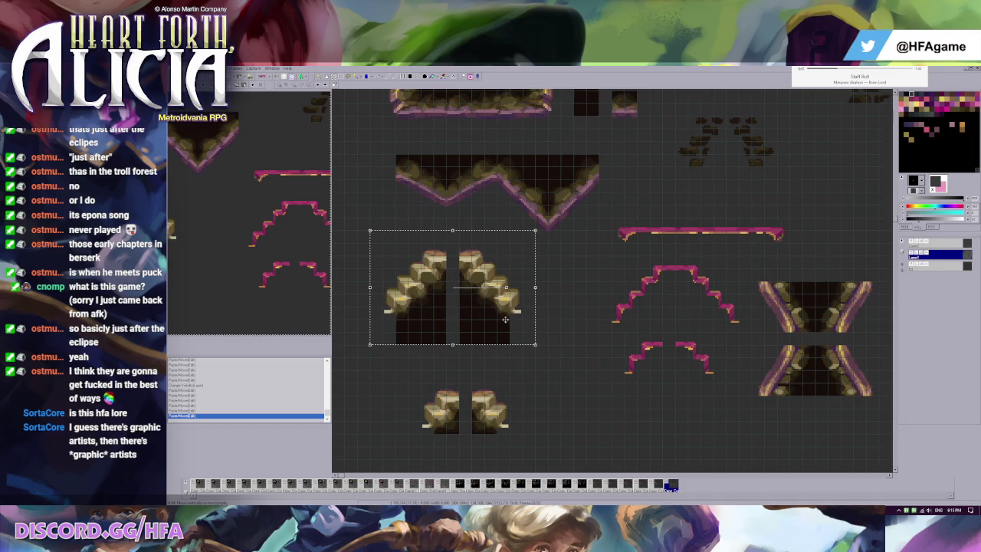
key("Escape")
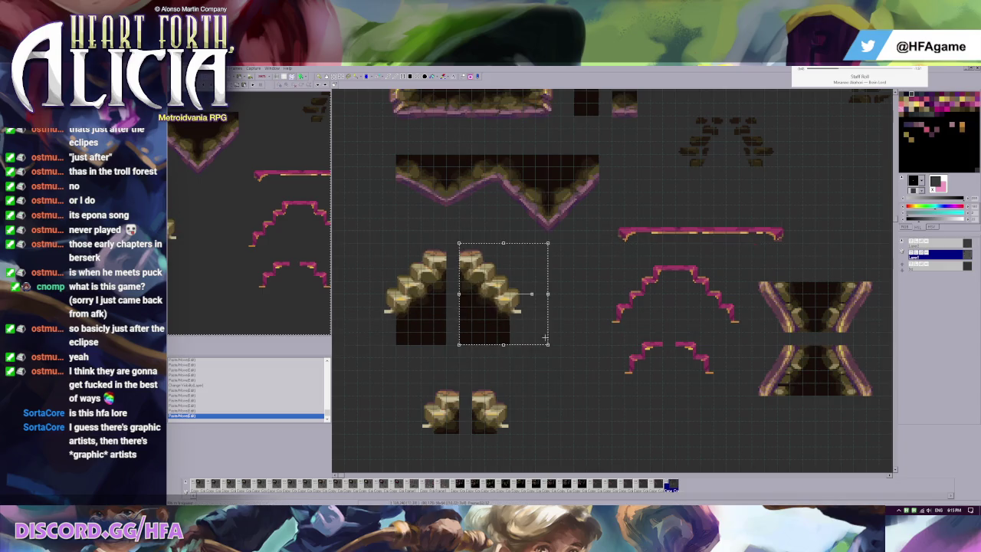
Butt the stone stair tiles together into a large arch and a small arch
left_click_drag(491, 303, 476, 303)
left_click_drag(490, 410, 466, 410)
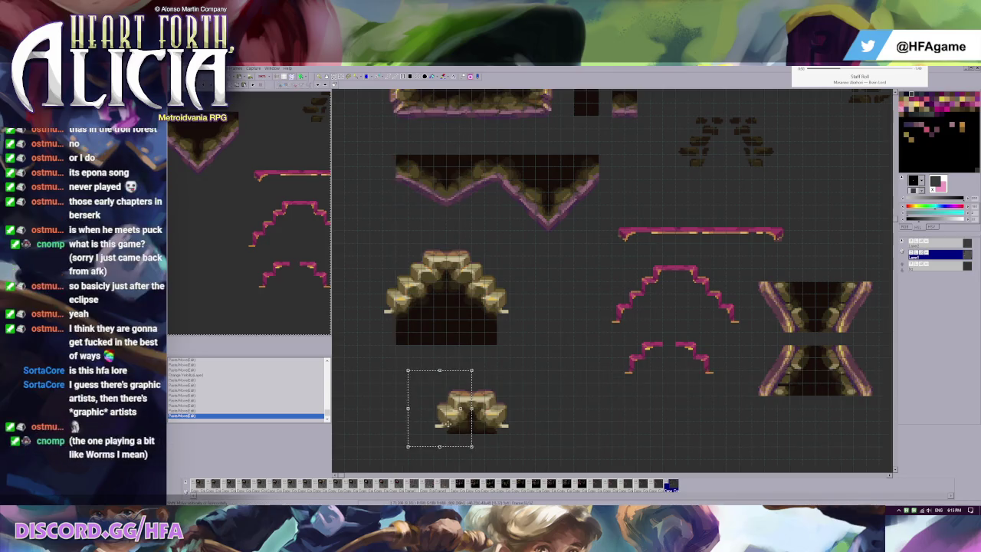
left_click_drag(380, 357, 535, 463)
left_click_drag(460, 406, 479, 397)
key("Escape")
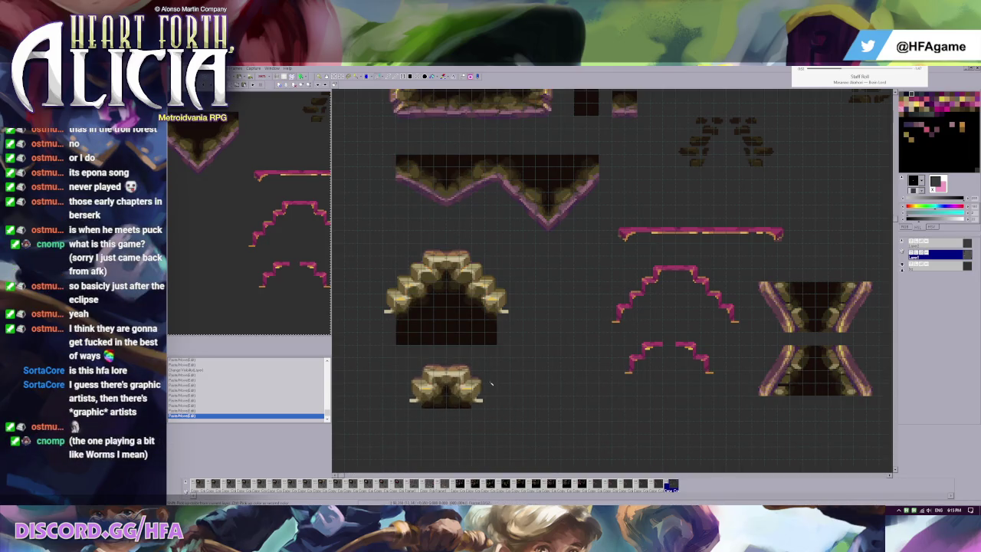
On the layer below, move the small stone arch beside the large arch
left_click_drag(586, 256, 751, 332)
key("Escape")
scroll(640, 259, "down", 1)
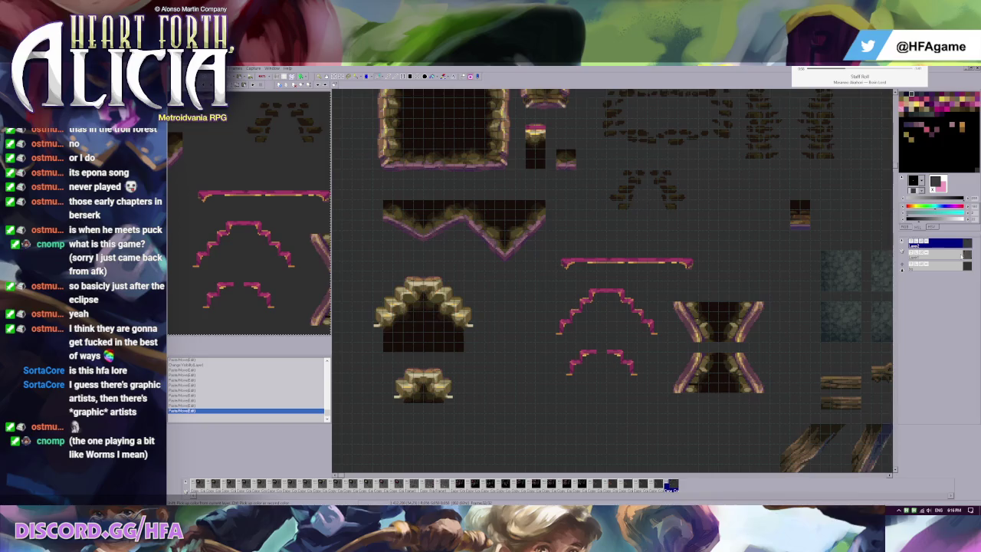
key("Page_Down")
mouse_move(373, 364)
left_mouse_down()
mouse_move(474, 425)
mouse_move(526, 328)
left_mouse_up()
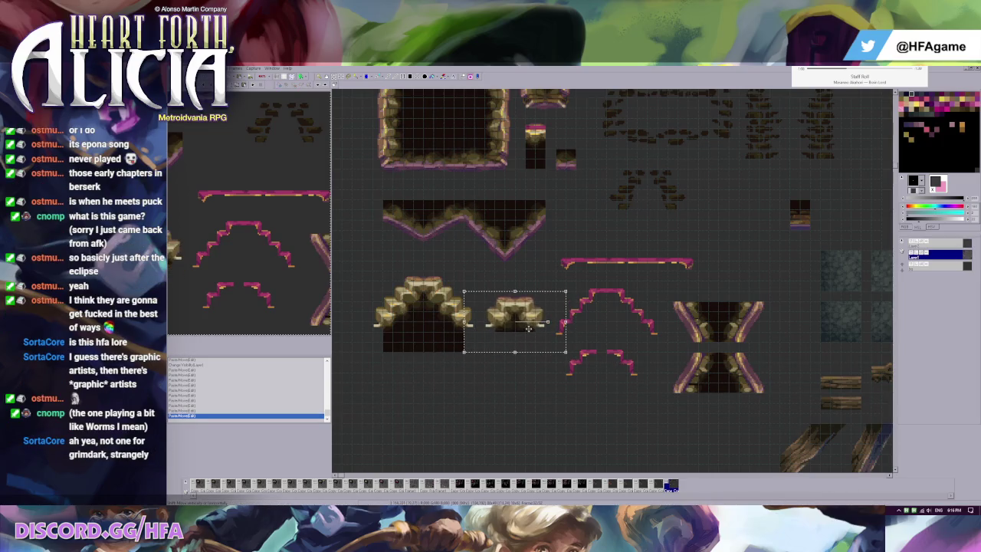
key("Escape")
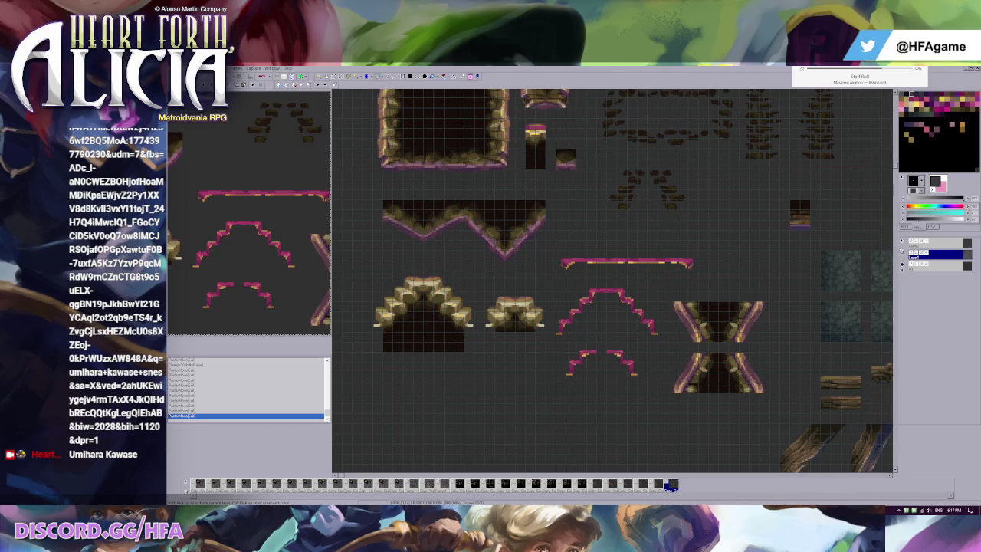
Paste the dark brick arch pieces and set one copy just above the magenta ledge bar
scroll(567, 243, "up", 1)
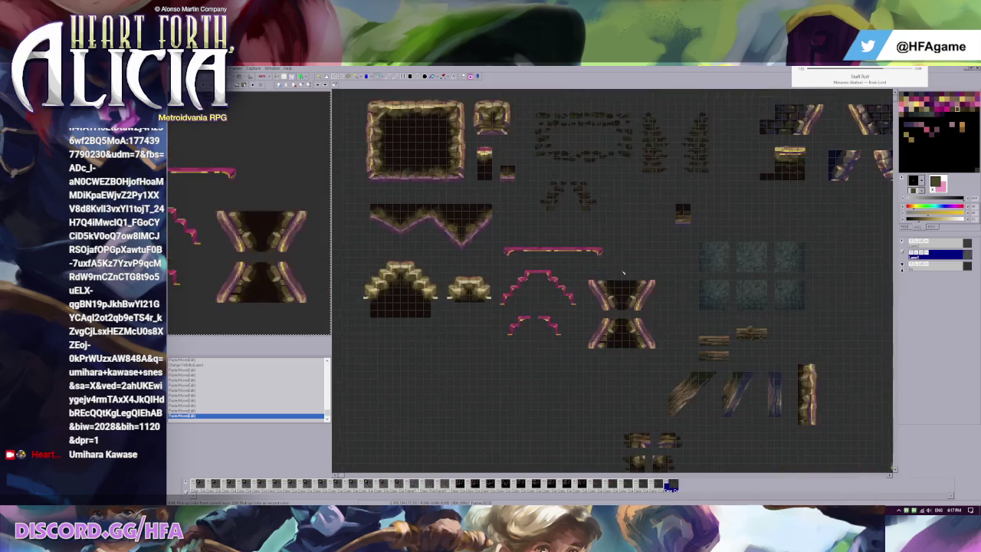
left_click_drag(458, 291, 619, 332)
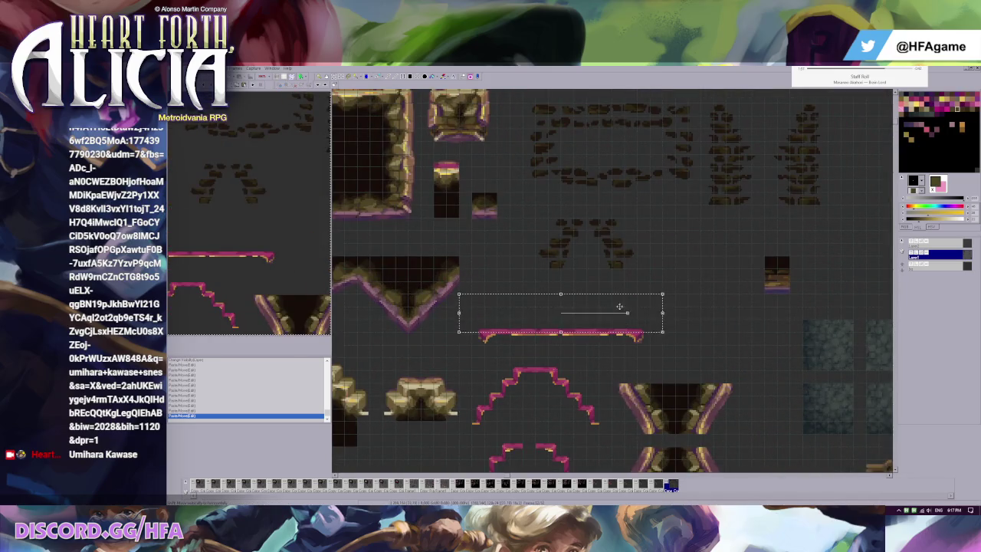
key("Escape")
scroll(571, 195, "down", 1)
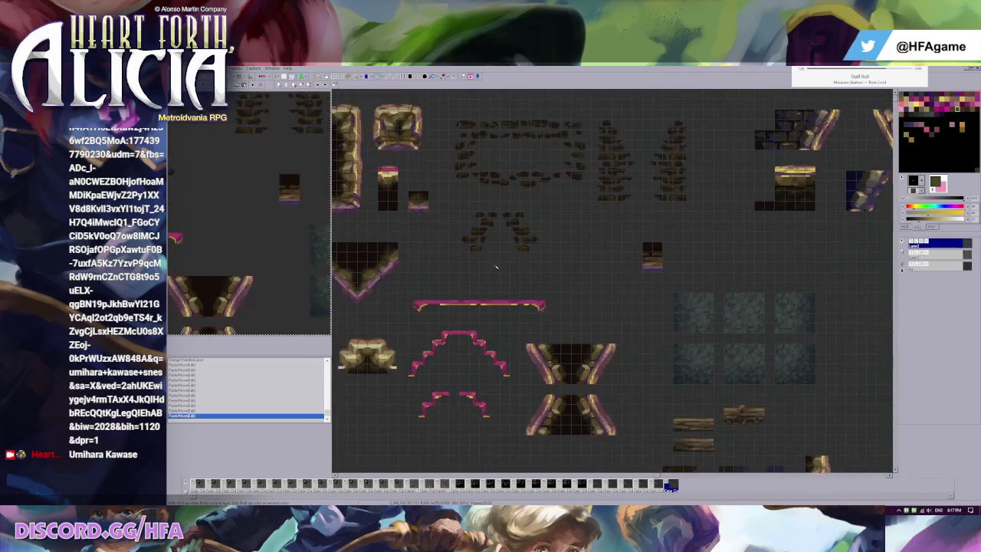
key("ctrl+v")
left_click_drag(674, 240, 747, 424)
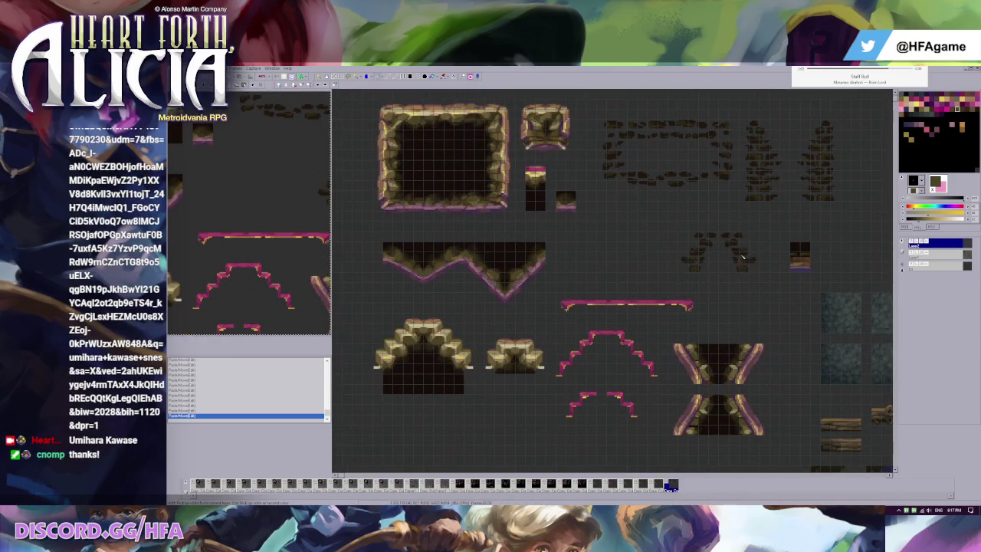
key("ctrl+z")
key("ctrl+v")
mouse_move(662, 227)
left_mouse_down()
mouse_move(667, 271)
mouse_move(717, 342)
left_mouse_up()
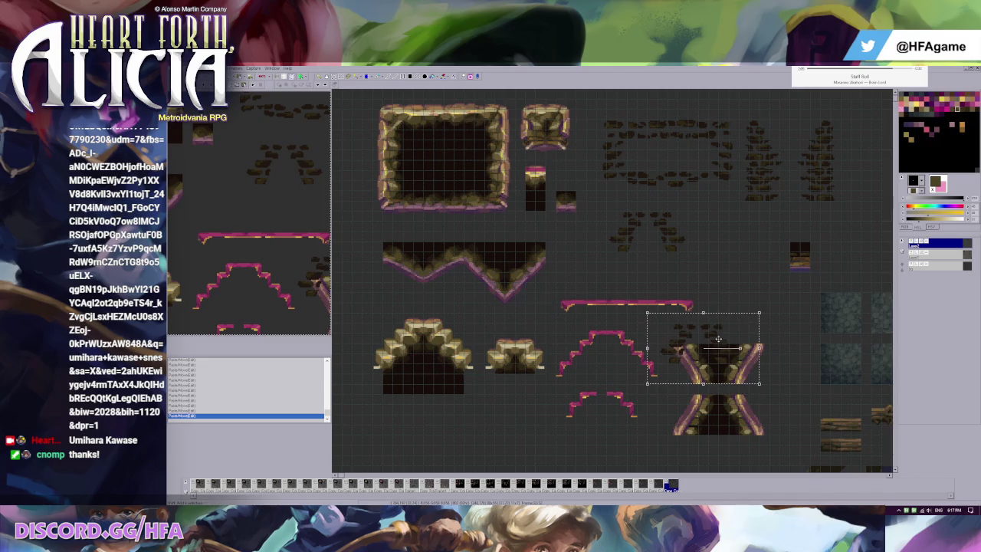
left_click(698, 294)
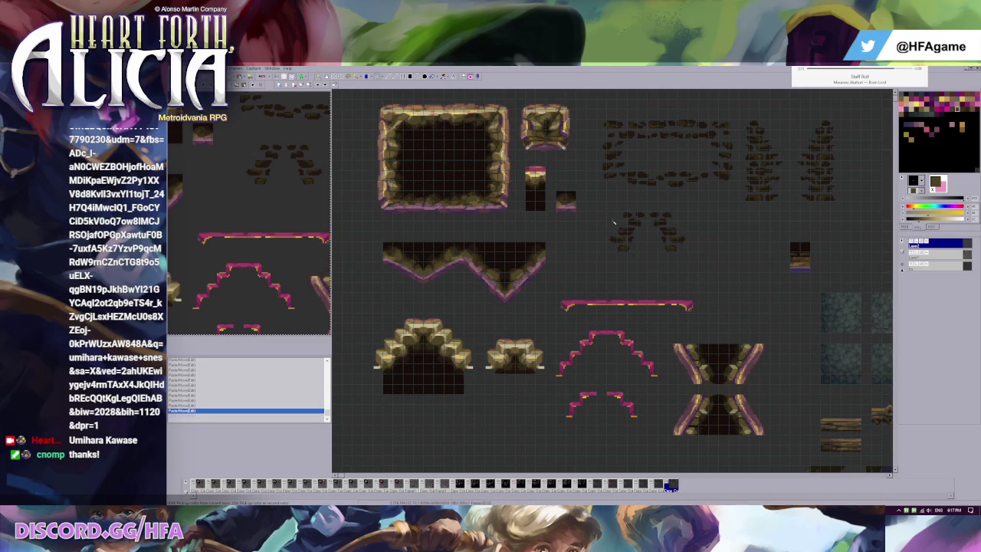
key("ctrl+v")
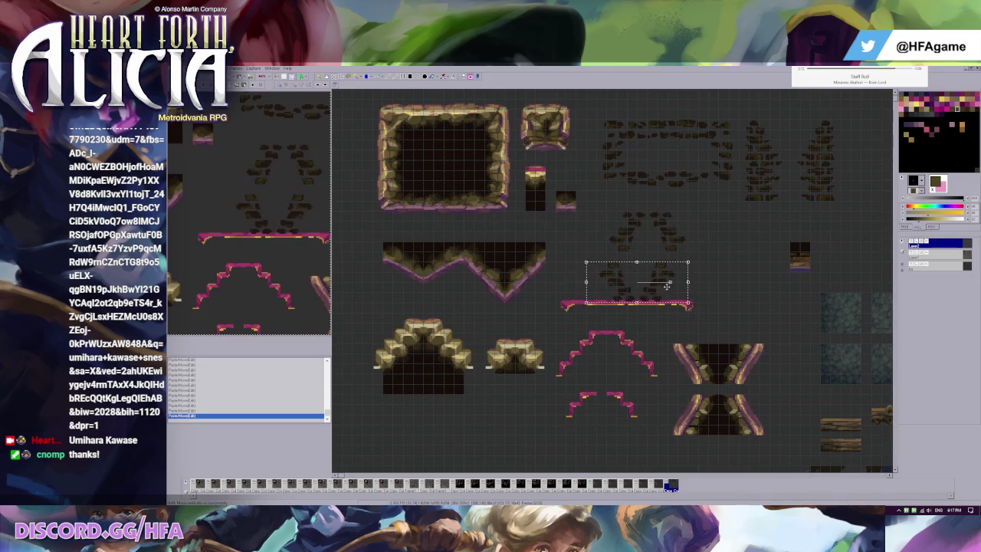